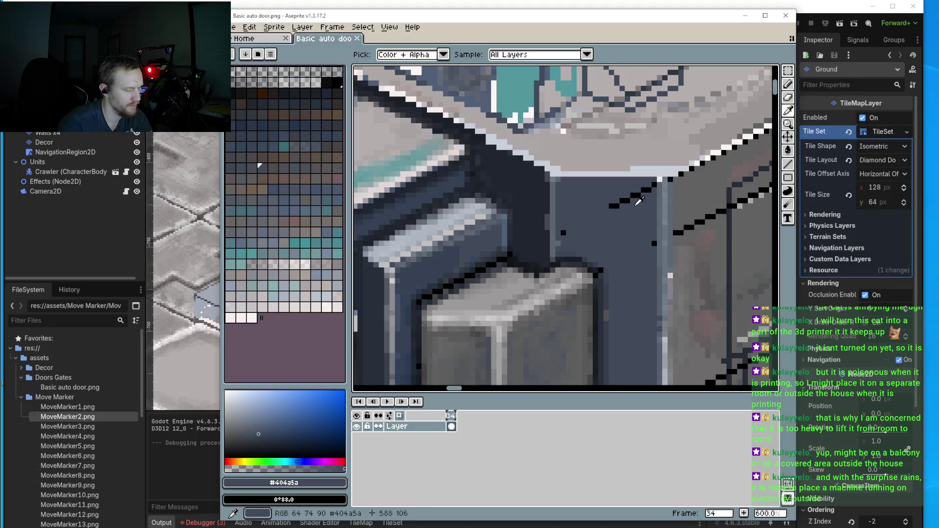
- Paint over the stray black diagonal line with the panel colour #404a5a
key(b)
scroll(615, 205, up, 1)
drag(630, 194, 689, 169)
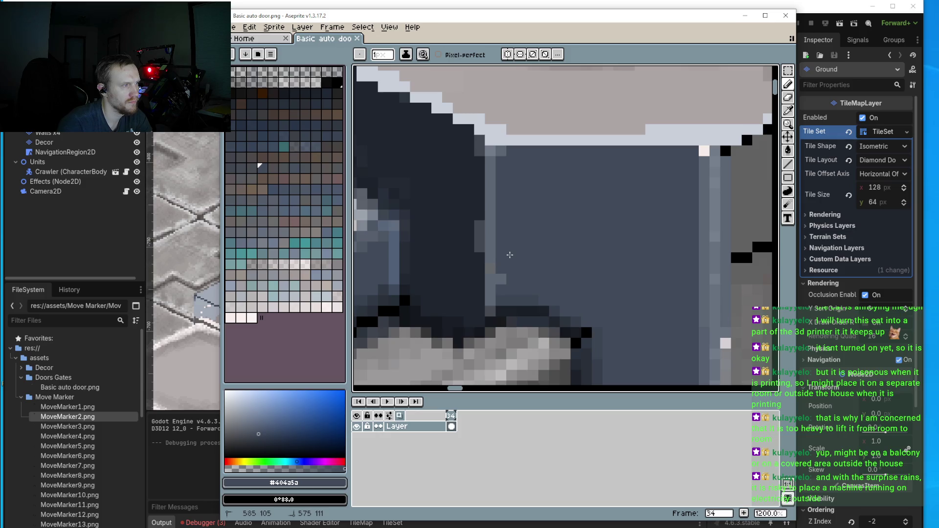
- Pick a slightly darker blue-grey and shade along the dark panel's top edge
click(512, 256)
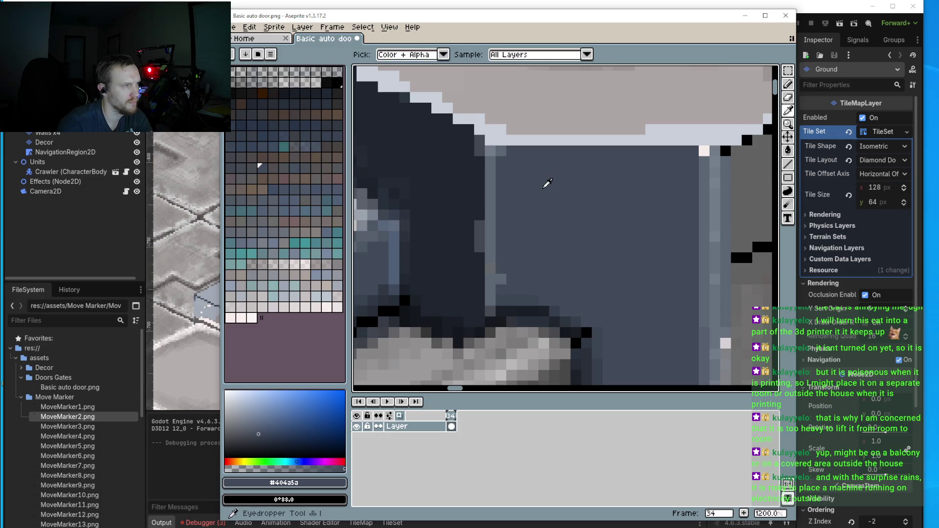
click(258, 435)
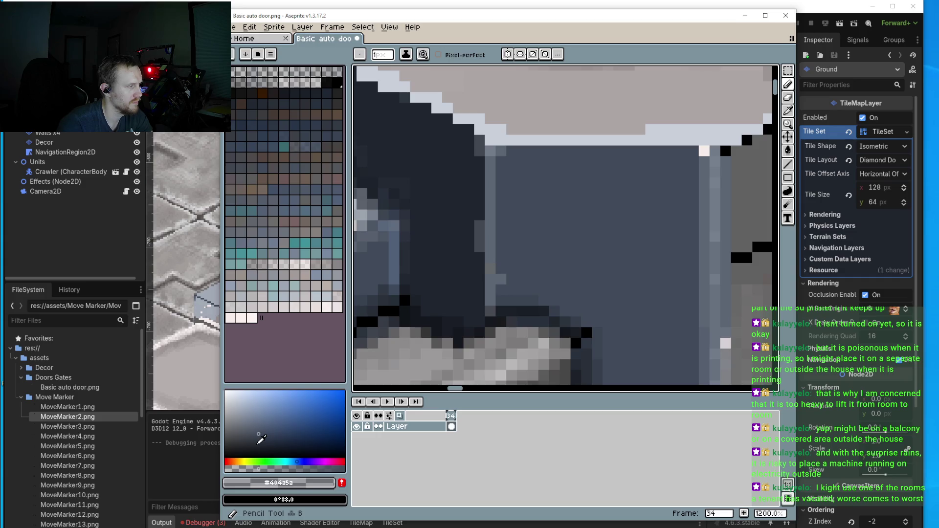
click(257, 445)
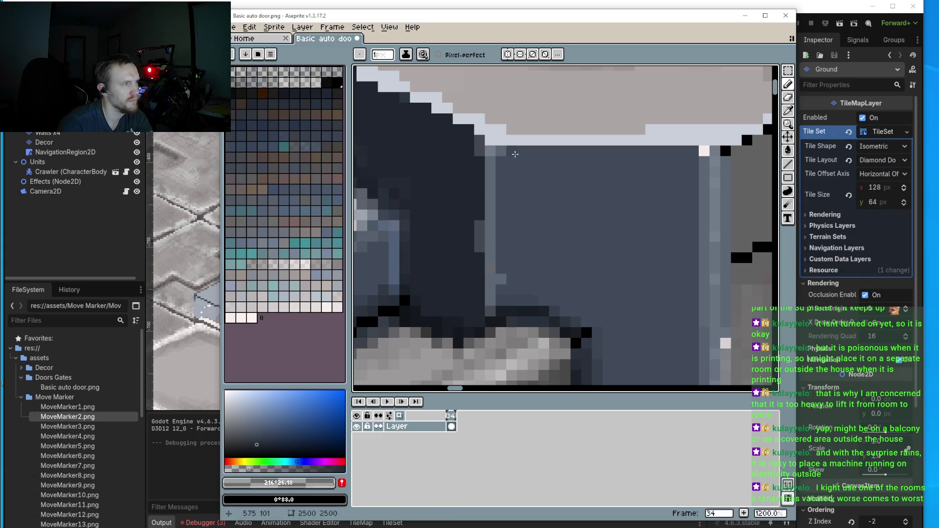
drag(584, 143, 647, 143)
click(579, 152)
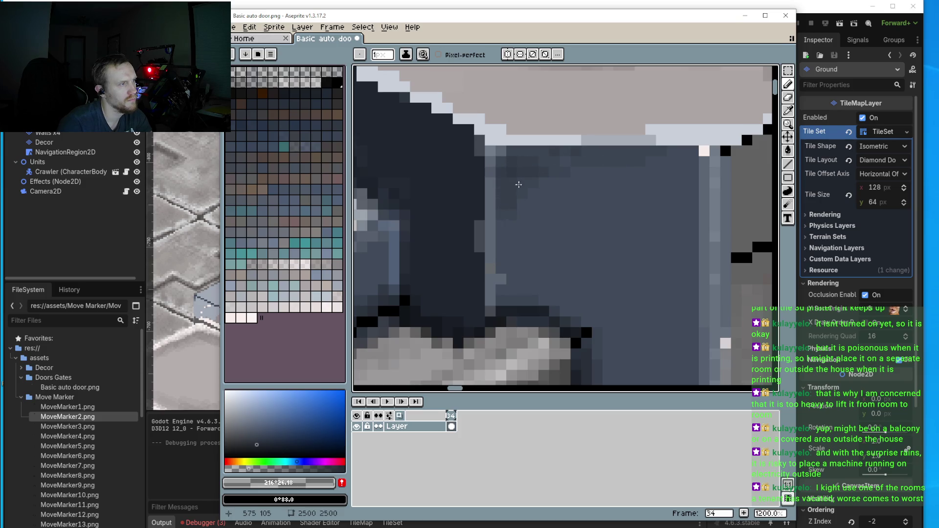
drag(536, 152, 535, 158)
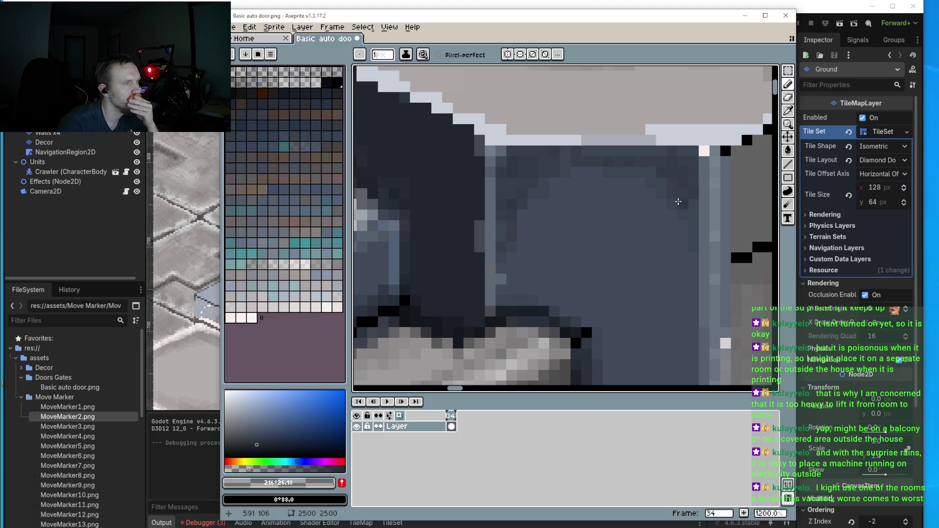
scroll(679, 201, down, 4)
scroll(649, 230, up, 3)
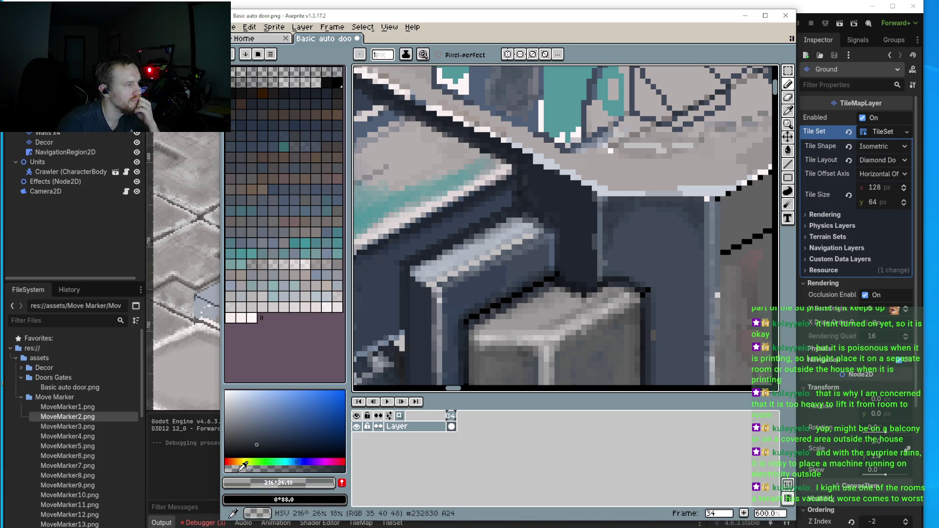
- Zoom and pan around the sprite to bring the teal cover and blue-grey panel into view
scroll(665, 195, up, 4)
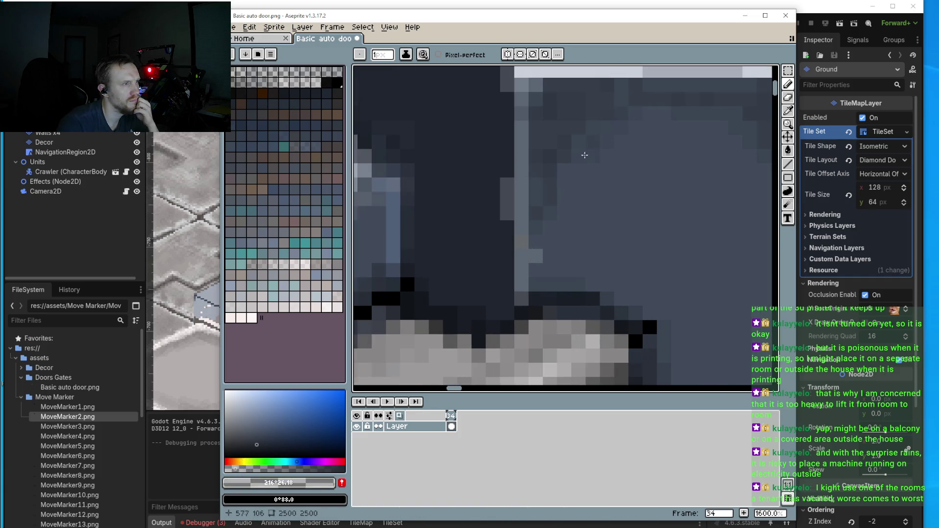
scroll(649, 172, up, 1)
scroll(606, 250, up, 1)
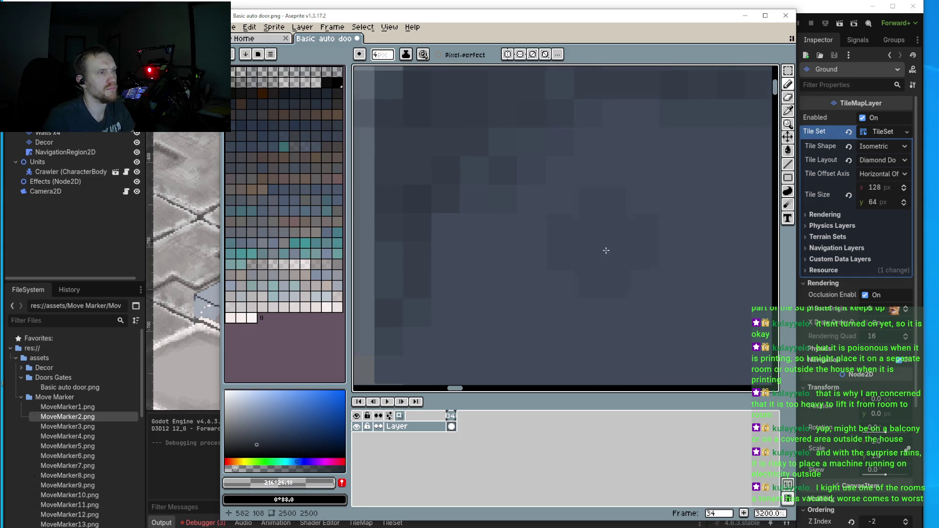
scroll(606, 251, down, 5)
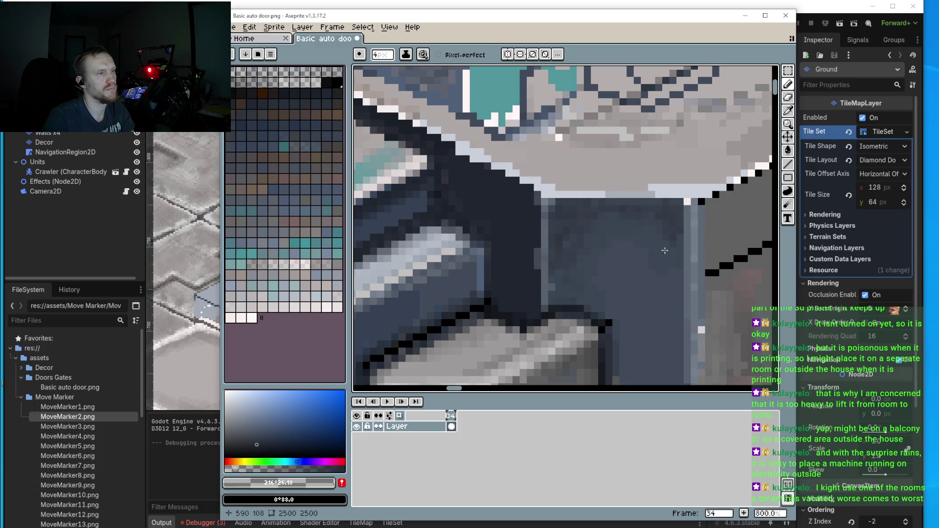
scroll(671, 276, down, 4)
scroll(671, 275, down, 1)
scroll(612, 263, up, 3)
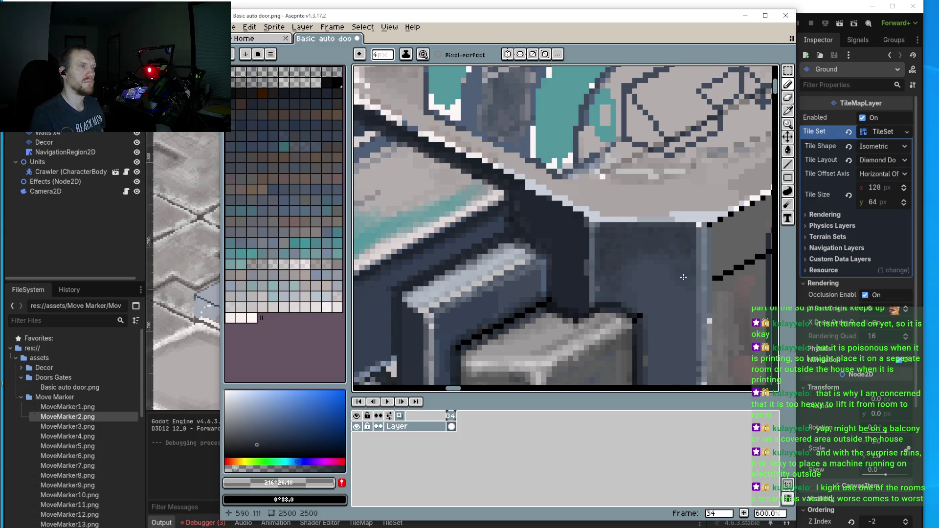
scroll(644, 298, down, 2)
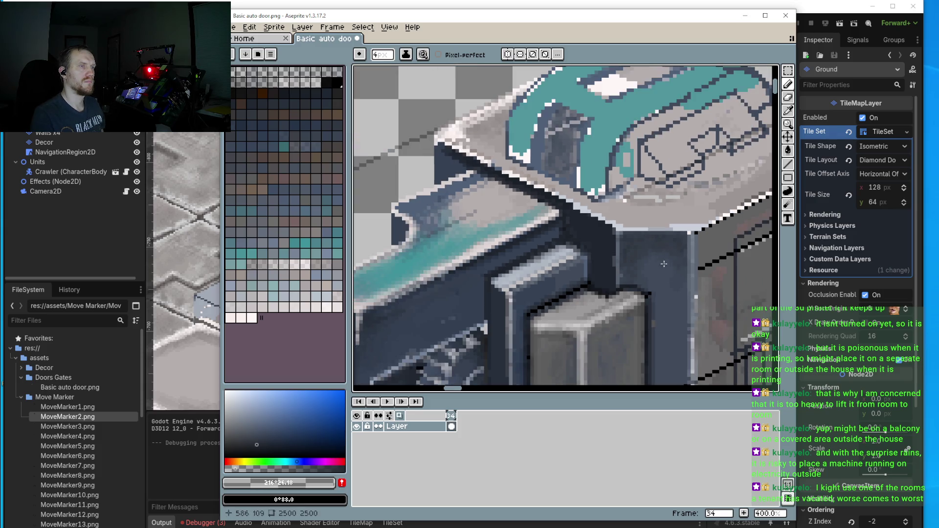
drag(645, 298, 586, 296)
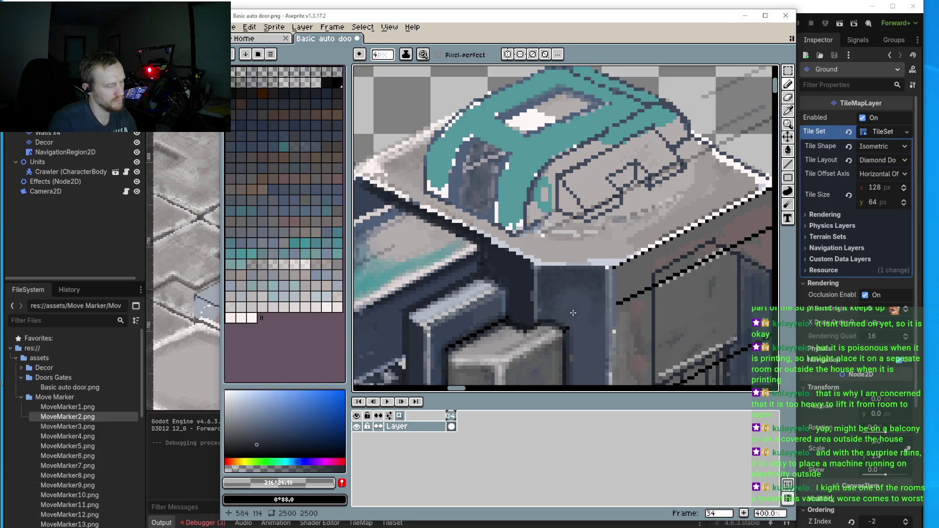
scroll(518, 301, up, 3)
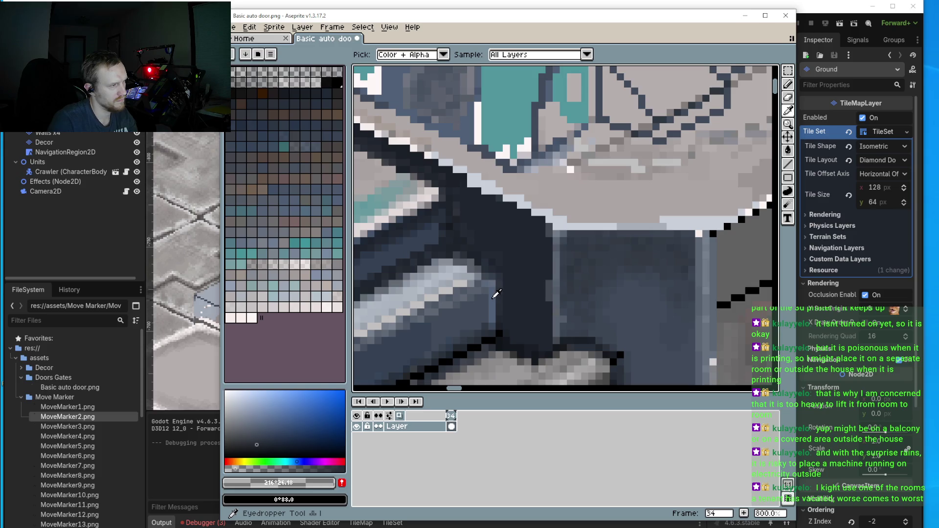
- Sample the panel blue-grey, choose a lighter shade, and paint a wide band on the top surface's front edge
alt+click(494, 293)
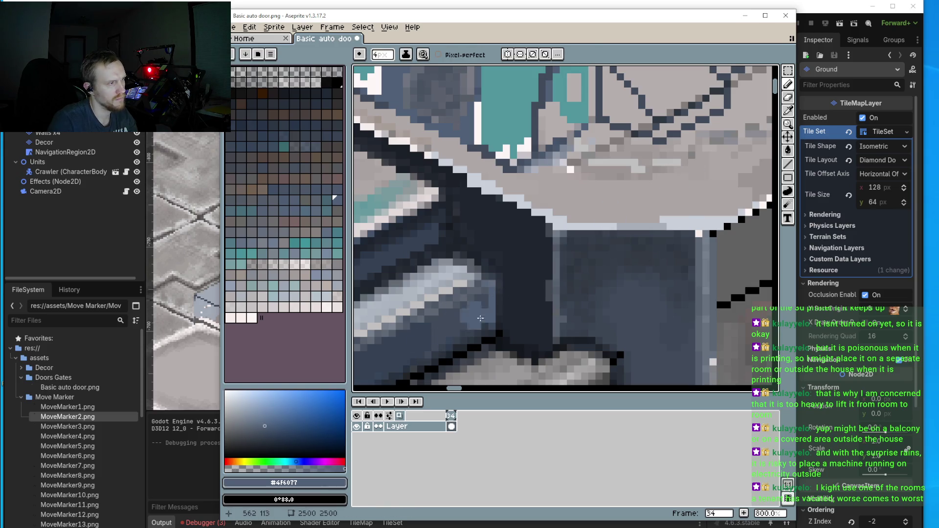
click(259, 417)
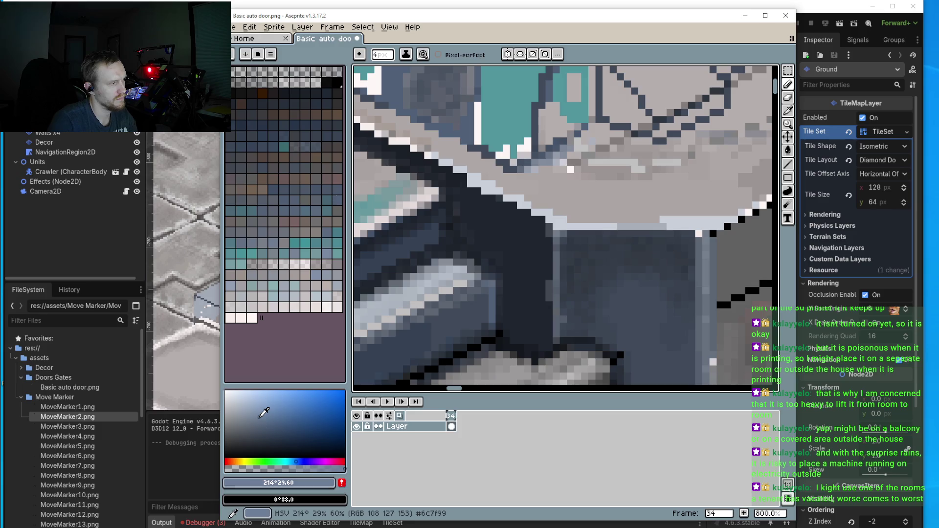
drag(668, 187, 623, 202)
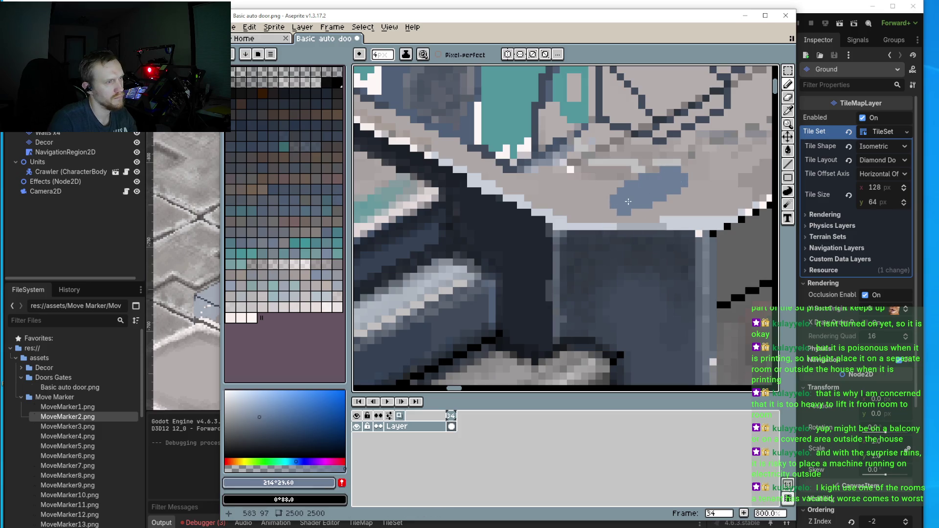
mouse_move(550, 202)
mouse_down()
mouse_move(576, 208)
mouse_move(619, 198)
mouse_move(650, 170)
mouse_move(634, 194)
mouse_move(653, 217)
mouse_move(694, 186)
mouse_move(679, 162)
mouse_move(570, 213)
mouse_move(674, 142)
mouse_move(651, 201)
mouse_move(563, 250)
mouse_up()
scroll(649, 175, right, 3)
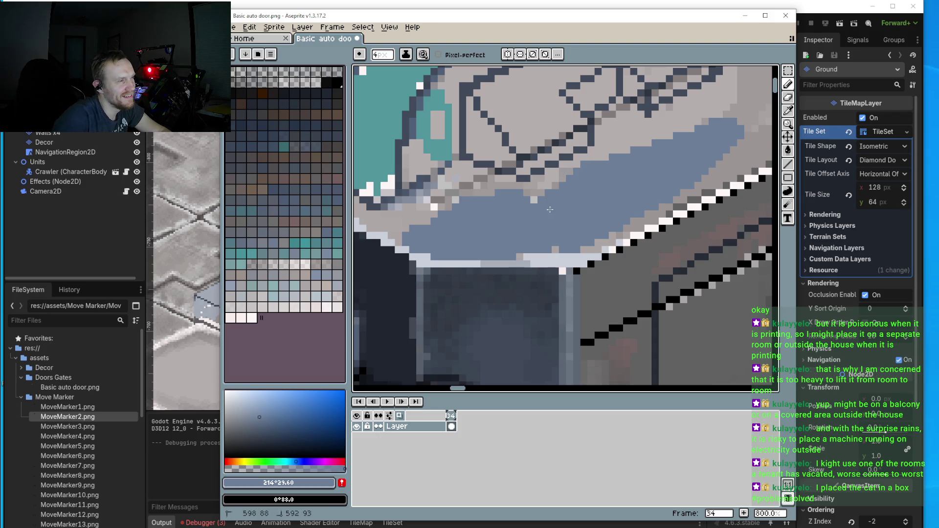
- Extend the blue-grey band further along the top surface's edge
mouse_move(677, 154)
mouse_down()
mouse_move(642, 184)
mouse_move(580, 201)
mouse_up()
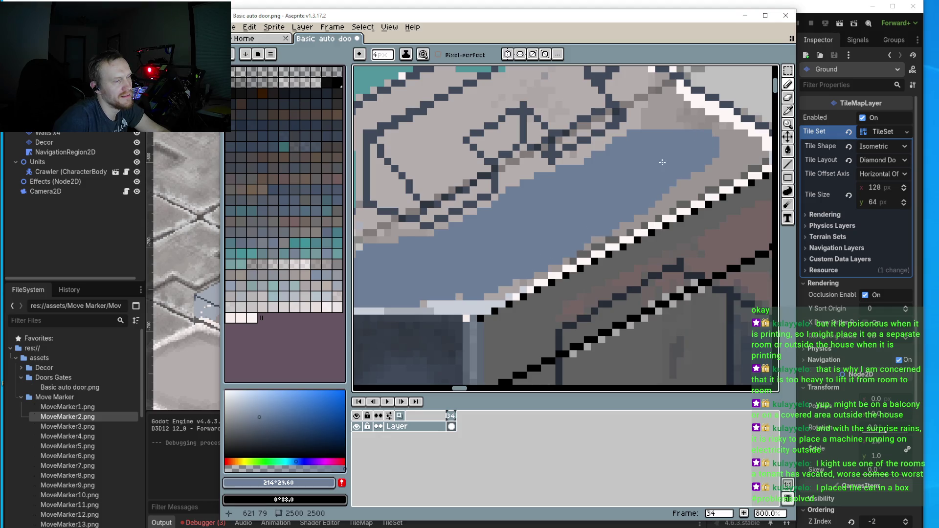
click(660, 137)
drag(660, 136, 683, 115)
scroll(635, 147, up, 3)
mouse_move(599, 146)
mouse_down()
mouse_move(701, 194)
mouse_move(700, 228)
mouse_move(620, 277)
mouse_up()
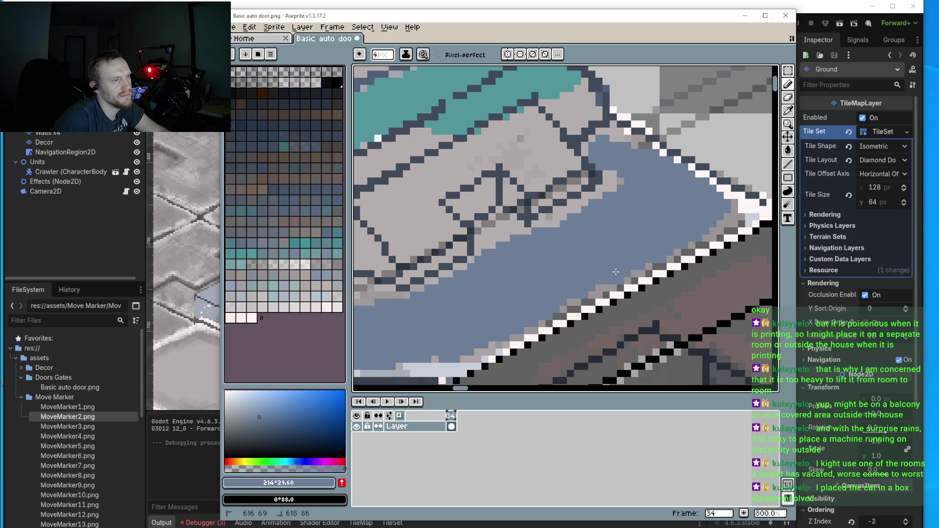
scroll(732, 186, down, 2)
scroll(731, 186, down, 4)
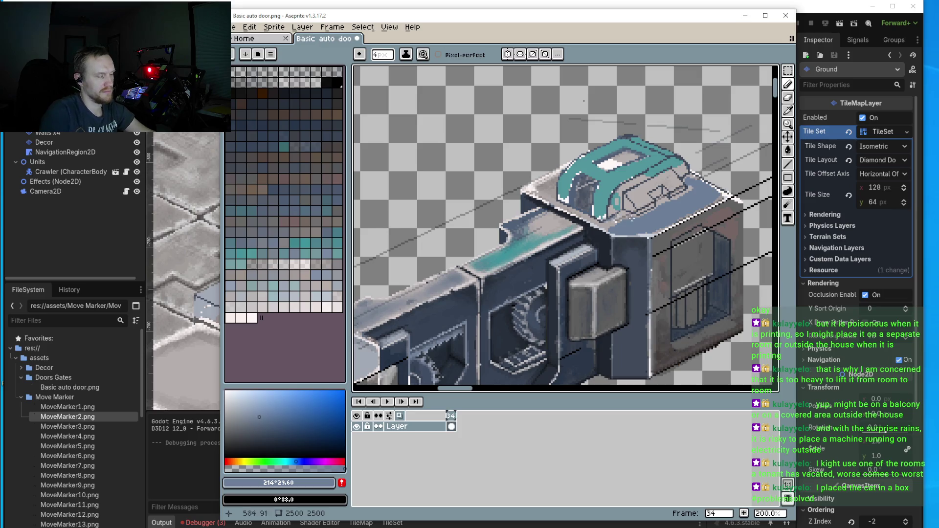
scroll(640, 214, up, 3)
scroll(640, 214, up, 5)
- With a 1px brush, fill the leftover grey pixels along the band's border in blue-grey
key(minus)
key(minus)
key(minus)
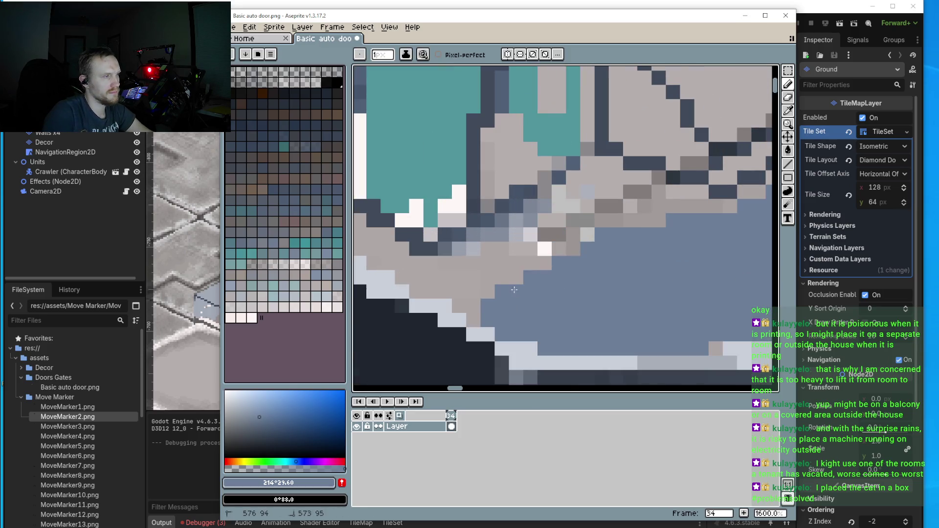
mouse_move(474, 313)
mouse_down()
mouse_move(411, 277)
mouse_move(547, 279)
mouse_up()
mouse_move(411, 264)
mouse_down()
mouse_move(514, 264)
mouse_move(573, 250)
mouse_move(582, 202)
mouse_move(482, 248)
mouse_move(604, 176)
mouse_move(621, 177)
mouse_move(588, 177)
mouse_move(653, 221)
mouse_move(648, 189)
mouse_move(724, 205)
mouse_move(669, 242)
mouse_up()
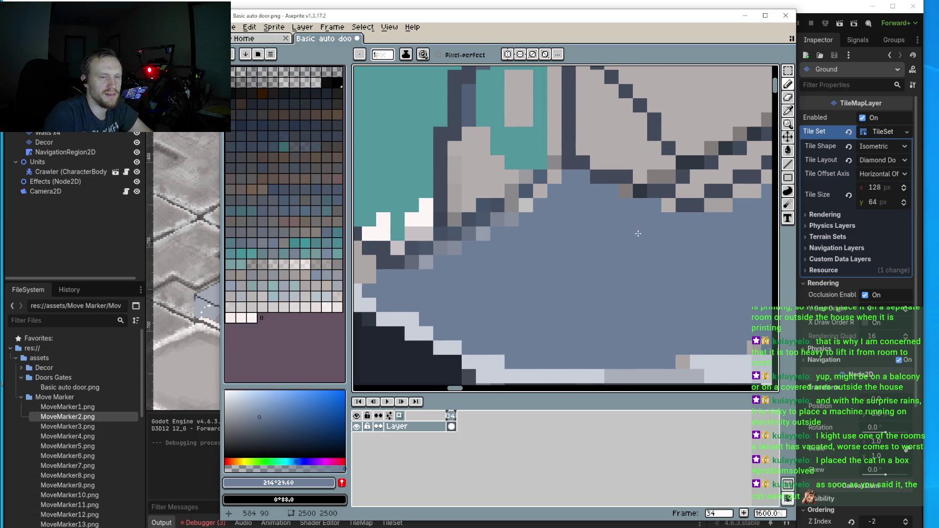
- Recolour the light outline pixels along the lower-right roof edge to blue-grey
scroll(602, 257, down, 2)
scroll(613, 259, up, 2)
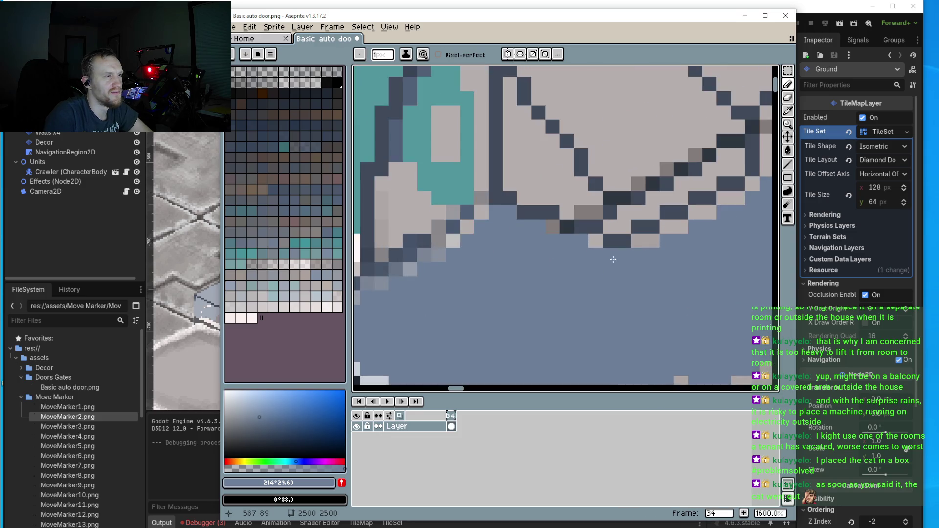
click(596, 241)
click(647, 247)
click(638, 240)
click(681, 227)
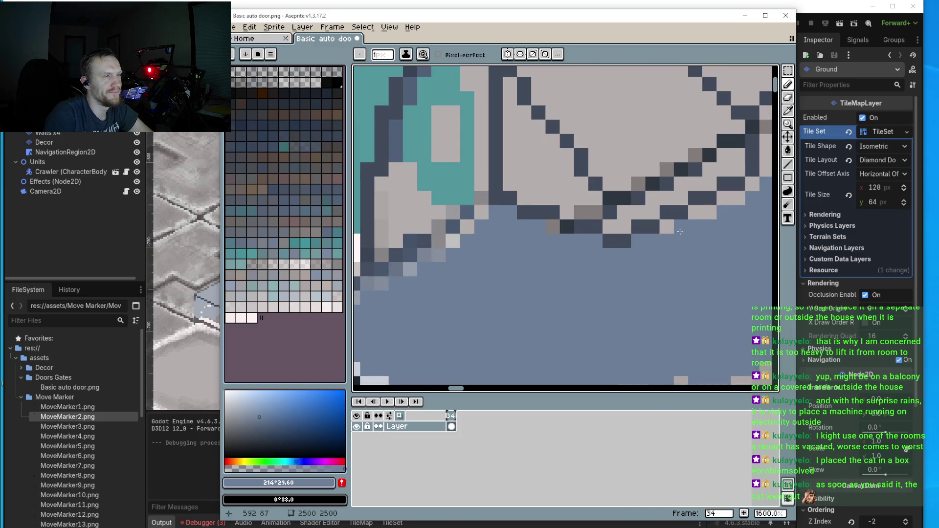
click(668, 226)
click(709, 212)
click(695, 212)
click(724, 198)
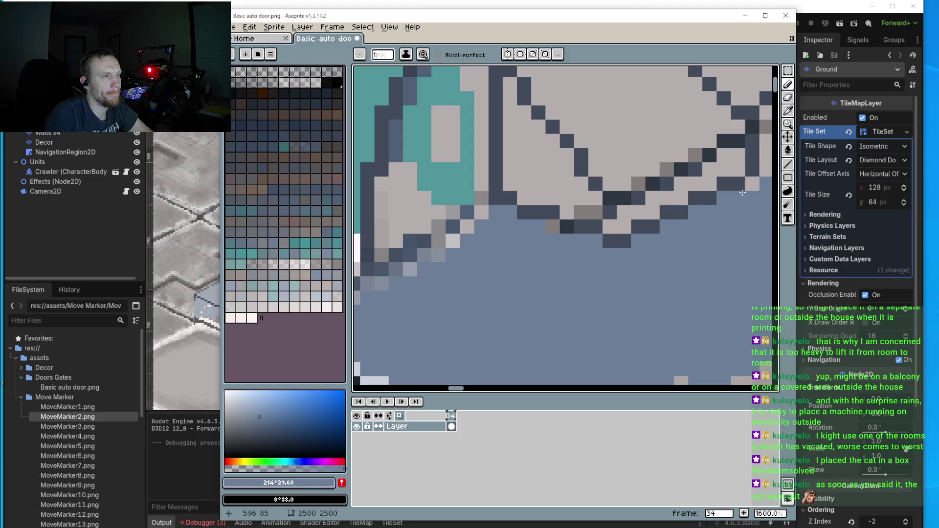
click(752, 185)
- Recolour the three light edge pixels in row 99 to blue-grey
scroll(521, 191, down, 1)
scroll(611, 247, up, 1)
click(537, 264)
click(552, 264)
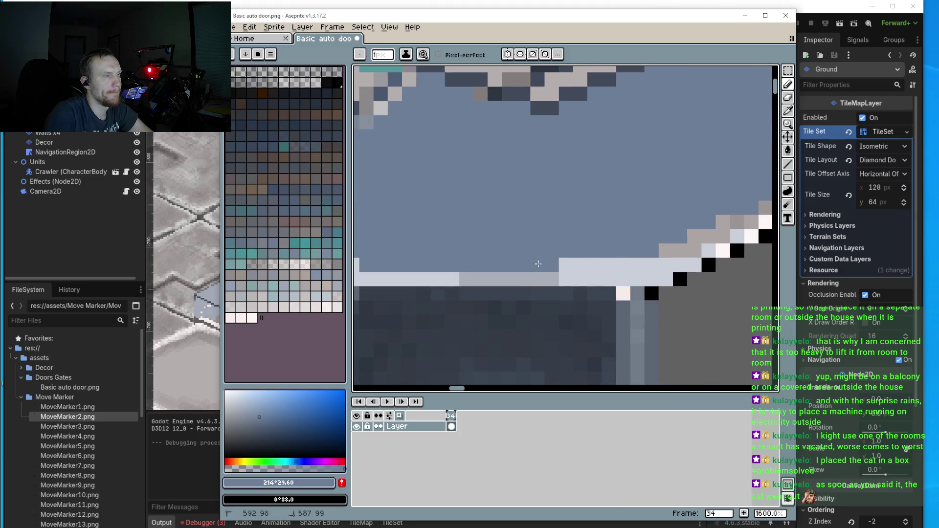
scroll(567, 264, down, 2)
scroll(577, 261, up, 1)
click(566, 265)
- Repaint the stray grey pixels along the roof outline blue-grey
click(665, 250)
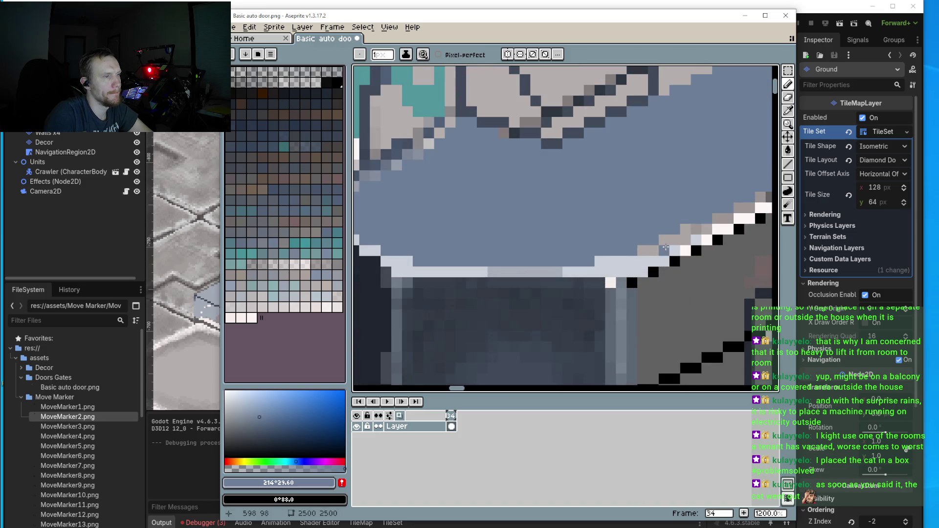
click(653, 250)
click(643, 250)
click(664, 240)
click(686, 228)
click(685, 239)
click(675, 240)
click(696, 229)
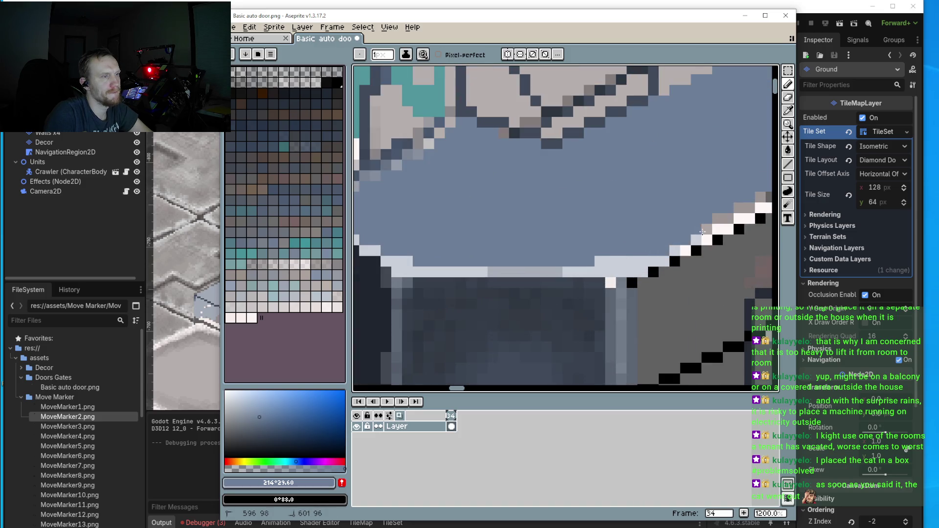
click(707, 228)
- Paint the grey pixels on the lower roof outline background blue, undoing one stray pixel
drag(707, 229, 585, 254)
click(616, 233)
click(627, 232)
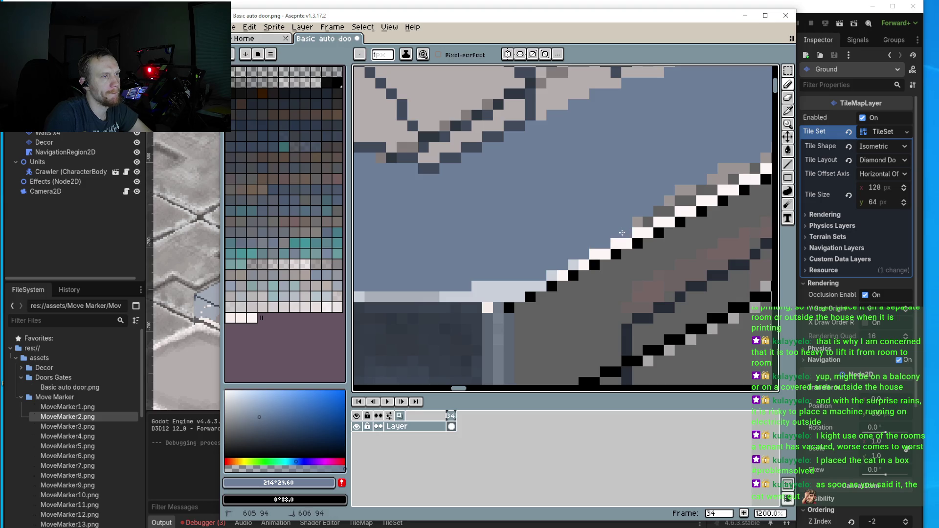
click(637, 222)
scroll(627, 243, up, 1)
click(639, 230)
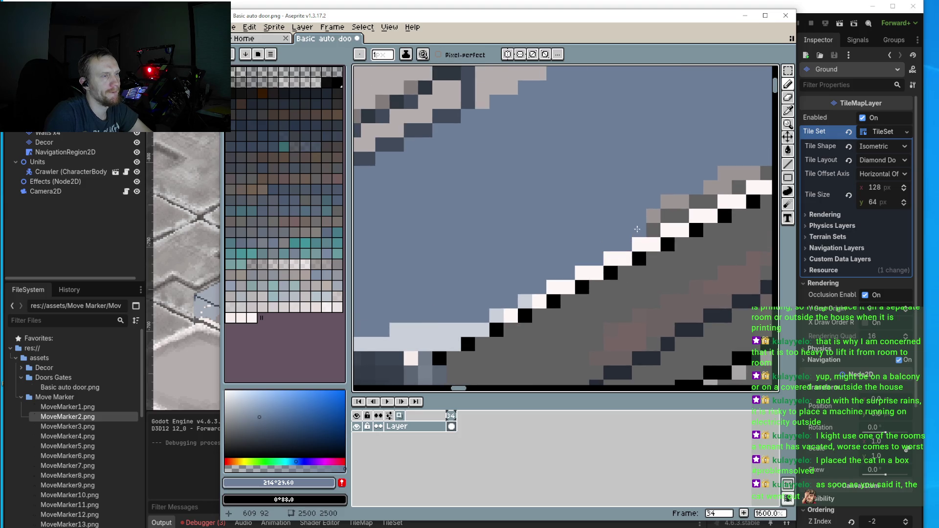
click(653, 231)
click(653, 216)
click(667, 216)
click(677, 212)
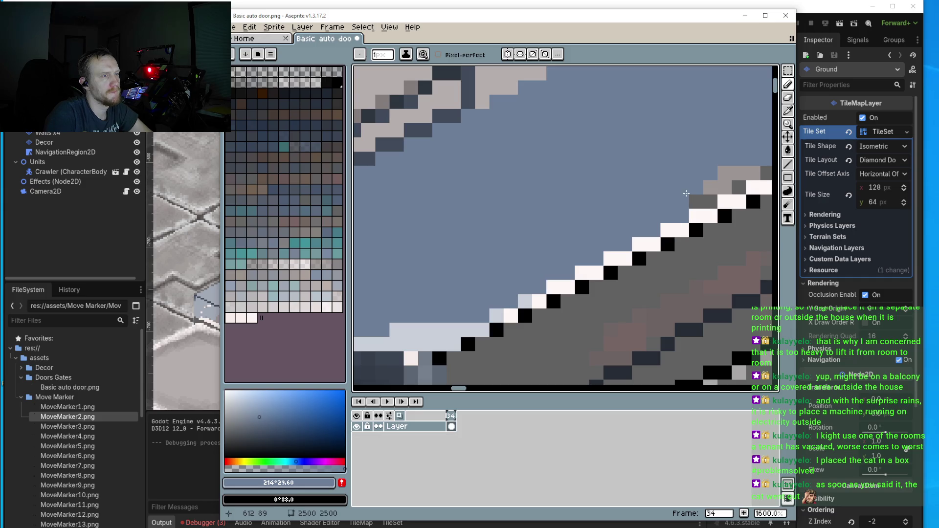
key(ctrl+z)
- Repaint the diagonal grey roof edge and the pixels further right in blue
mouse_move(677, 212)
mouse_down()
mouse_move(619, 216)
mouse_move(687, 181)
mouse_up()
click(634, 201)
click(694, 181)
drag(637, 207, 594, 233)
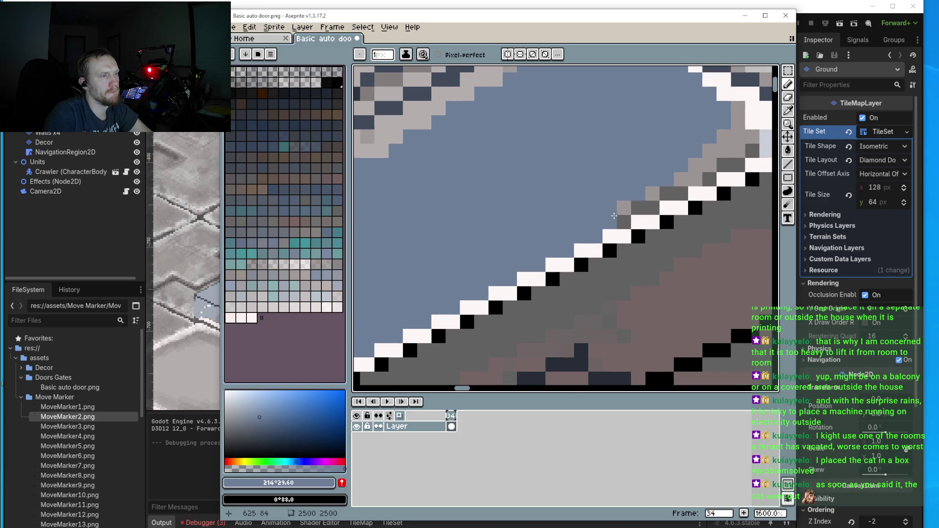
mouse_move(650, 201)
mouse_down()
mouse_move(683, 194)
mouse_move(702, 166)
mouse_move(734, 164)
mouse_move(753, 147)
mouse_move(726, 138)
mouse_up()
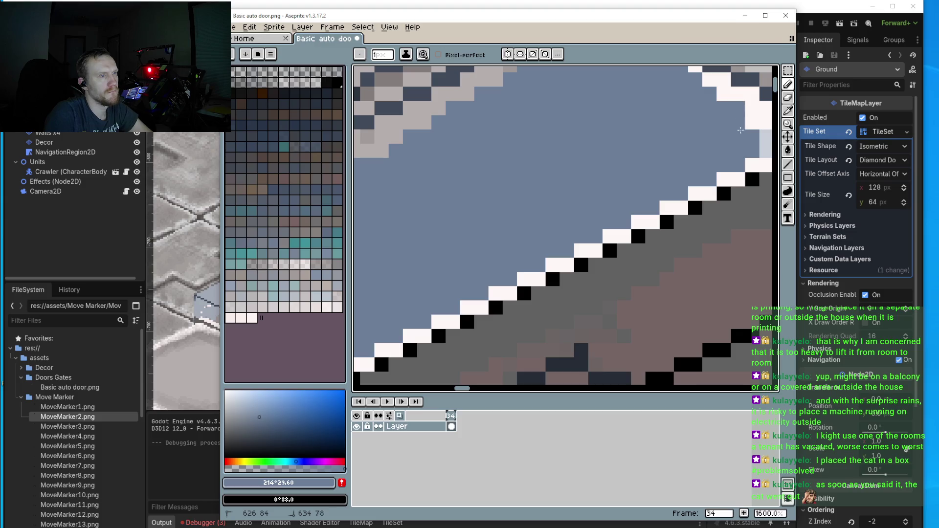
scroll(671, 137, down, 4)
scroll(671, 136, up, 4)
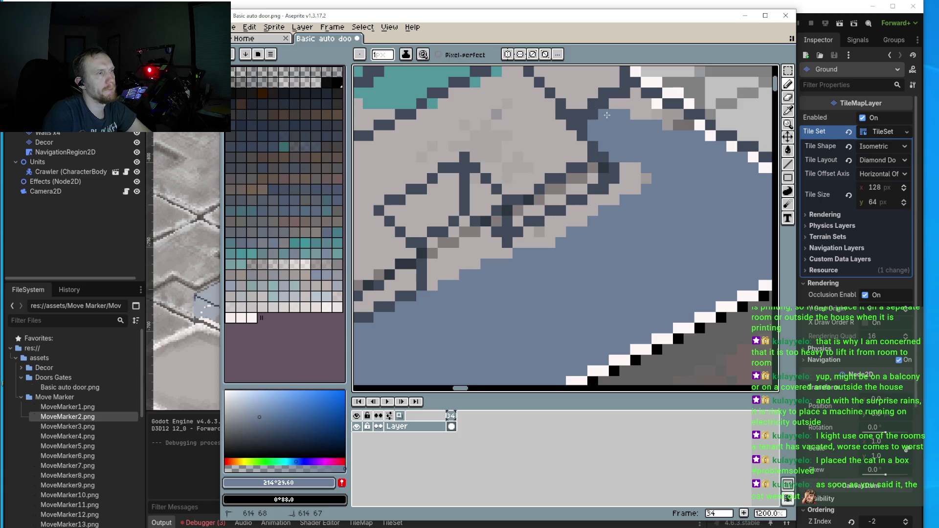
- Touch up a few pixels in darker blue-grey and cover the remaining light-grey edge pixels
mouse_move(607, 115)
mouse_down()
mouse_move(609, 105)
mouse_move(675, 119)
mouse_up()
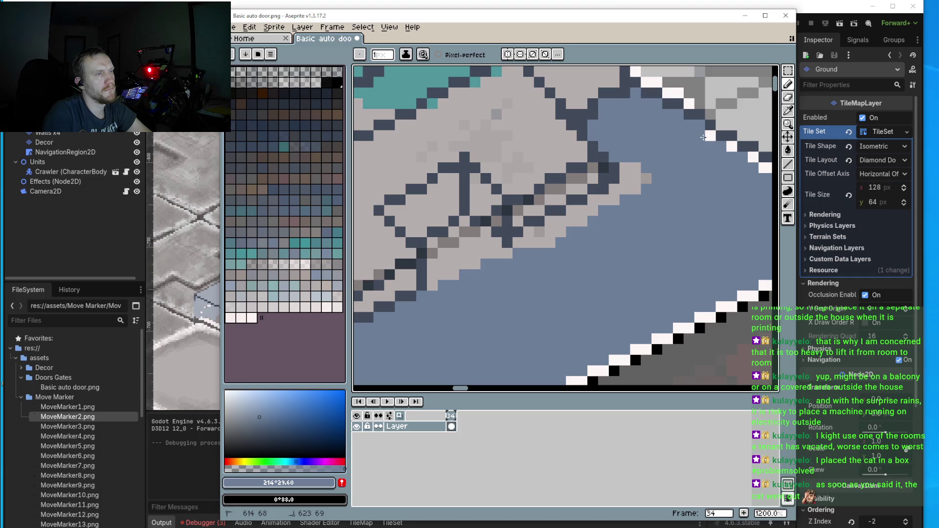
mouse_move(660, 158)
mouse_down()
mouse_move(631, 169)
mouse_move(641, 188)
mouse_move(550, 225)
mouse_move(557, 237)
mouse_move(529, 233)
mouse_up()
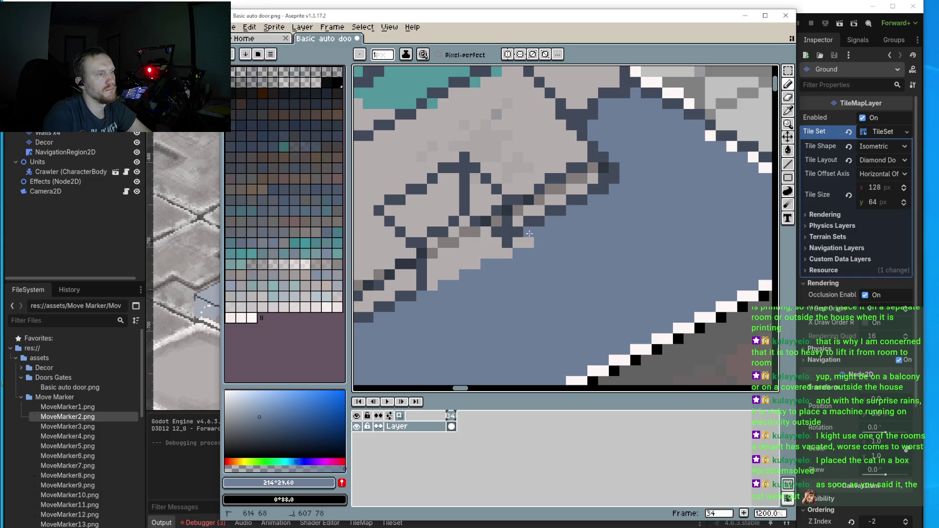
scroll(504, 243, left, 4)
mouse_move(489, 260)
mouse_down()
mouse_move(485, 274)
mouse_move(482, 235)
mouse_move(531, 224)
mouse_move(494, 247)
mouse_move(528, 248)
mouse_move(543, 235)
mouse_up()
- Repaint the leftover light-grey and beige pixels on the cover's lower edge blue-grey
click(549, 244)
scroll(549, 243, down, 5)
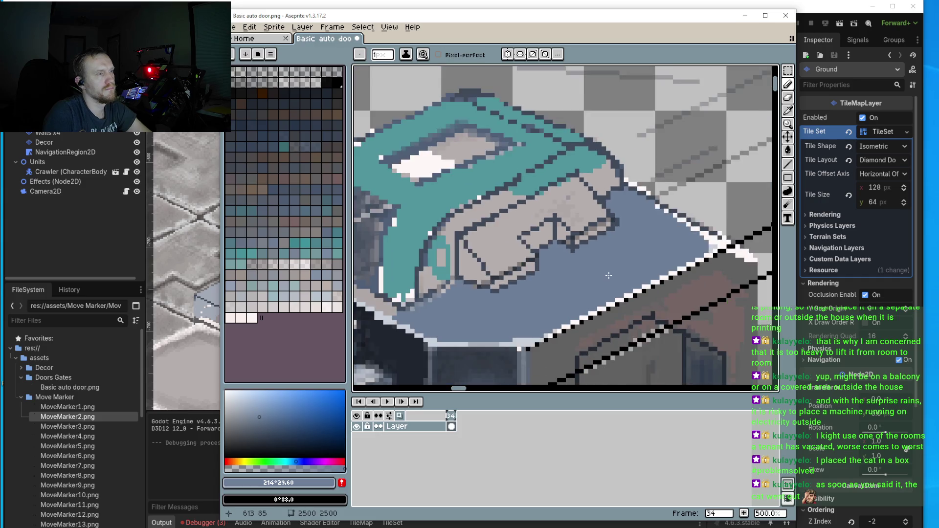
scroll(525, 297, up, 4)
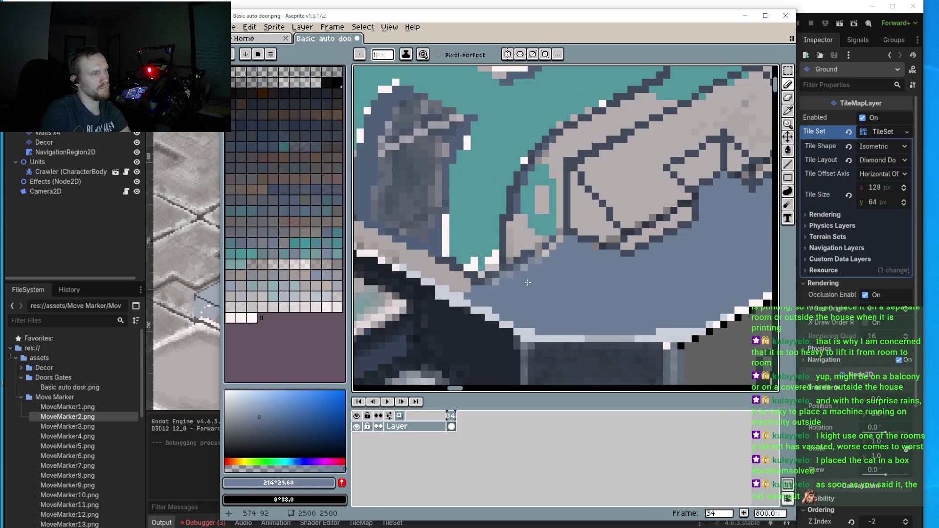
scroll(542, 226, up, 1)
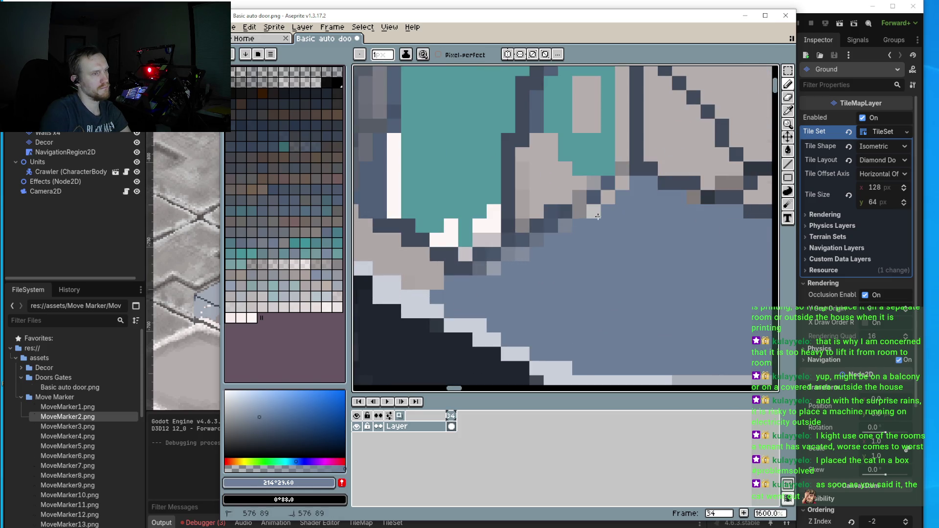
click(593, 211)
click(608, 198)
click(621, 183)
scroll(526, 267, left, 3)
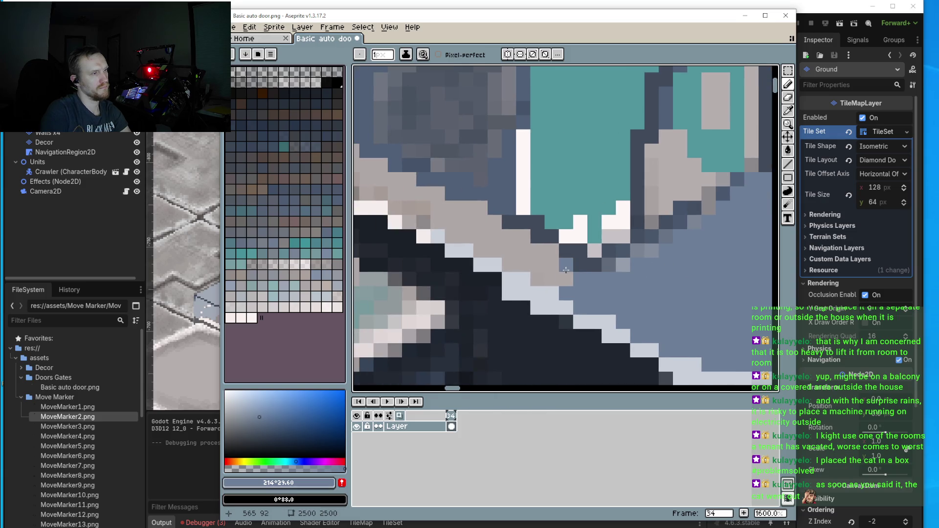
click(528, 267)
mouse_move(528, 267)
mouse_down()
mouse_move(516, 274)
mouse_move(555, 264)
mouse_move(538, 250)
mouse_move(487, 251)
mouse_move(509, 236)
mouse_move(455, 233)
mouse_move(495, 222)
mouse_move(453, 223)
mouse_move(549, 258)
mouse_up()
scroll(460, 230, down, 5)
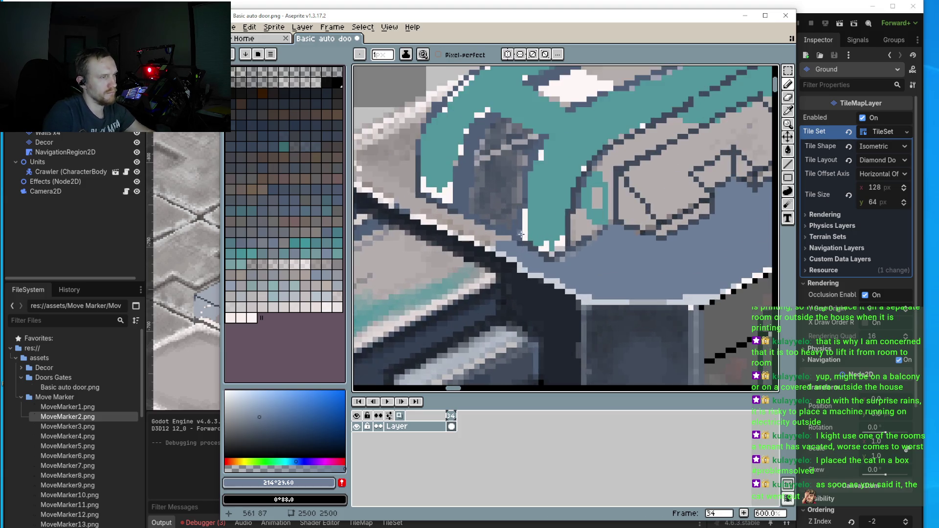
scroll(516, 216, up, 1)
scroll(532, 235, up, 1)
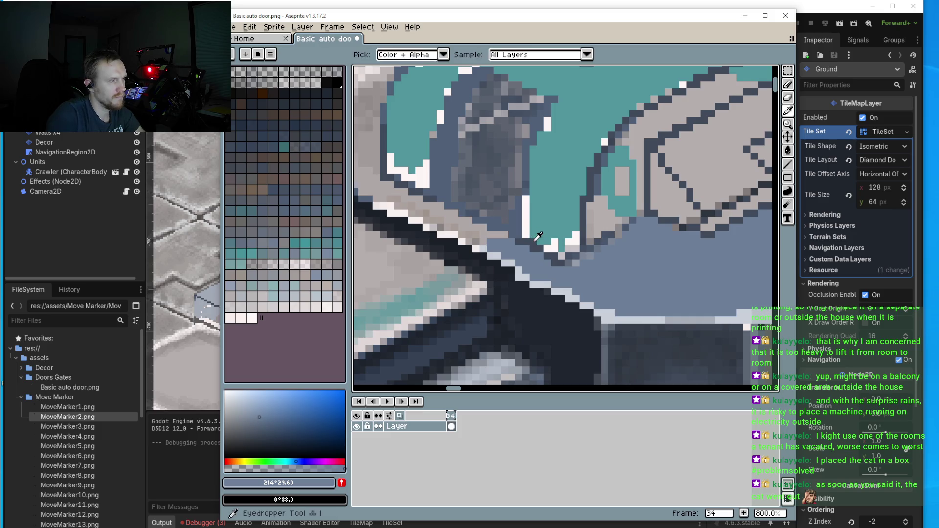
- Draw dark #404a5a outline lines on the grey panel: two verticals and one diagonal
alt+click(532, 236)
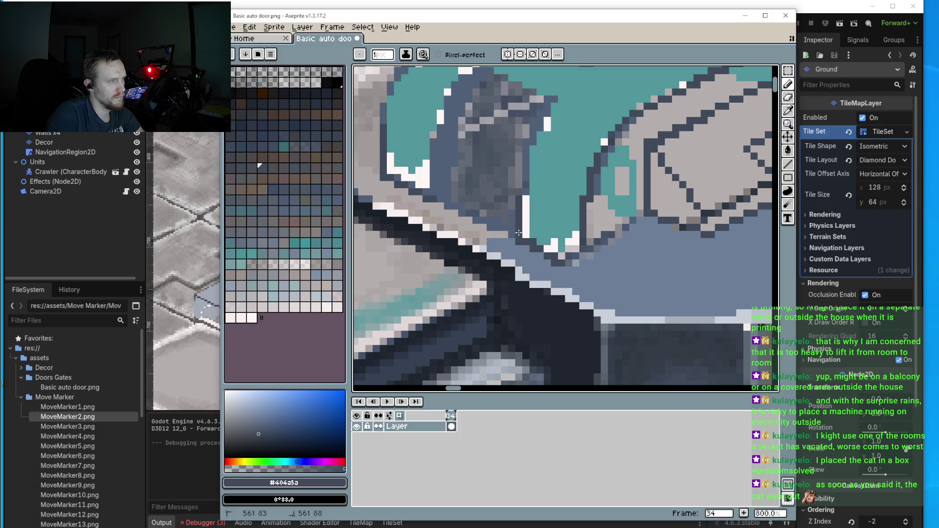
key(l)
key(5)
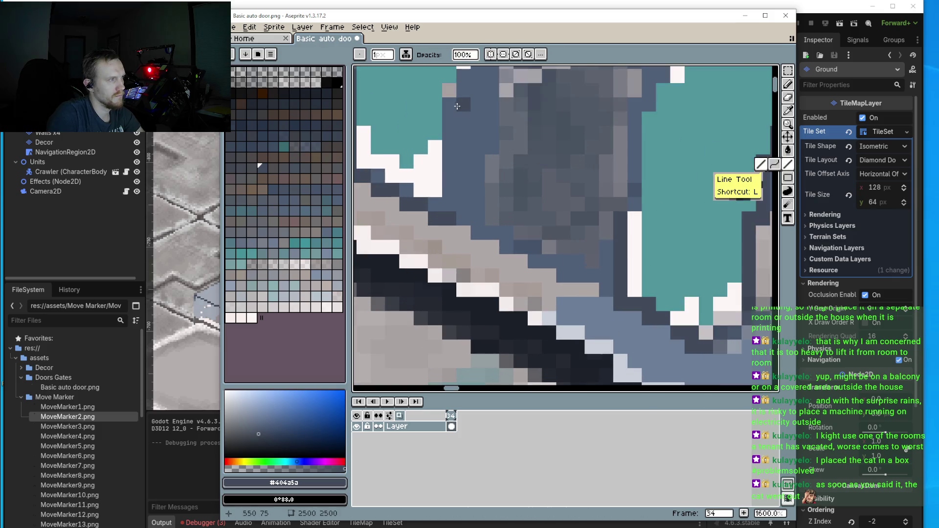
drag(456, 109, 463, 226)
scroll(471, 179, up, 2)
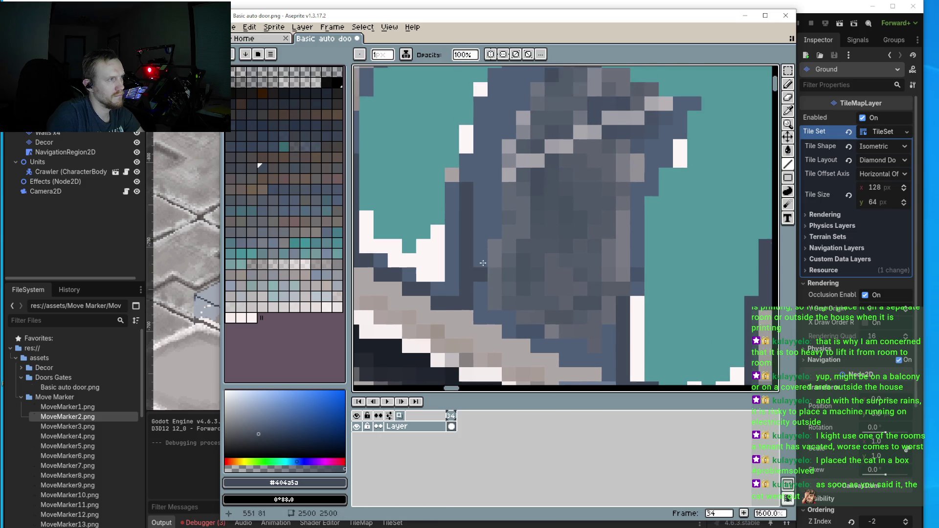
drag(471, 178, 482, 102)
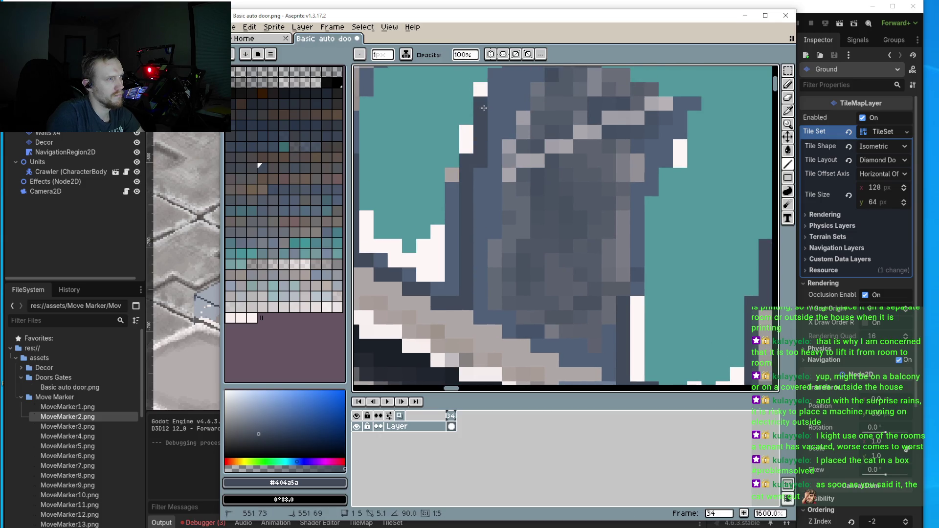
scroll(490, 148, up, 2)
mouse_move(491, 148)
mouse_down()
mouse_move(488, 128)
mouse_move(545, 95)
mouse_move(661, 156)
mouse_move(684, 158)
mouse_move(640, 262)
mouse_up()
scroll(639, 262, down, 3)
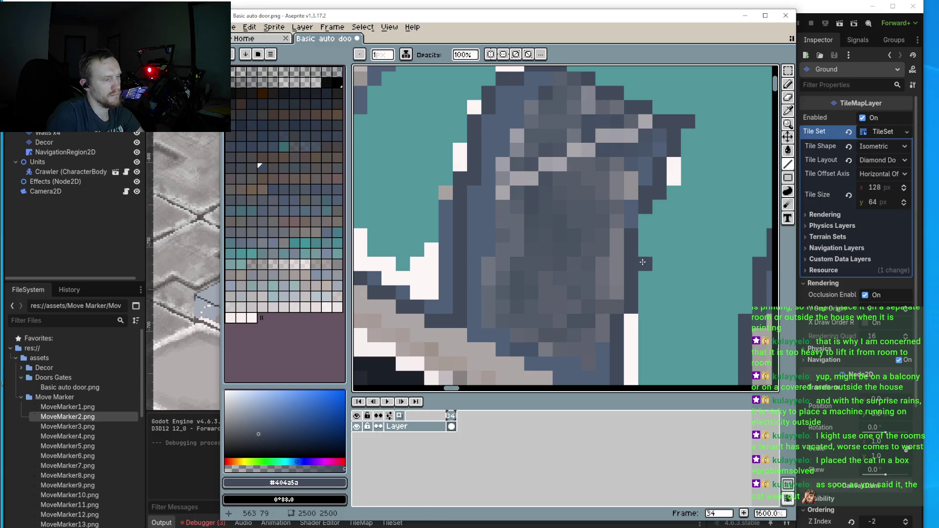
- Shade the teal cover's lower-left edge with a darker outline stroke
key(i)
click(677, 167)
scroll(600, 291, down, 3)
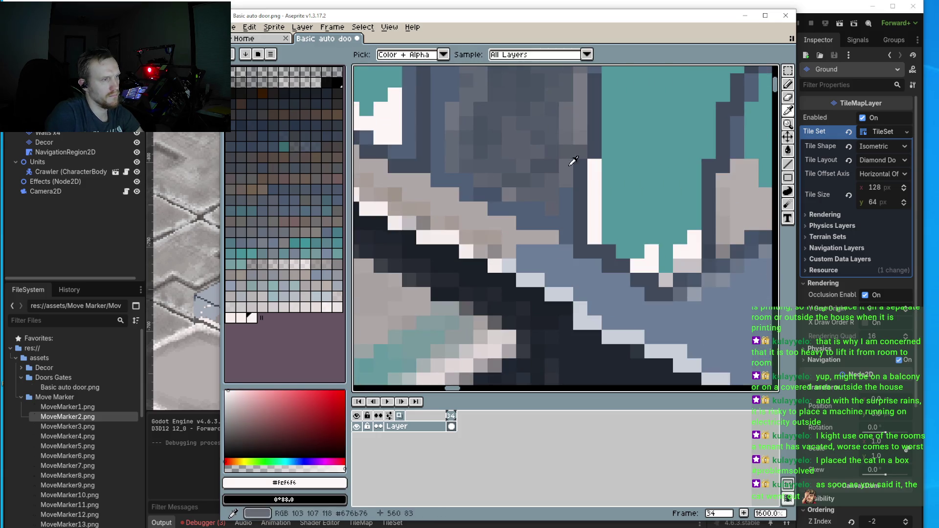
scroll(608, 255, down, 2)
click(626, 306)
key(b)
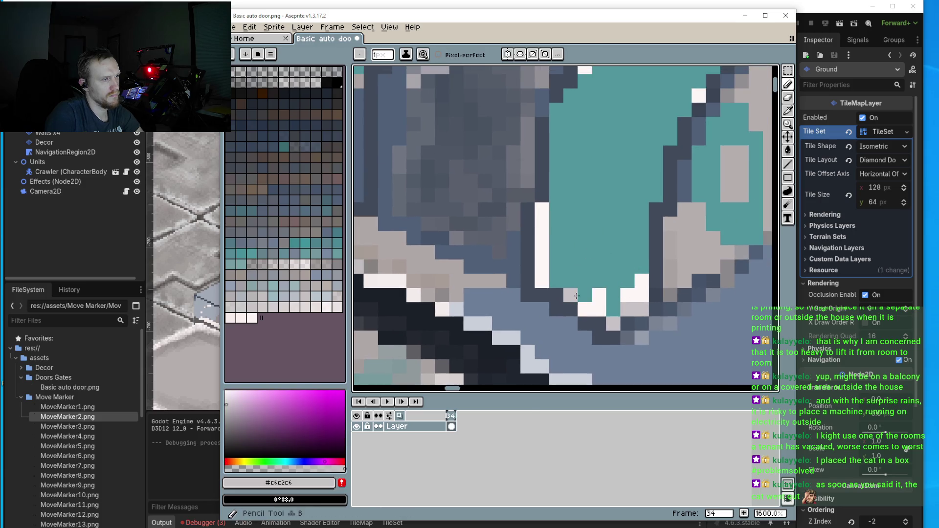
alt+click(594, 322)
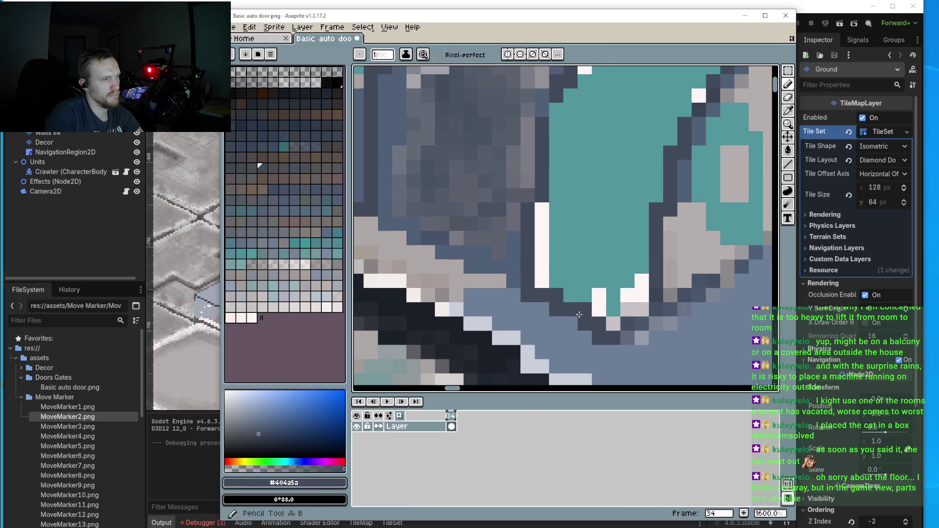
key(ctrl+z)
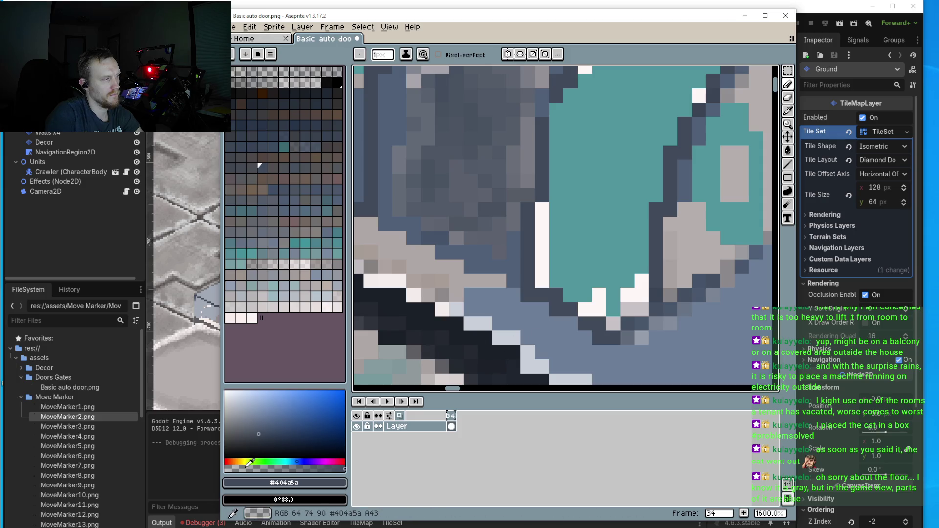
mouse_move(542, 281)
mouse_down()
mouse_move(586, 309)
mouse_move(597, 309)
mouse_move(599, 296)
mouse_move(612, 309)
mouse_move(602, 313)
mouse_move(582, 308)
mouse_move(545, 267)
mouse_move(633, 311)
mouse_move(645, 283)
mouse_move(640, 309)
mouse_move(584, 308)
mouse_move(544, 282)
mouse_move(541, 253)
mouse_move(597, 280)
mouse_up()
- Extend the dark outline pixel by pixel down-left along the cover's lower edge, then open the File menu
scroll(598, 280, down, 4)
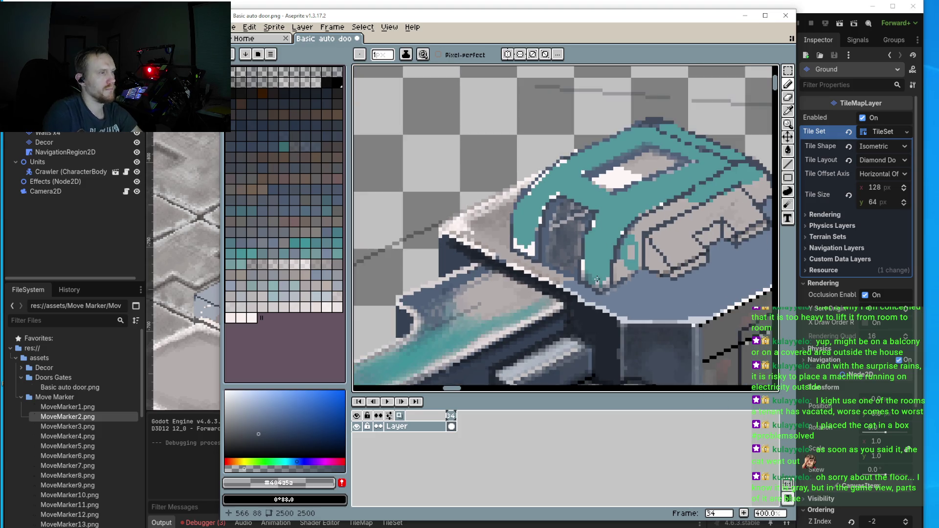
scroll(598, 279, up, 3)
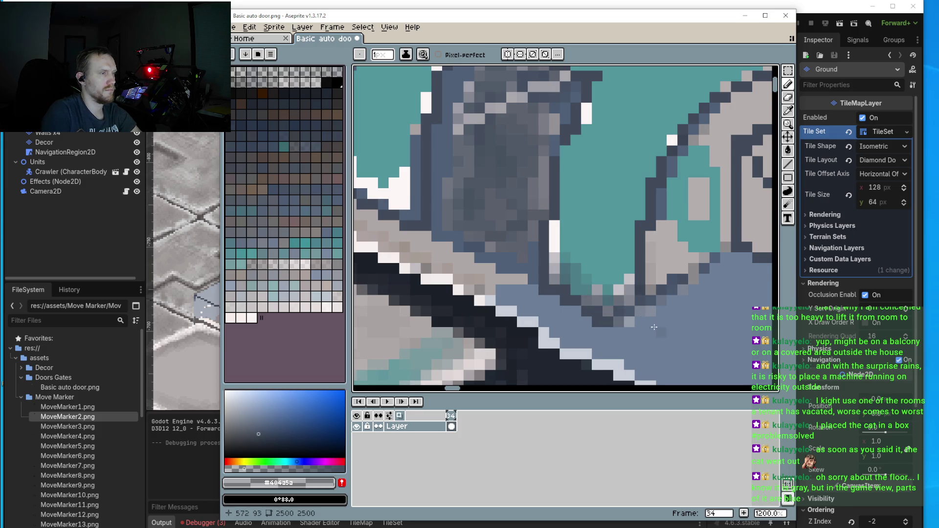
scroll(587, 286, right, 2)
alt+click(560, 237)
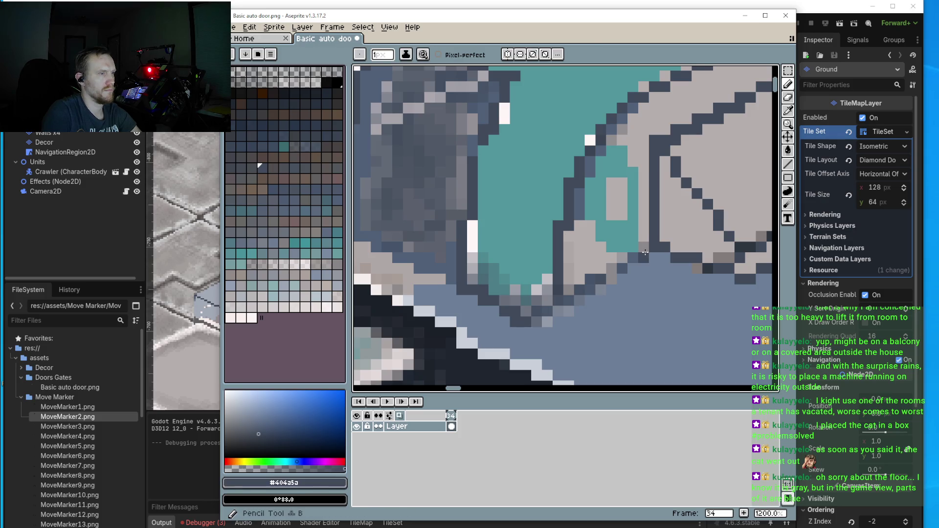
click(644, 247)
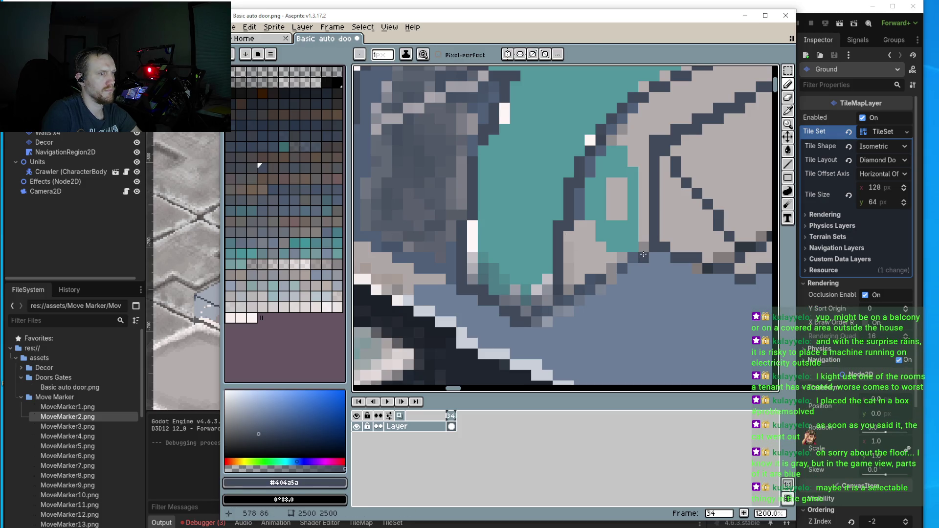
click(611, 277)
click(579, 300)
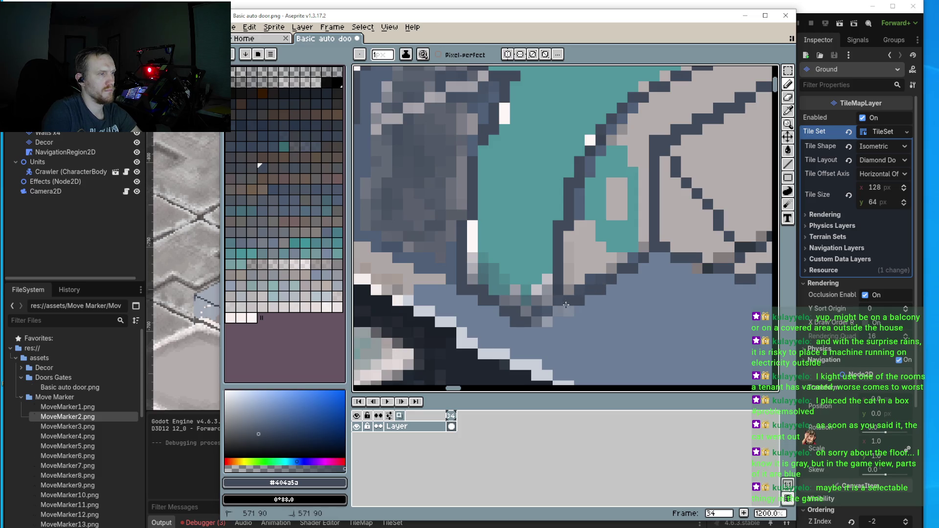
click(558, 311)
scroll(556, 312, down, 3)
scroll(551, 307, up, 3)
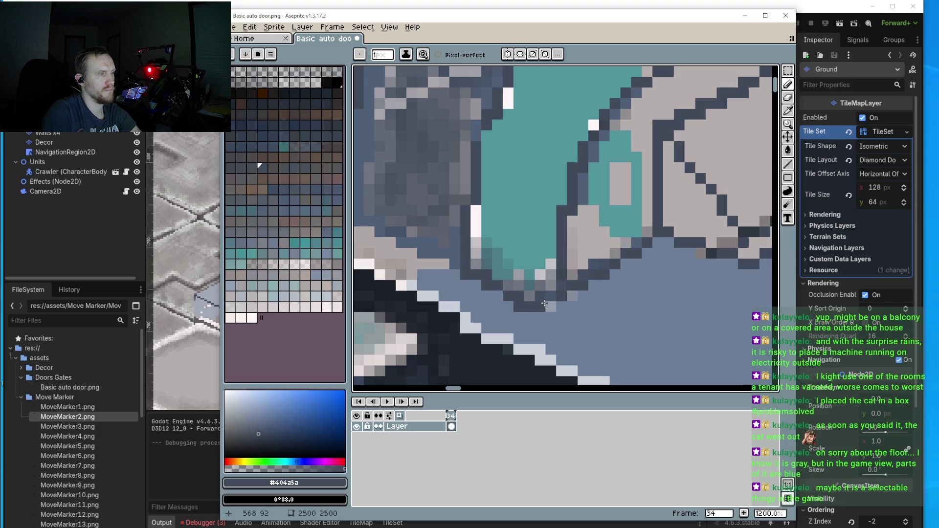
scroll(561, 297, down, 3)
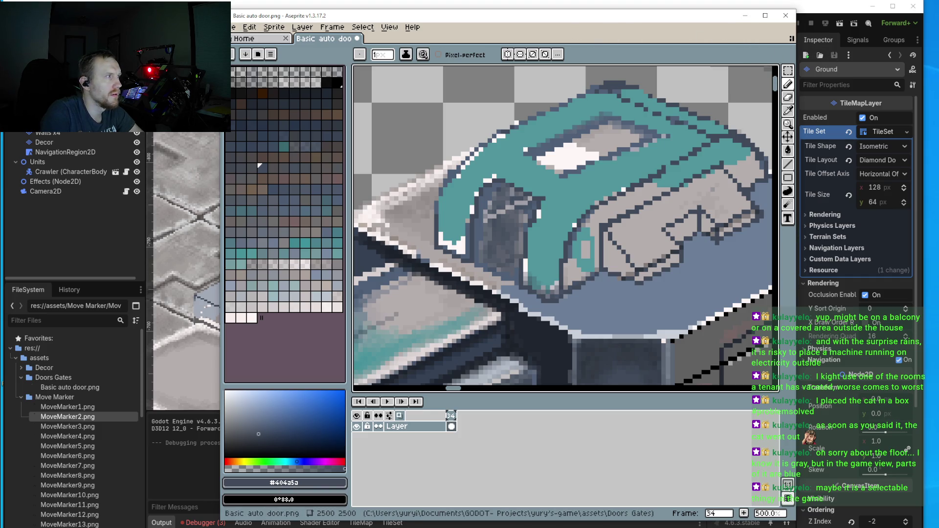
click(234, 27)
- Save Basic auto door.png and run the Godot project with the reimported sprite
click(249, 74)
key(alt+Tab)
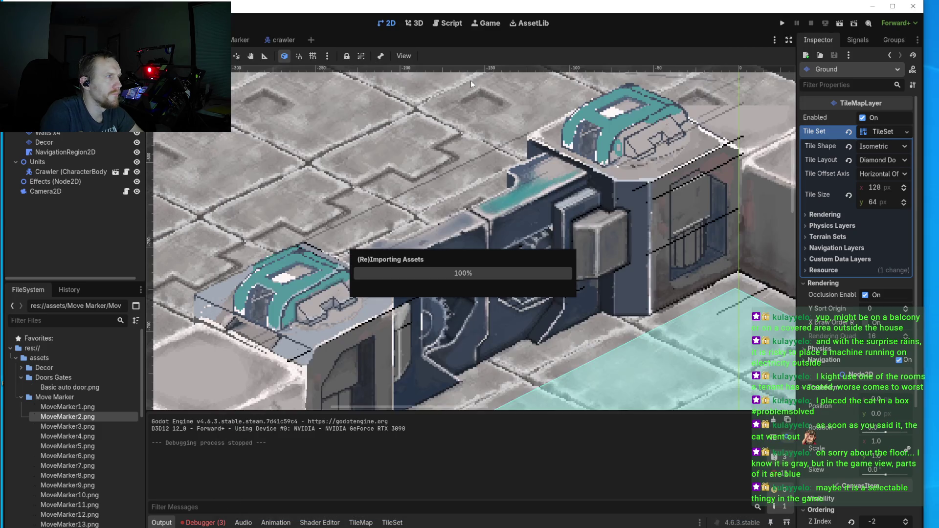
click(782, 23)
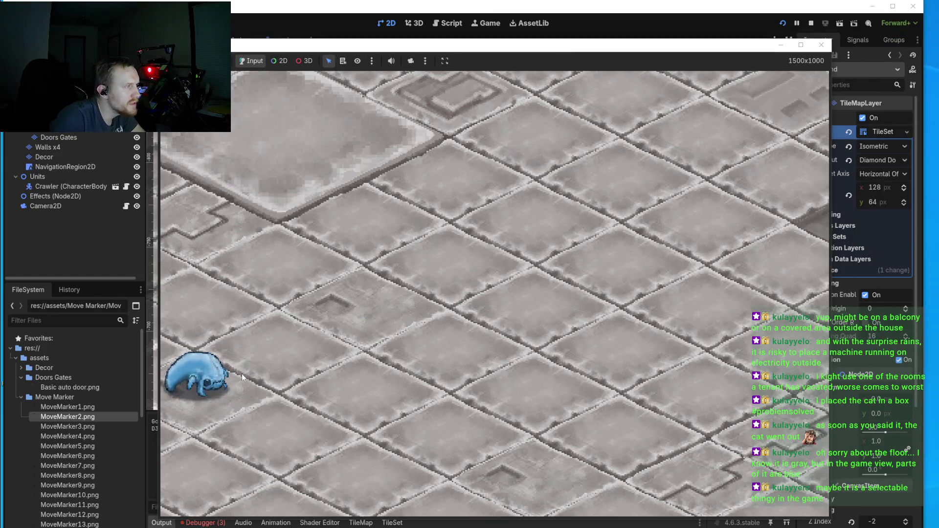
- Send the crawler walking to three floor spots, heading toward the walls
click(515, 324)
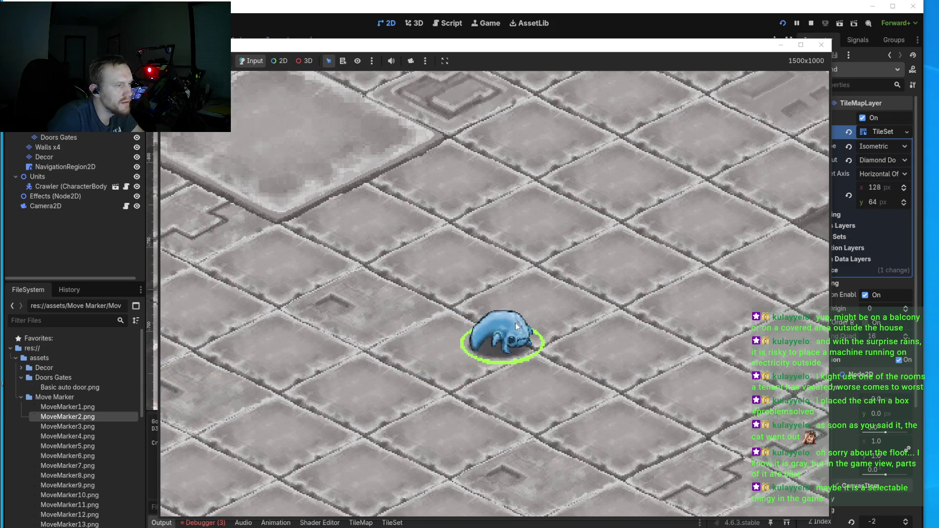
click(643, 254)
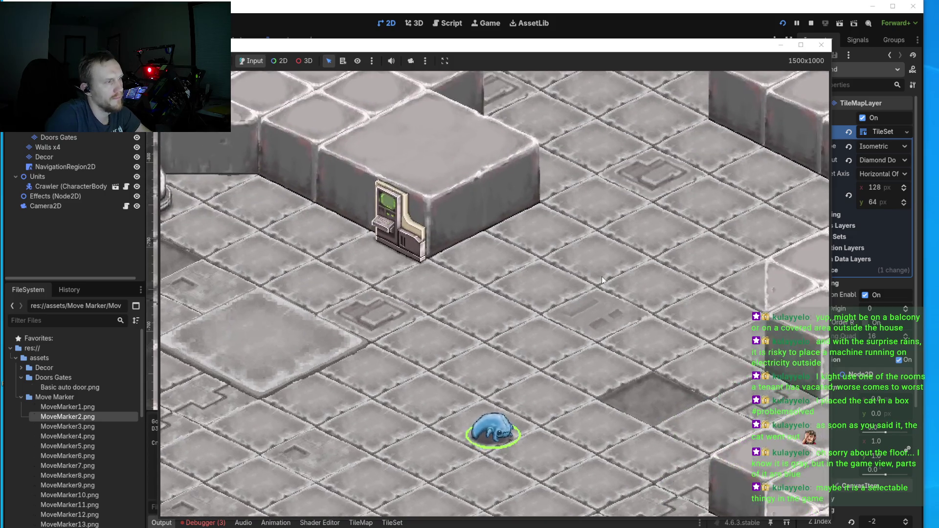
click(602, 277)
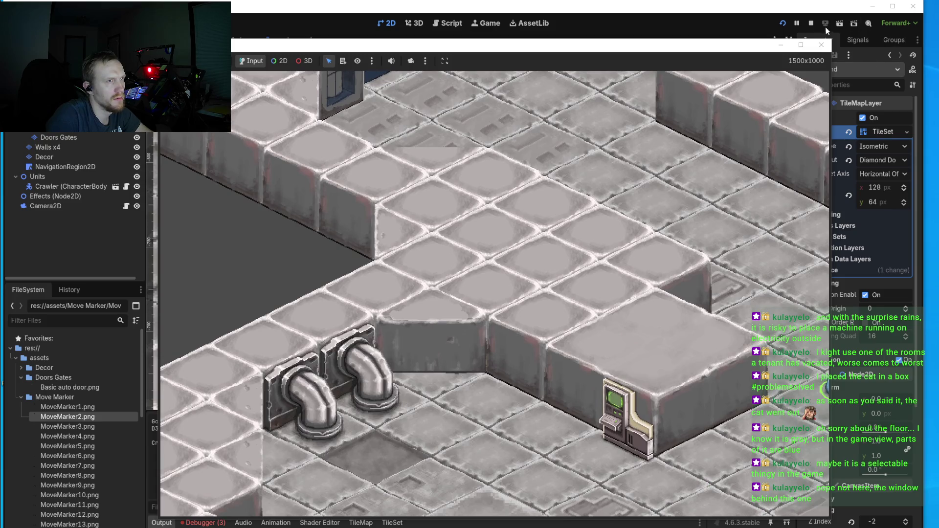
- Stop the running game and zoom the 2D viewport over the isometric level
click(822, 45)
scroll(610, 287, down, 4)
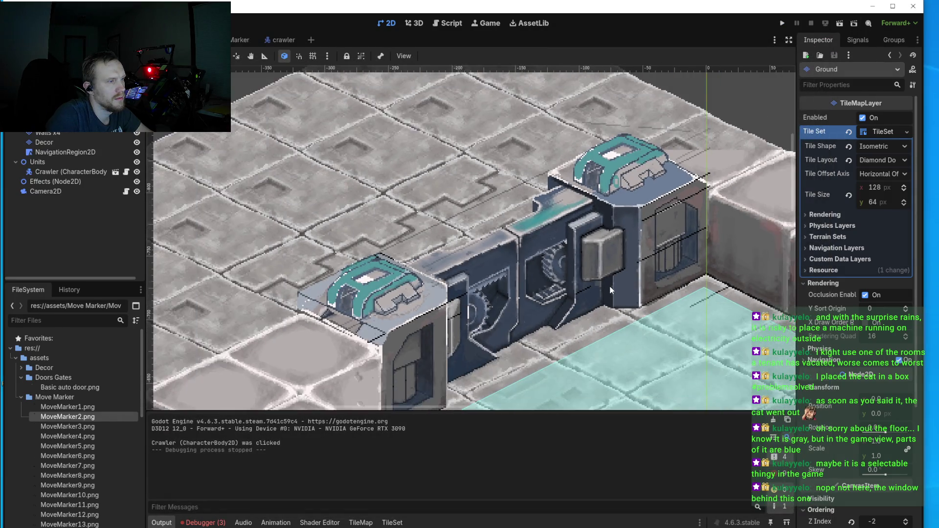
scroll(582, 294, down, 3)
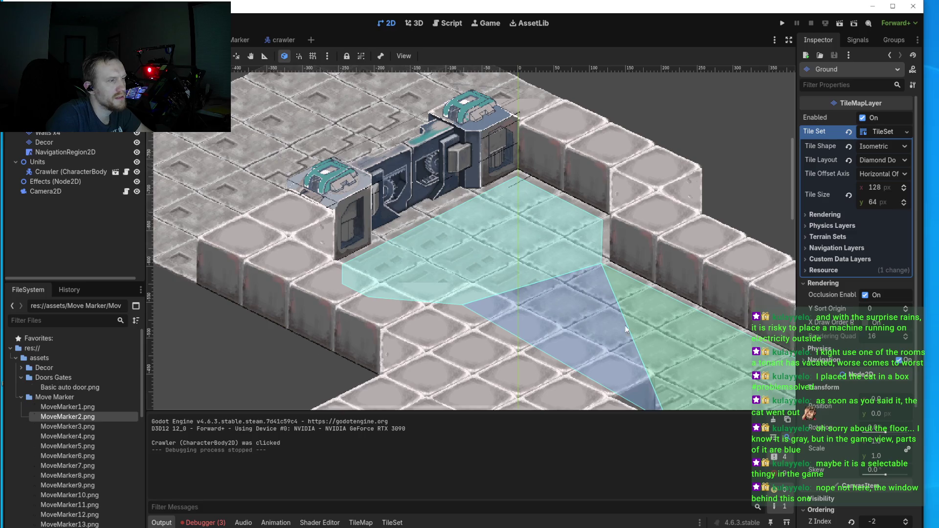
scroll(626, 329, down, 4)
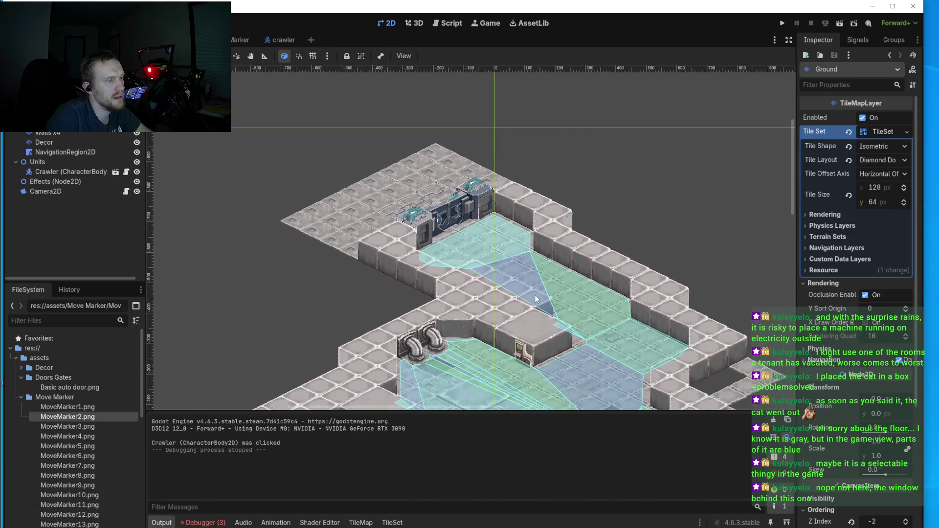
scroll(536, 299, down, 3)
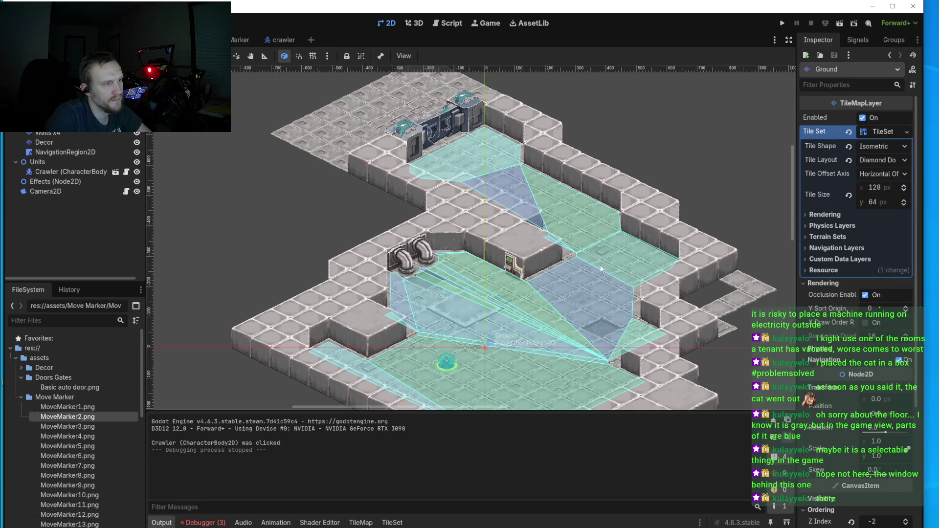
- Toggle local-space transforms off and back on, then zoom around the level's navigation regions
click(282, 60)
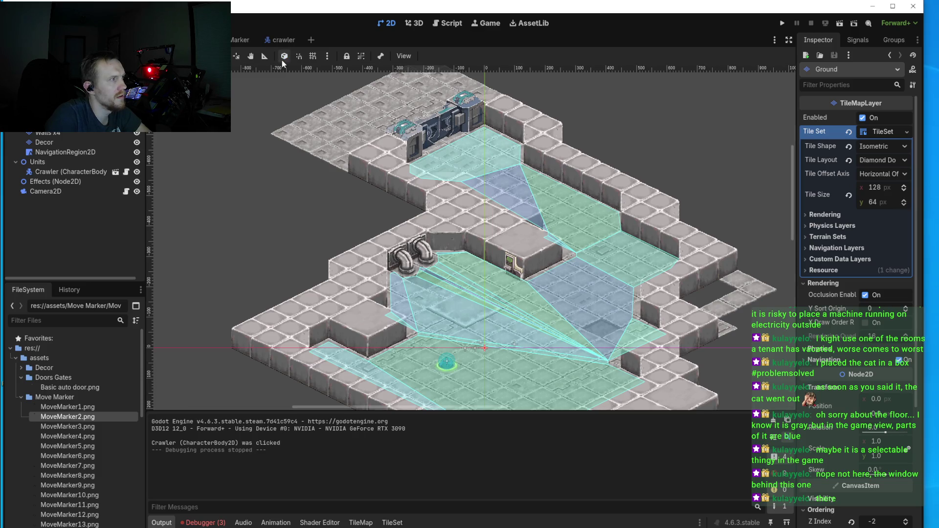
click(287, 57)
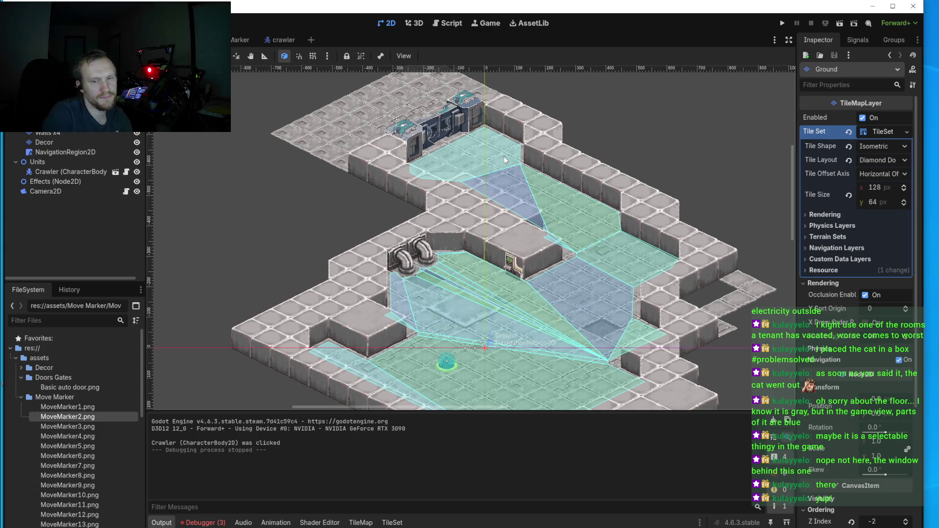
scroll(466, 348, down, 2)
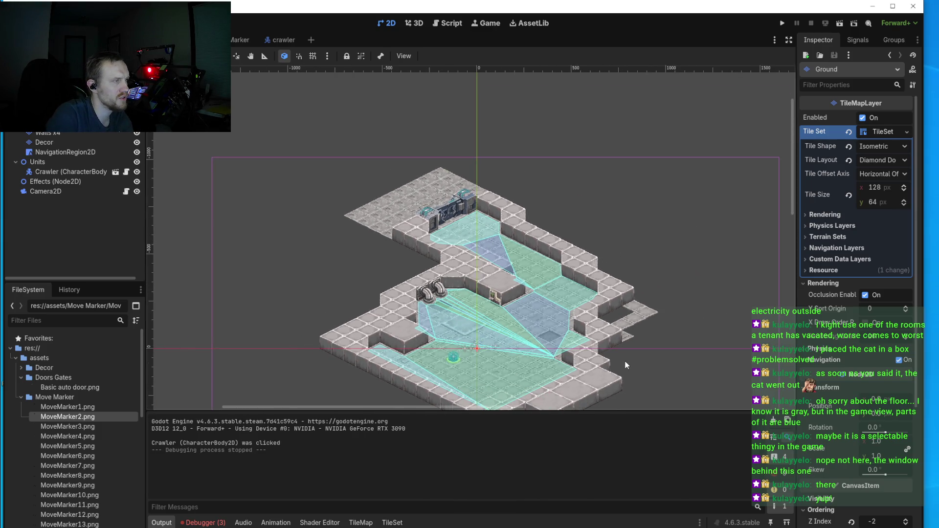
scroll(542, 356, up, 3)
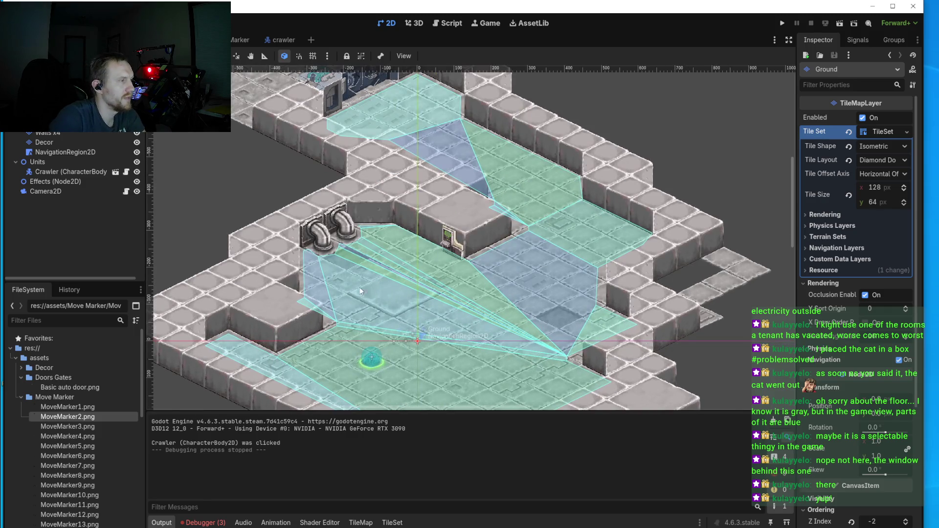
scroll(360, 290, up, 2)
scroll(543, 200, down, 2)
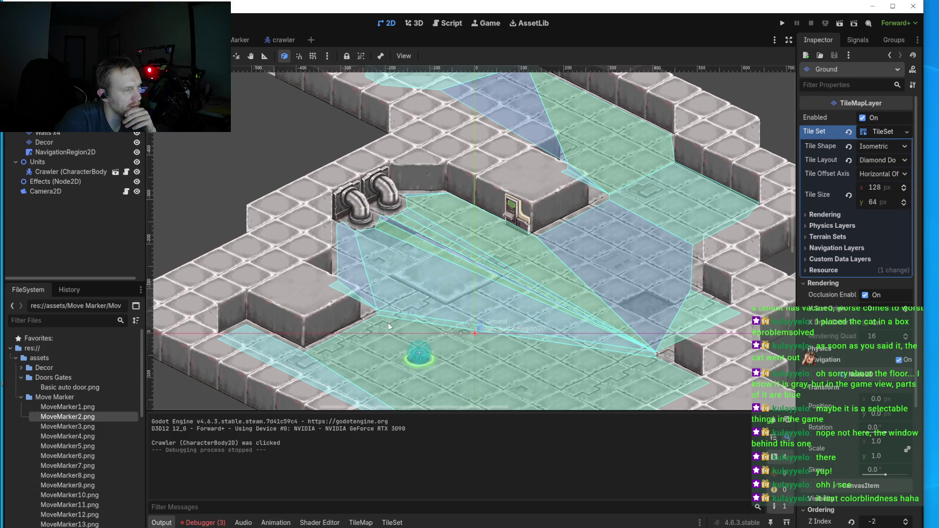
click(783, 26)
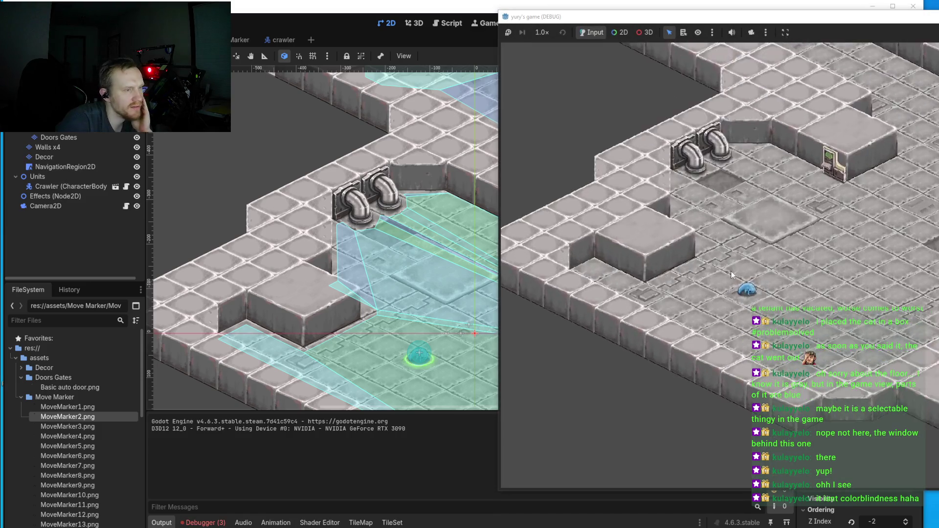
click(723, 296)
click(671, 226)
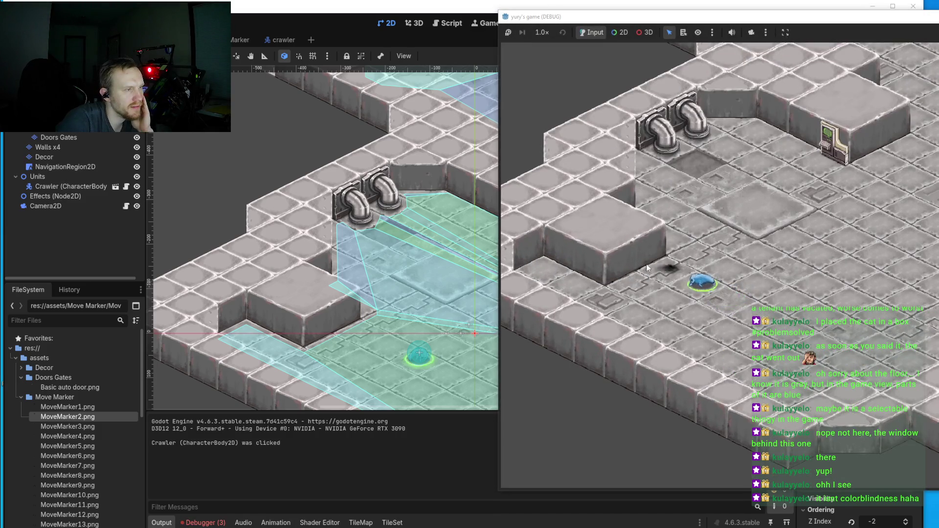
click(672, 205)
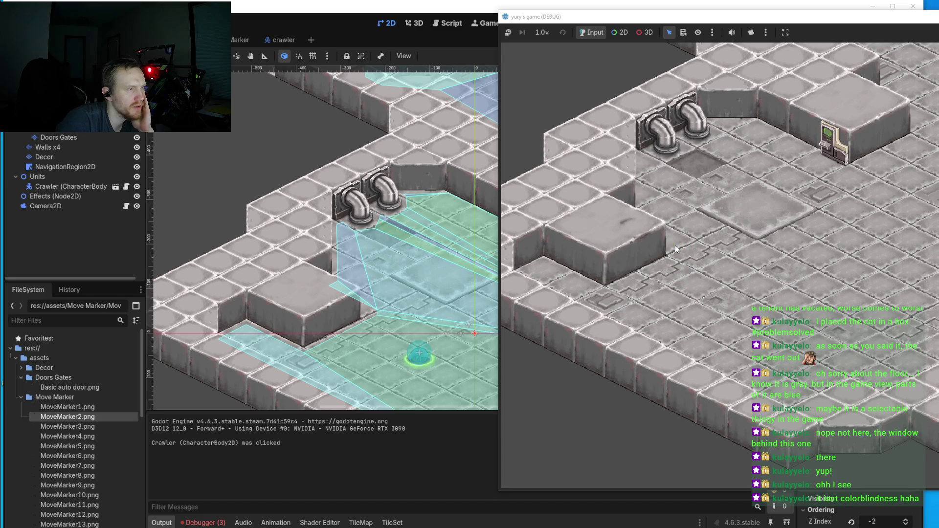
click(723, 272)
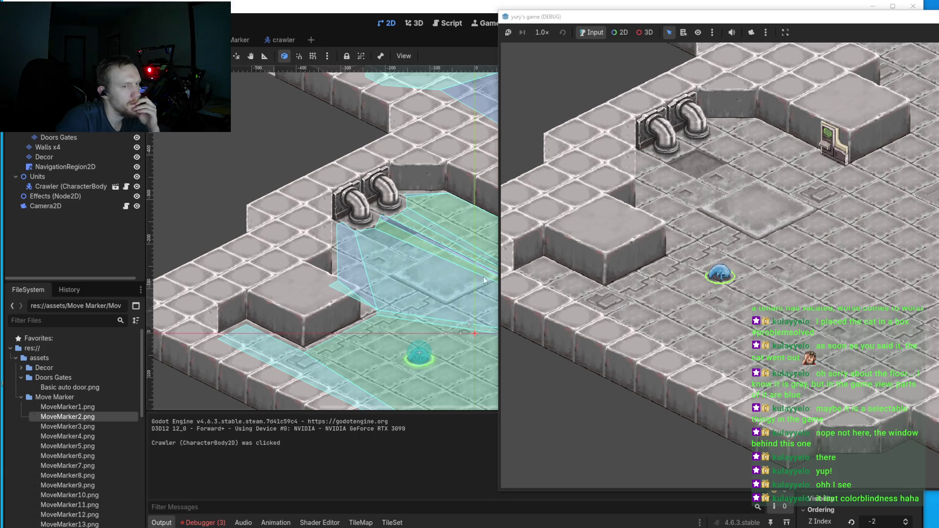
key(F8)
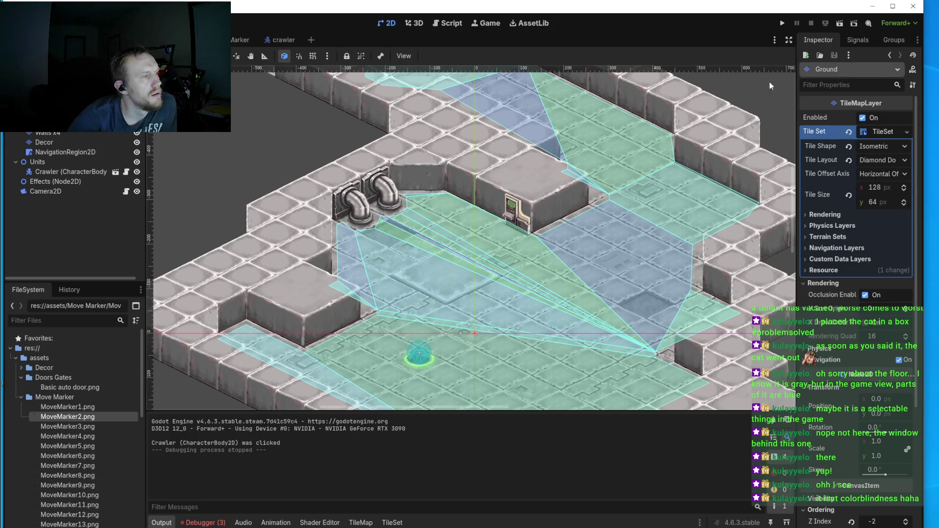
scroll(605, 203, down, 2)
scroll(605, 203, down, 2)
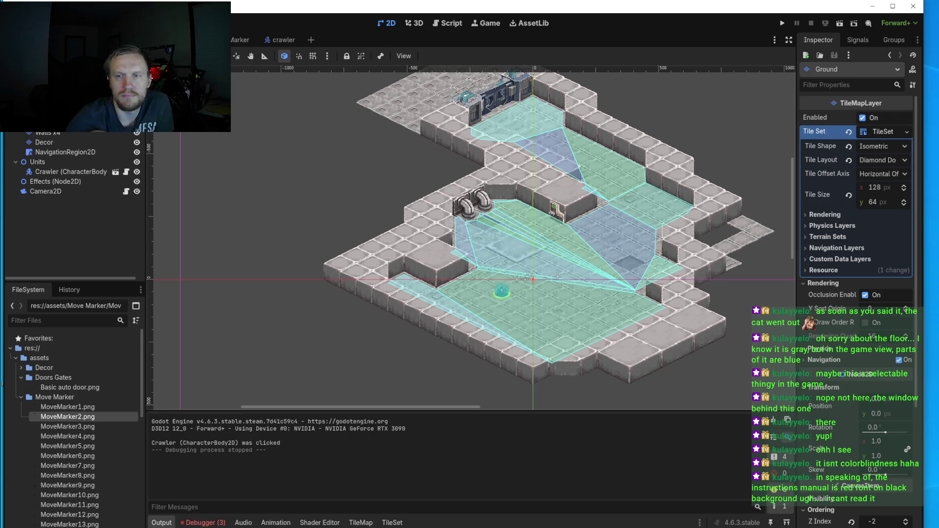
- Return to Aseprite's auto door sprite and draw a short Line-tool stroke along the teal cover's inner edge
key(alt+Tab)
scroll(528, 225, down, 1)
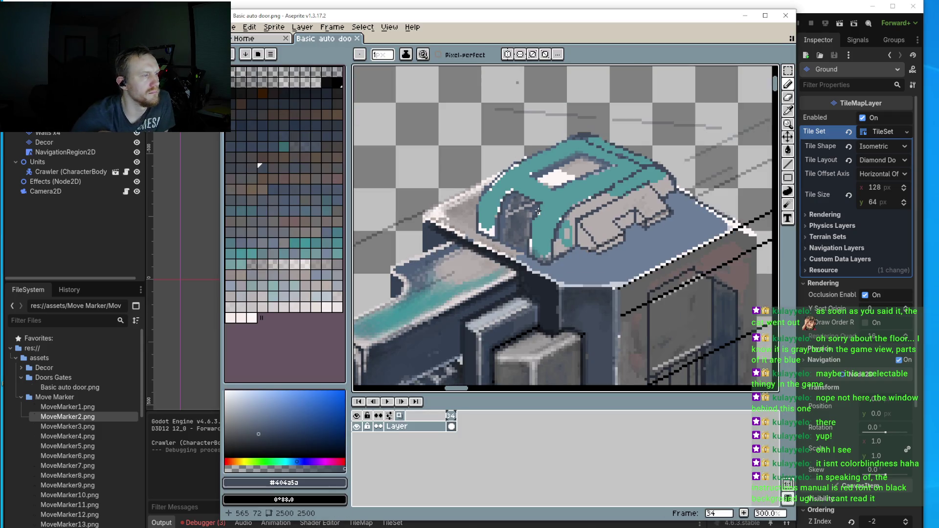
scroll(527, 225, up, 6)
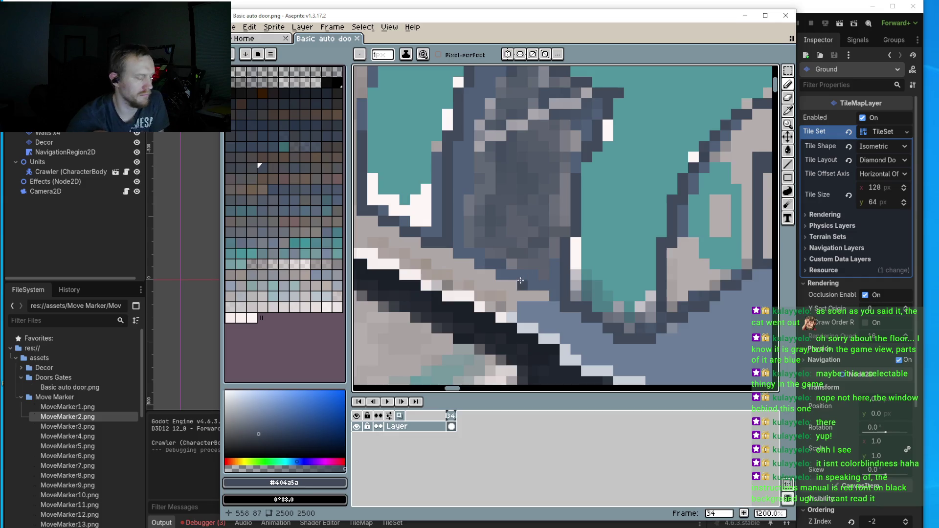
scroll(511, 274, down, 3)
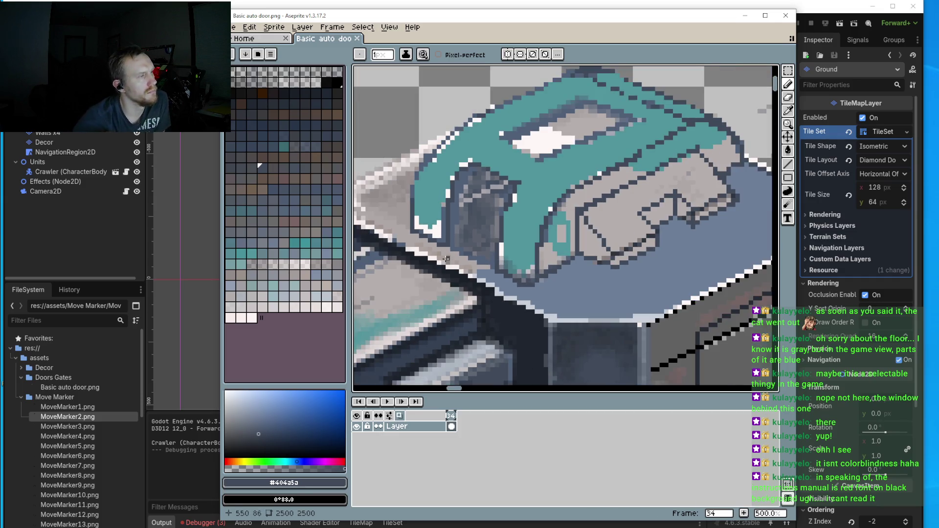
scroll(441, 250, up, 3)
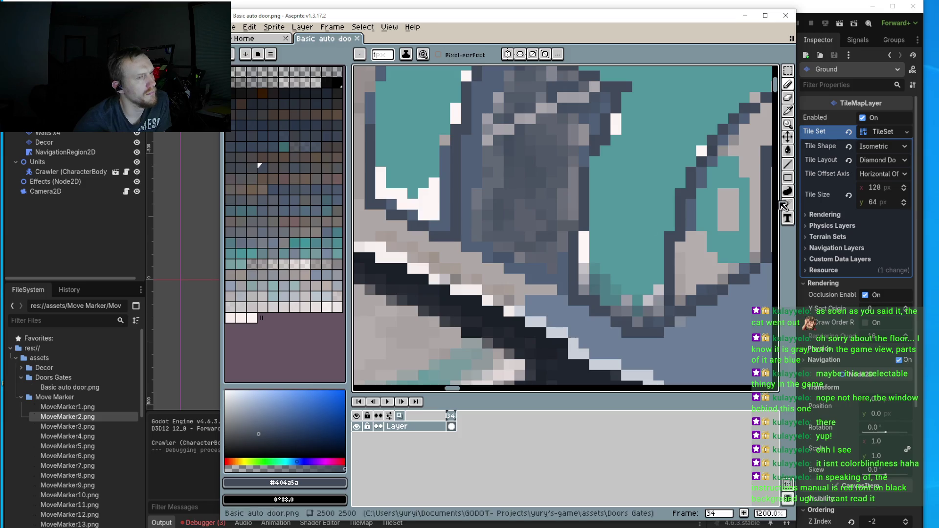
click(788, 164)
scroll(492, 238, down, 4)
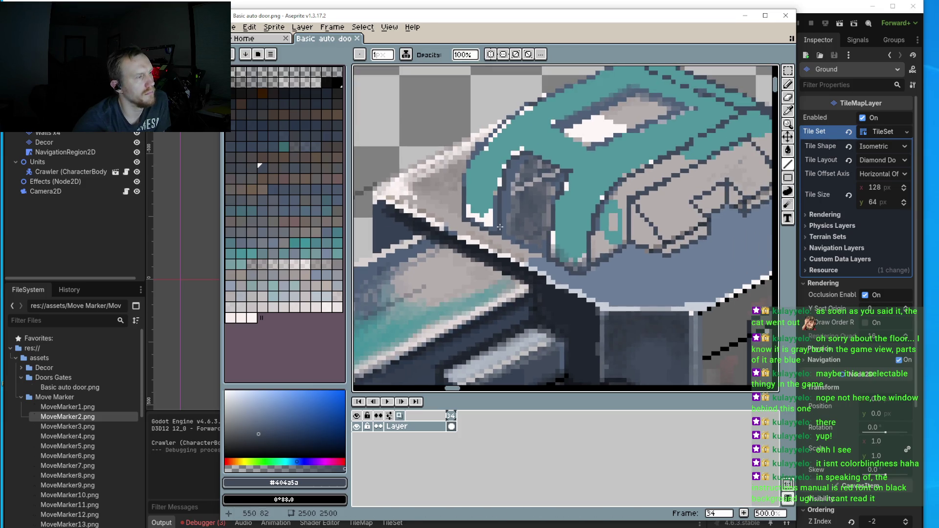
mouse_move(500, 233)
mouse_down()
mouse_move(542, 206)
mouse_move(533, 216)
mouse_up()
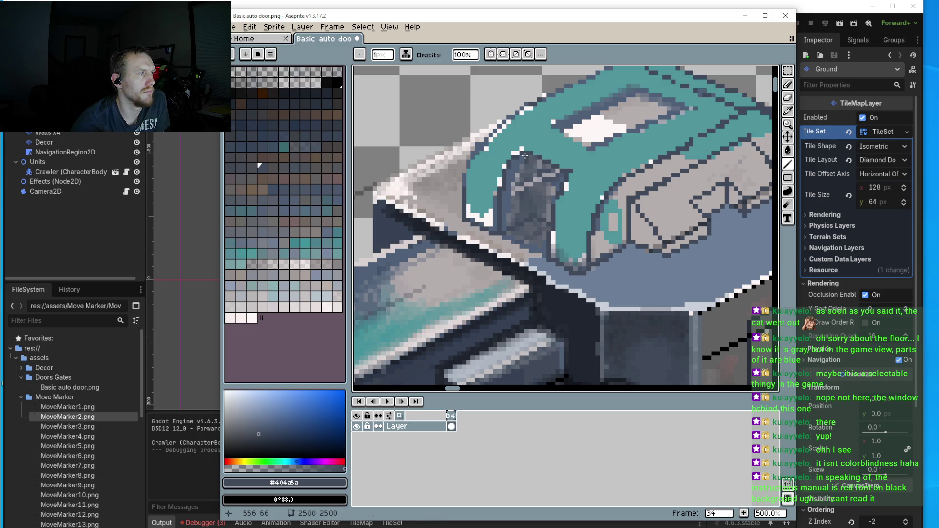
scroll(525, 155, down, 2)
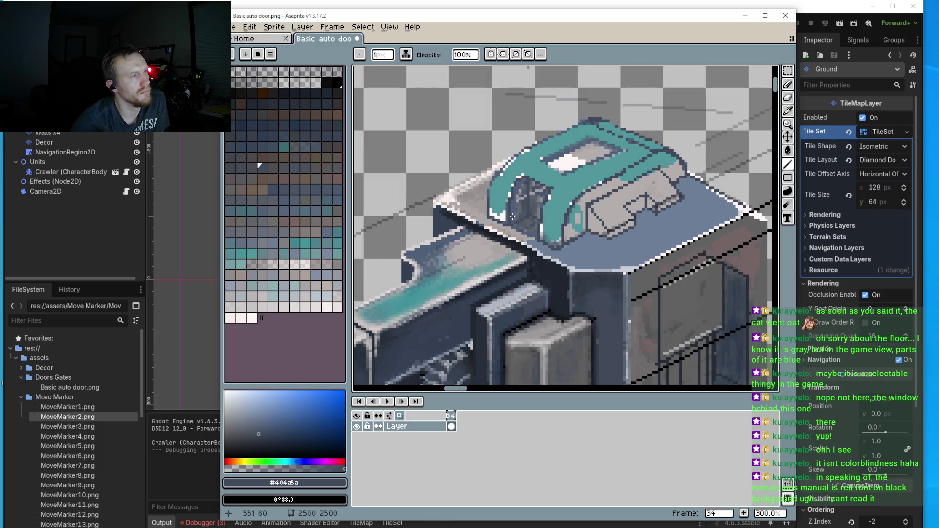
scroll(535, 232, up, 2)
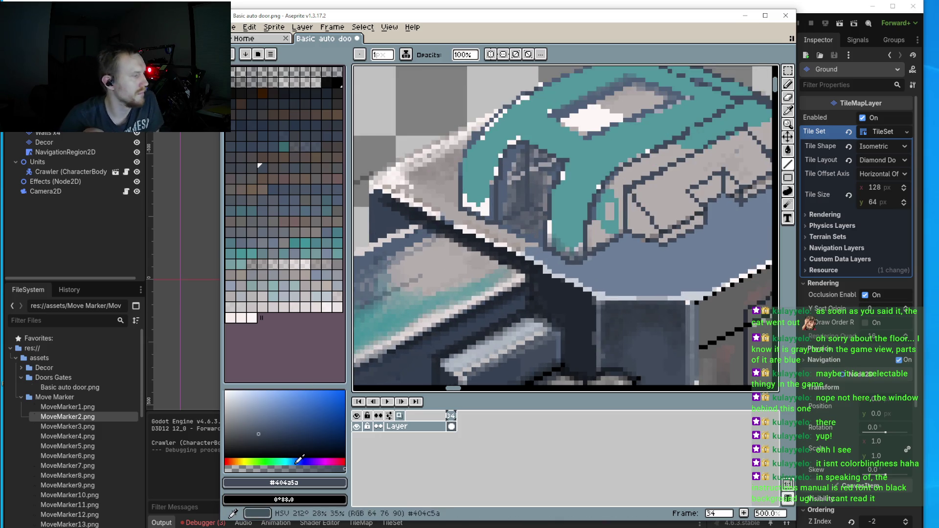
- Pick a muted blue-grey, test it with one pixel, and sample the panel's blue-grey #6C7F99
click(255, 442)
scroll(526, 211, up, 1)
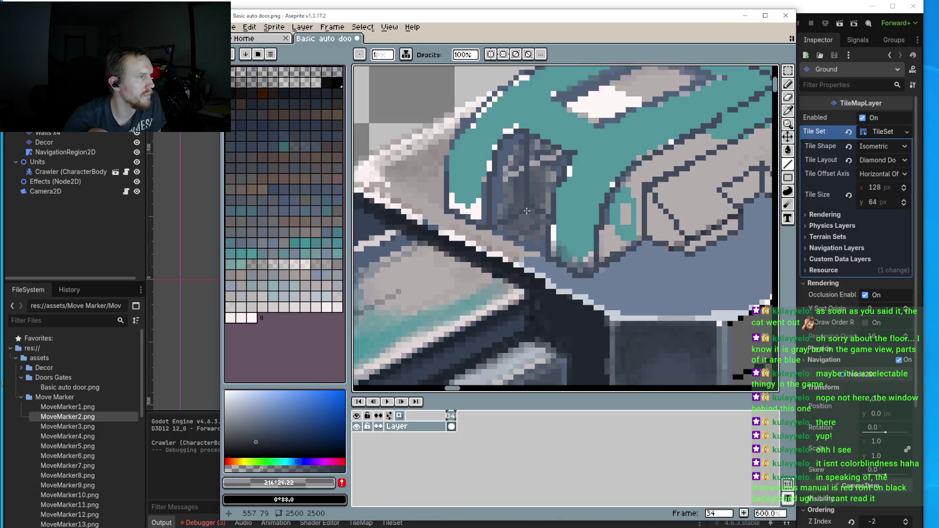
scroll(527, 211, up, 1)
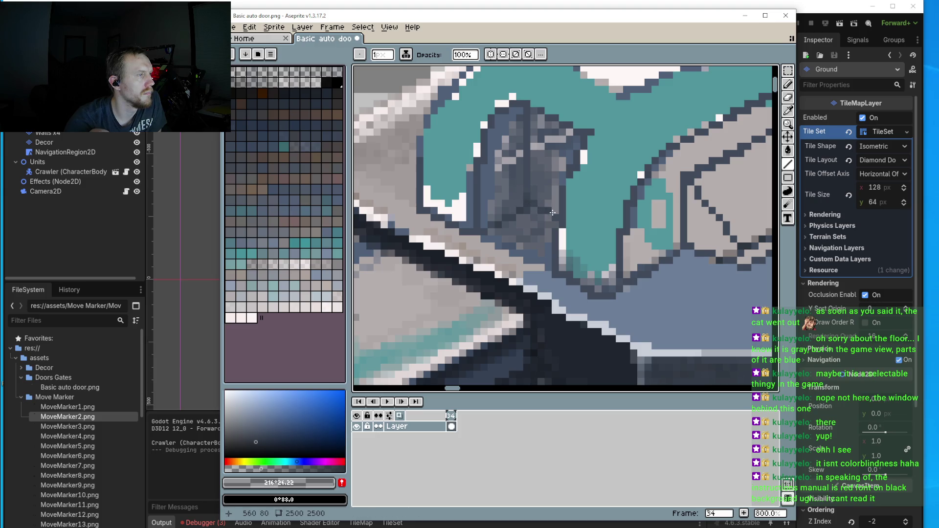
click(541, 193)
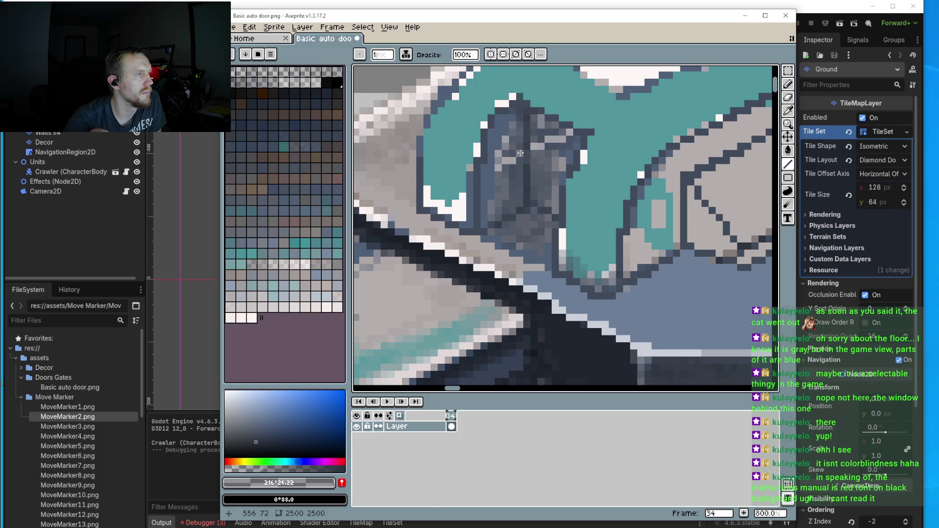
scroll(520, 153, down, 2)
scroll(543, 197, up, 4)
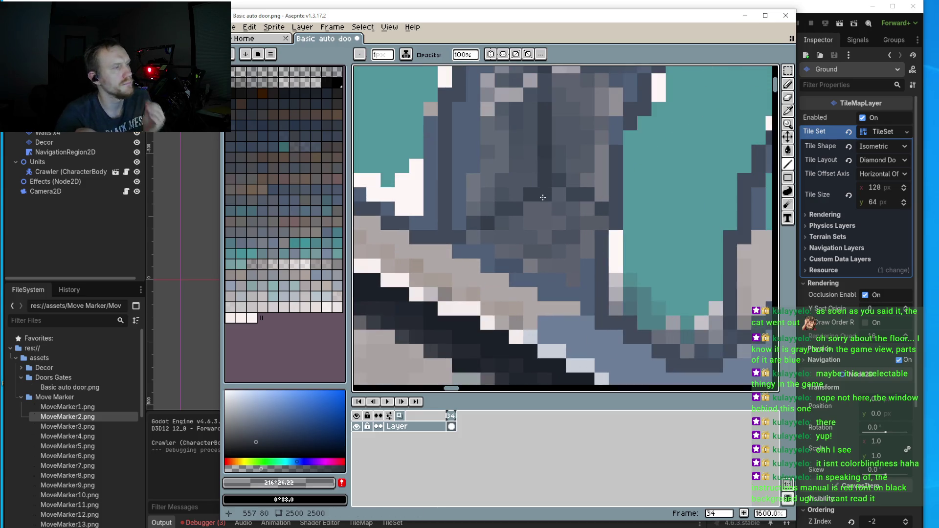
key(i)
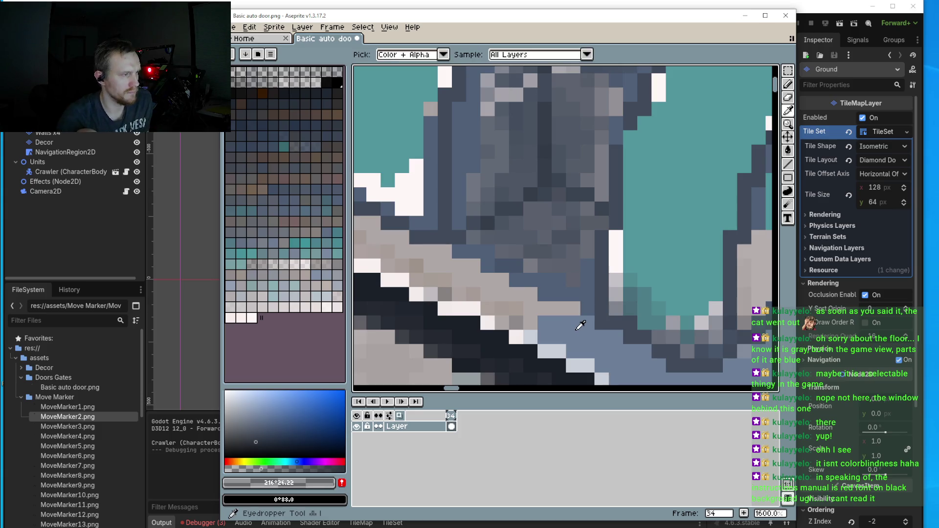
click(580, 325)
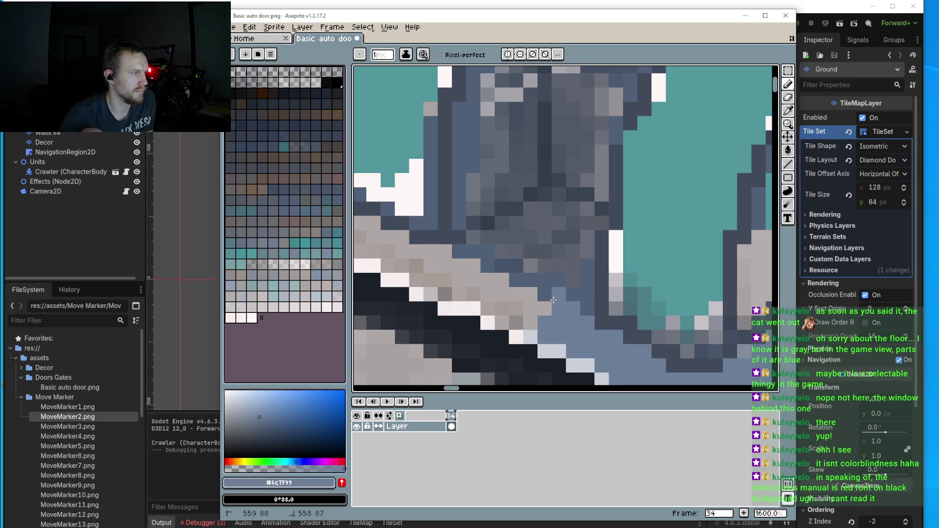
scroll(552, 294, down, 1)
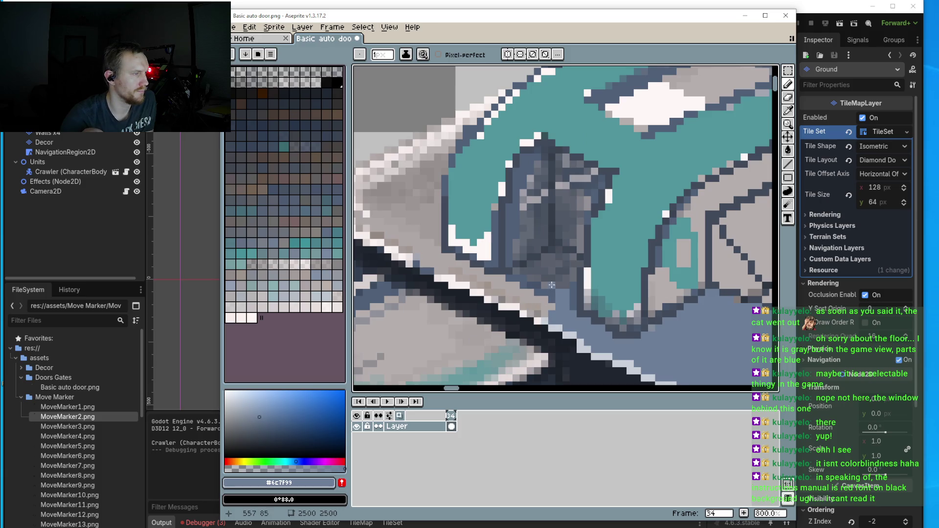
scroll(552, 285, up, 1)
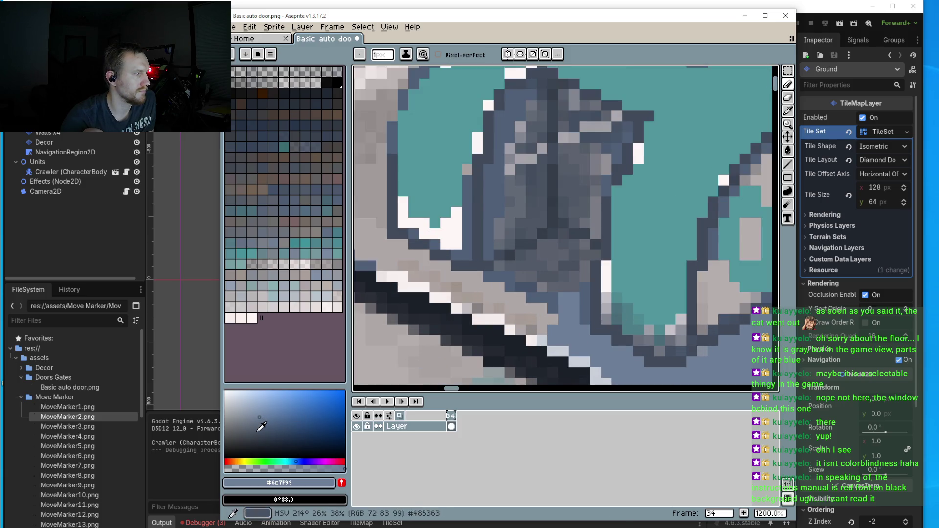
- Tune a darker bluish-grey and paint it over the grey pixels beside the dark stripe
click(255, 432)
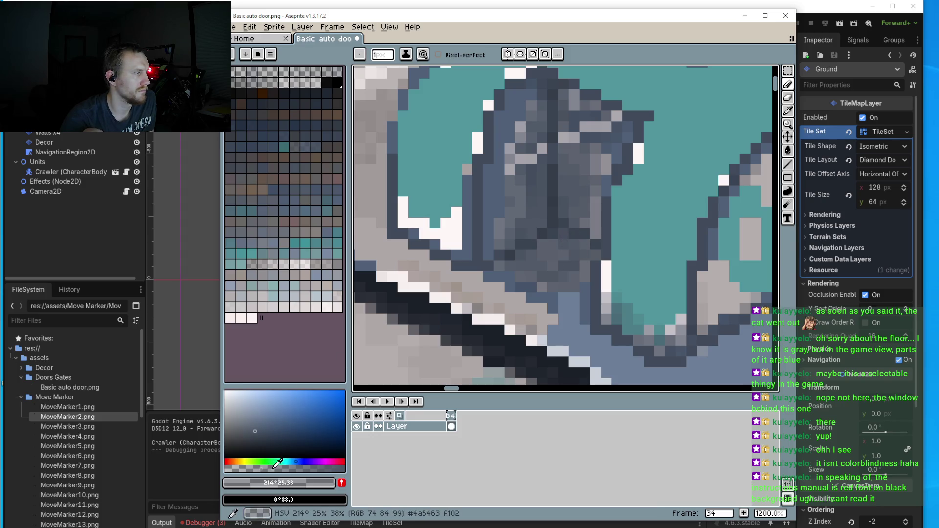
click(255, 428)
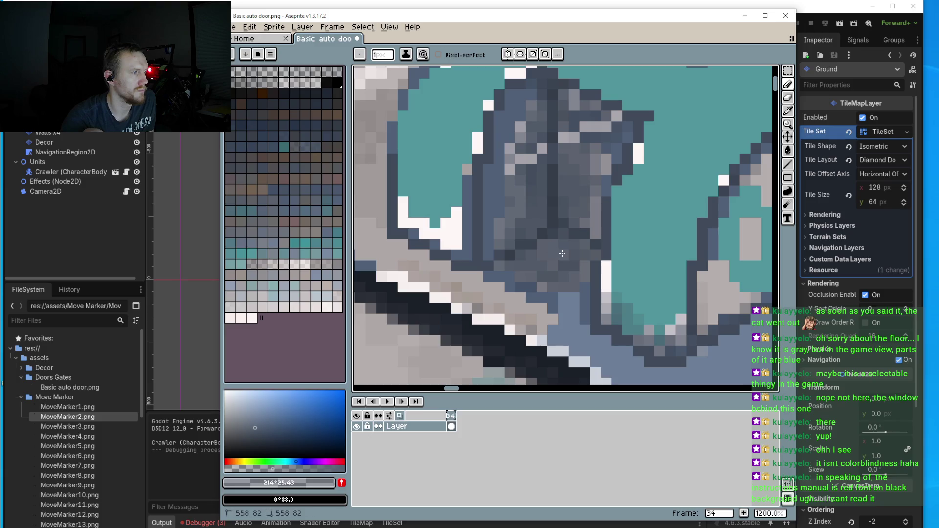
alt+click(557, 272)
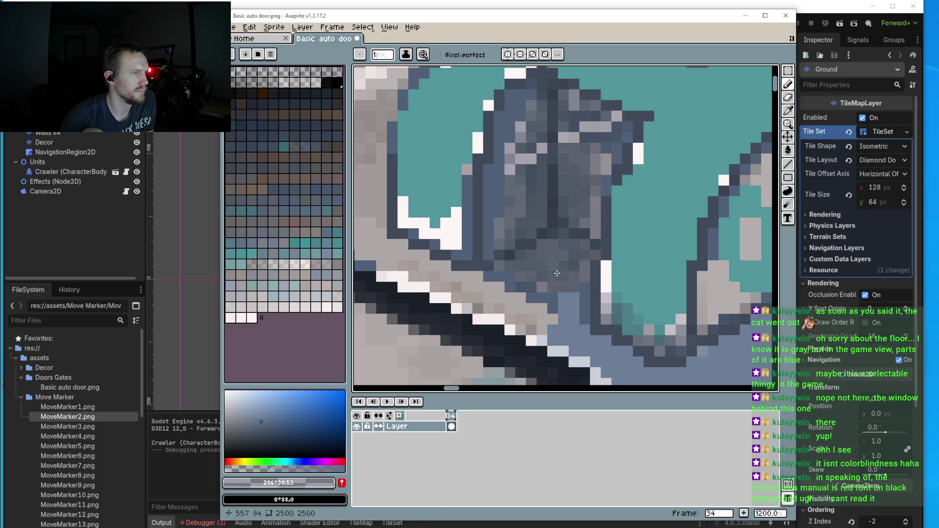
mouse_move(553, 293)
mouse_down()
mouse_move(526, 318)
mouse_move(538, 303)
mouse_up()
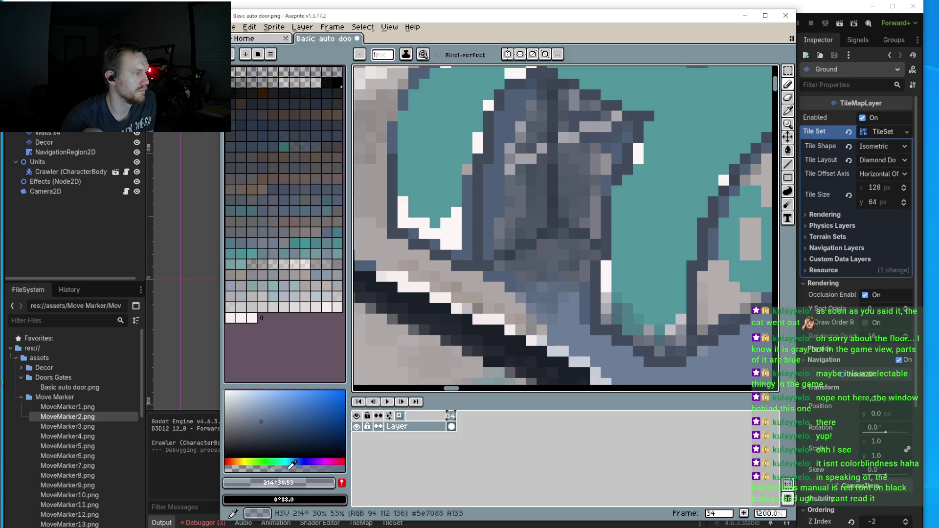
mouse_move(552, 274)
mouse_down()
mouse_move(528, 284)
mouse_move(565, 269)
mouse_up()
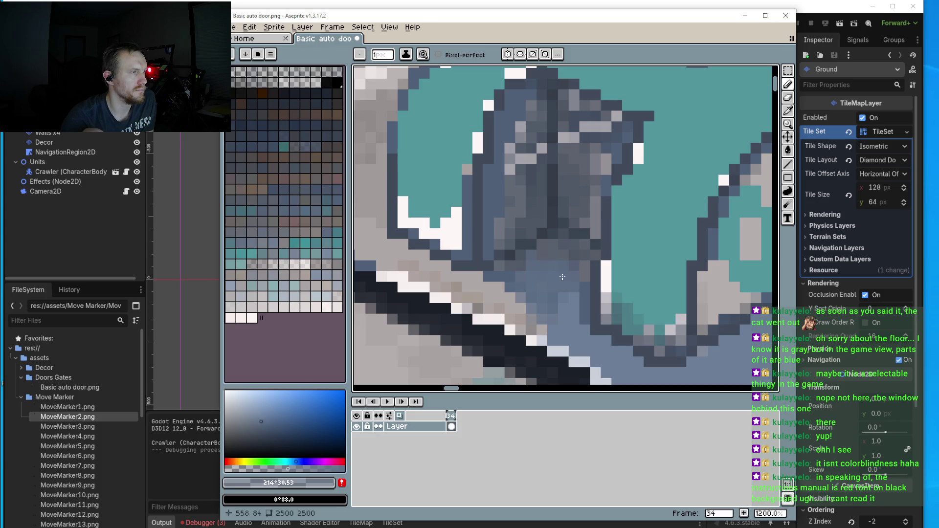
drag(556, 324, 545, 324)
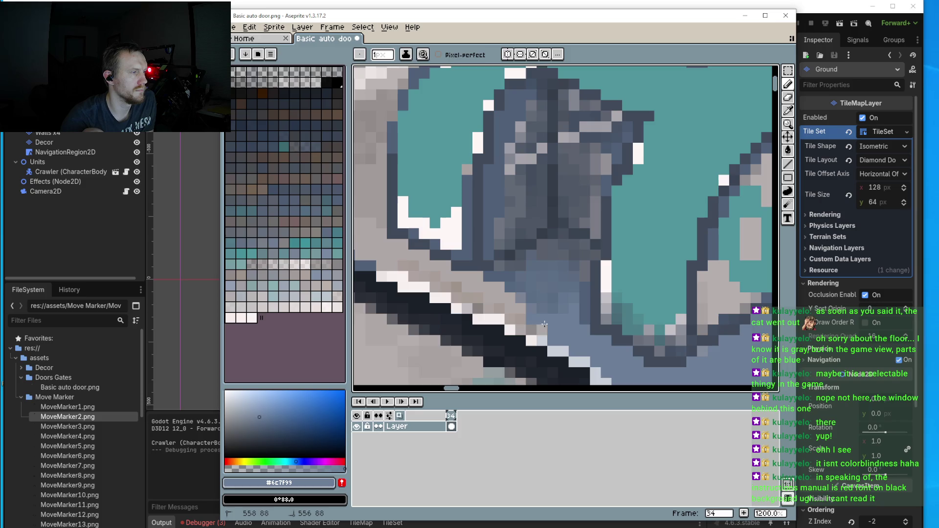
mouse_move(499, 301)
mouse_down()
mouse_move(501, 293)
mouse_move(460, 294)
mouse_move(435, 283)
mouse_move(472, 279)
mouse_move(423, 268)
mouse_move(475, 284)
mouse_move(507, 278)
mouse_move(451, 273)
mouse_move(426, 254)
mouse_move(470, 244)
mouse_move(462, 227)
mouse_move(419, 240)
mouse_move(440, 221)
mouse_move(447, 190)
mouse_move(462, 211)
mouse_move(393, 213)
mouse_move(482, 249)
mouse_move(462, 258)
mouse_move(409, 230)
mouse_move(391, 233)
mouse_move(436, 238)
mouse_move(443, 215)
mouse_move(420, 226)
mouse_move(457, 206)
mouse_move(433, 248)
mouse_move(487, 220)
mouse_move(477, 210)
mouse_move(533, 230)
mouse_move(509, 245)
mouse_move(548, 186)
mouse_move(575, 249)
mouse_up()
- Repaint grey and light panel pixels near the cover edges in blue-grey #6C7F99
scroll(483, 217, down, 4)
scroll(483, 217, up, 5)
drag(504, 188, 504, 176)
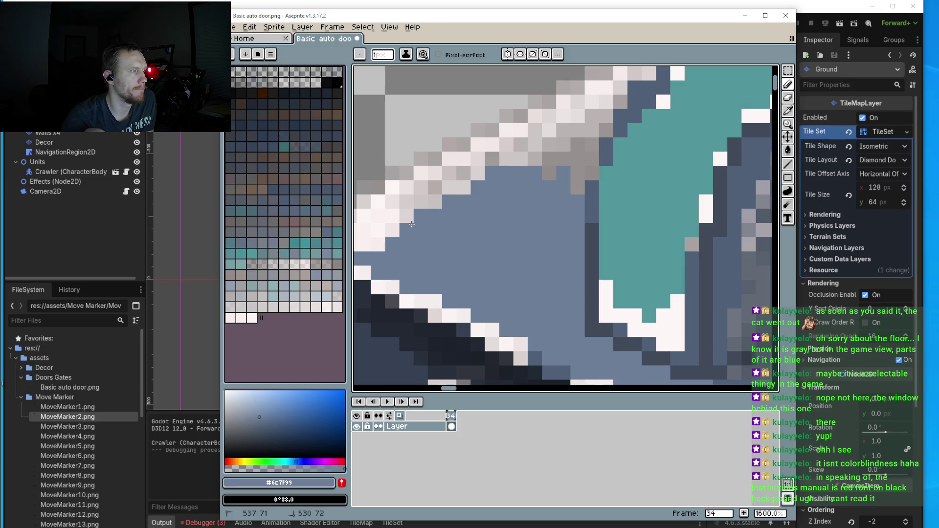
drag(412, 224, 368, 246)
mouse_move(563, 177)
mouse_down()
mouse_move(578, 161)
mouse_move(571, 189)
mouse_up()
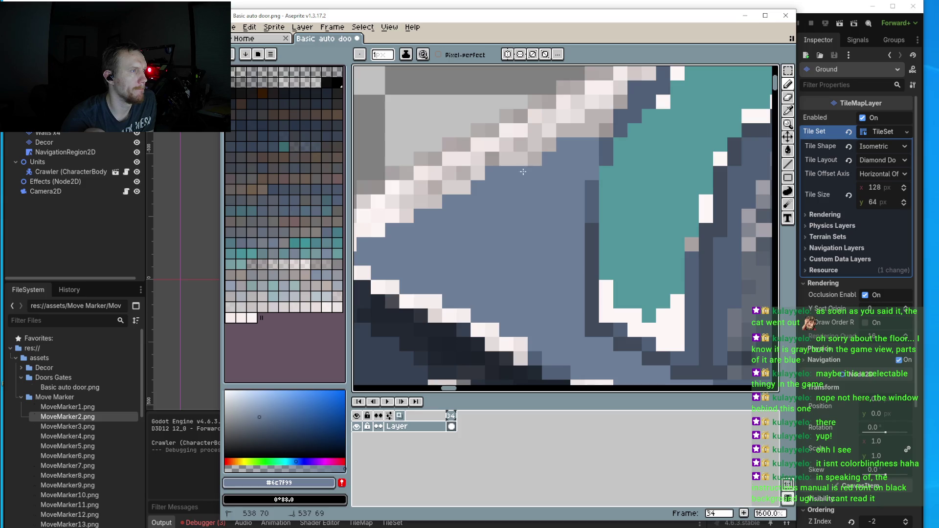
mouse_move(523, 172)
mouse_down()
mouse_move(538, 147)
mouse_move(524, 225)
mouse_move(519, 210)
mouse_move(544, 191)
mouse_up()
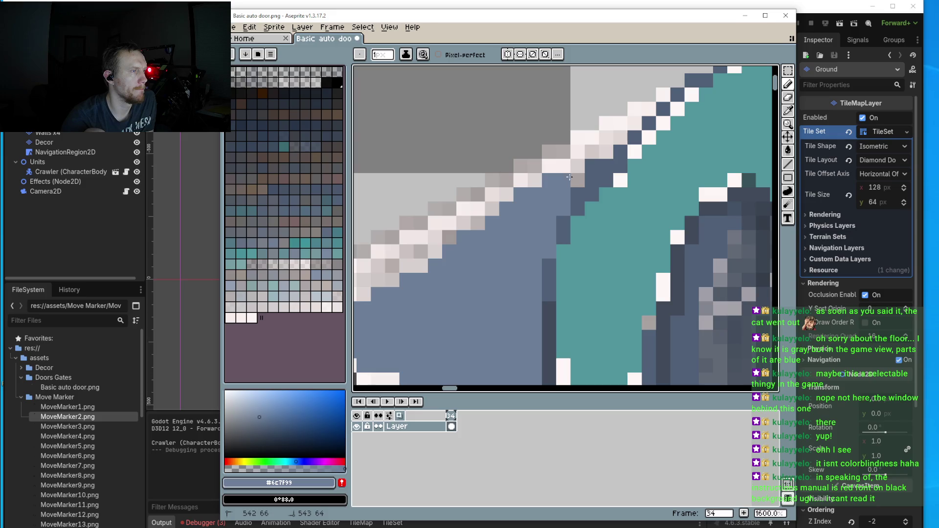
- Clear the remaining light pixels along the panel's diagonal top edge with blue-grey
scroll(576, 164, down, 3)
scroll(497, 241, up, 3)
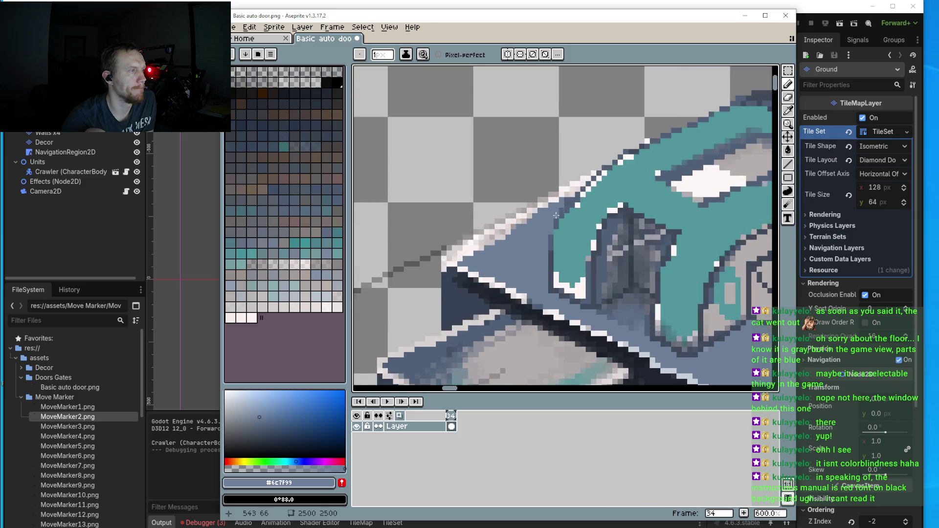
mouse_move(498, 241)
mouse_down()
mouse_move(426, 270)
mouse_move(505, 240)
mouse_up()
drag(547, 211, 421, 280)
scroll(498, 280, down, 3)
scroll(472, 272, up, 3)
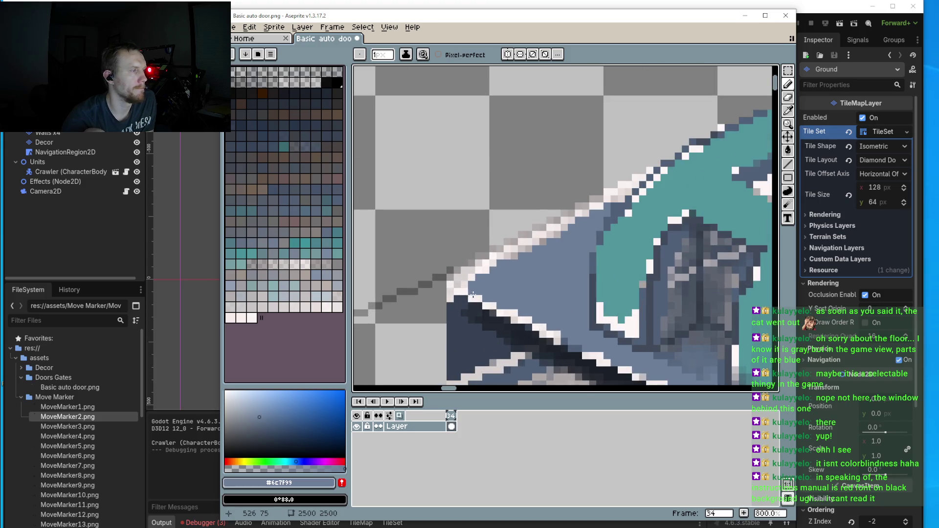
click(502, 258)
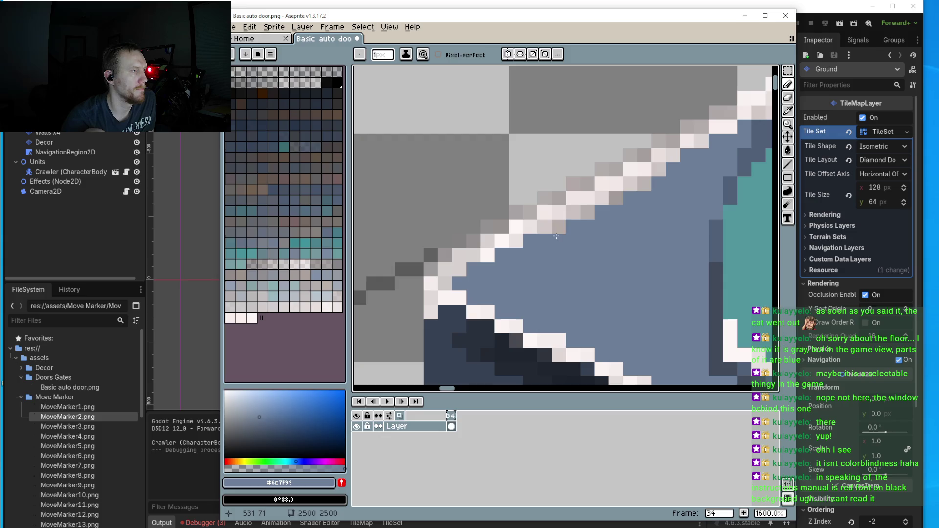
scroll(562, 237, down, 8)
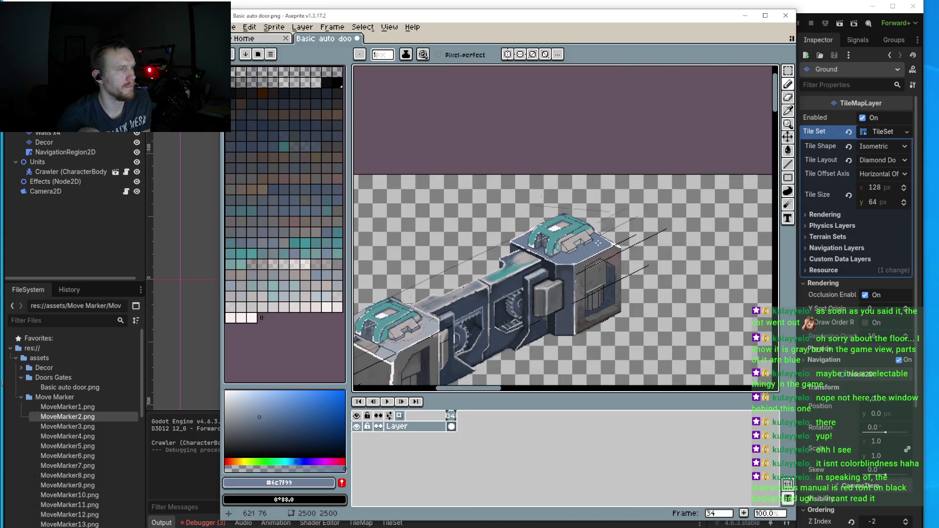
- Sample the cover's teal and white highlight colours and pan toward the inner mechanism
scroll(597, 242, up, 1)
scroll(518, 271, up, 1)
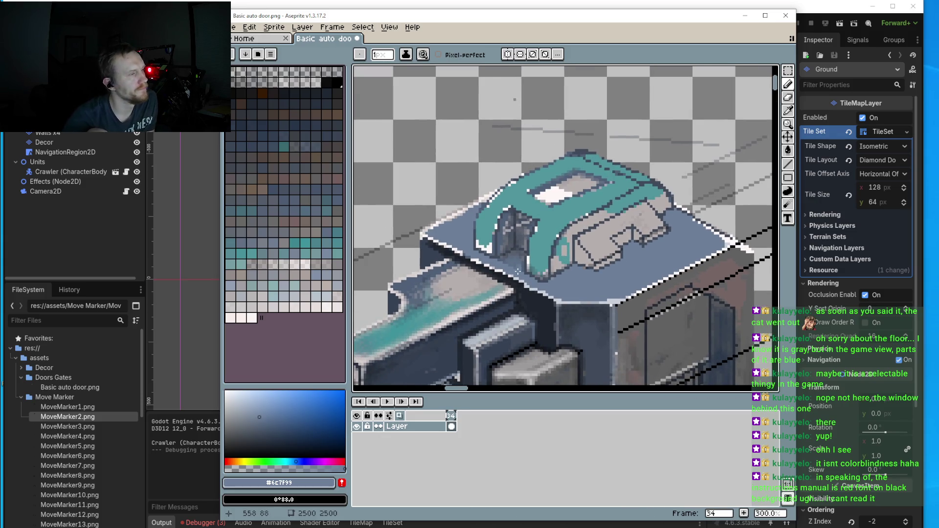
scroll(518, 270, up, 4)
alt+click(548, 259)
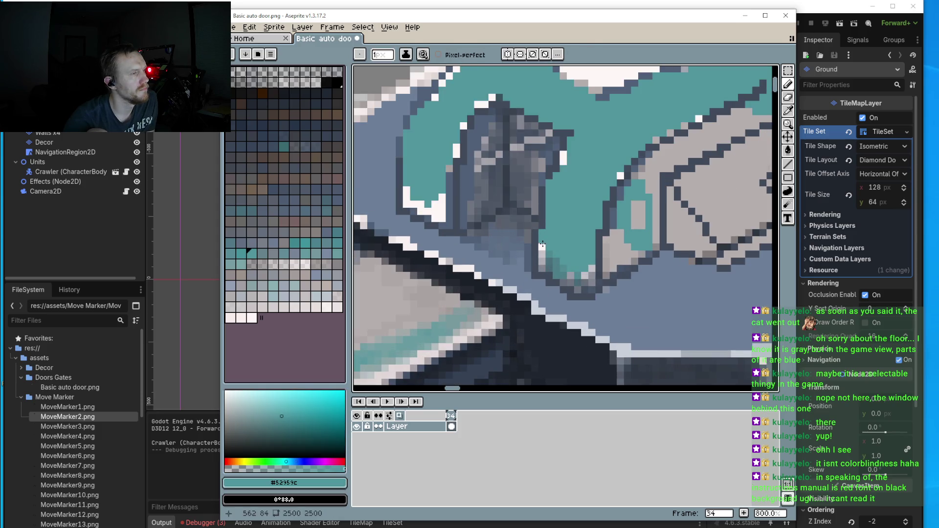
drag(543, 244, 523, 293)
alt+click(532, 220)
drag(532, 220, 557, 237)
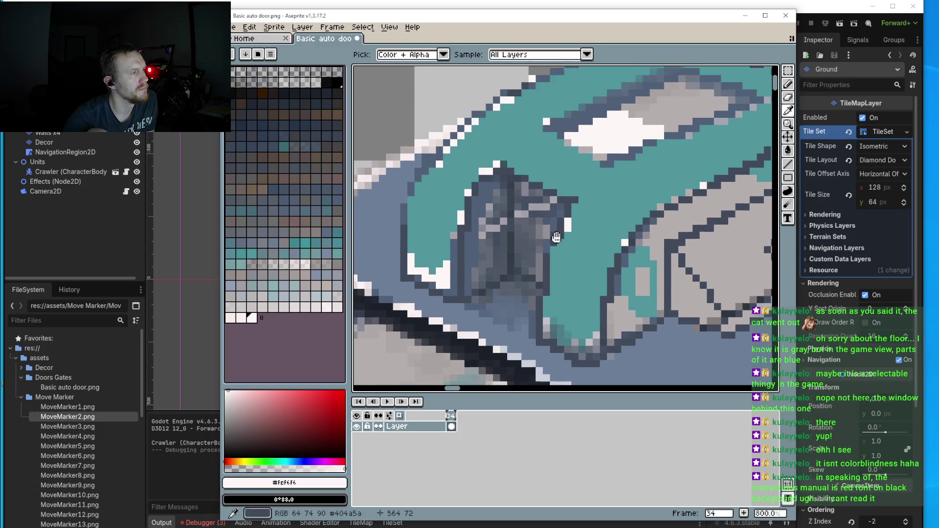
scroll(557, 236, up, 1)
key(b)
scroll(512, 182, up, 1)
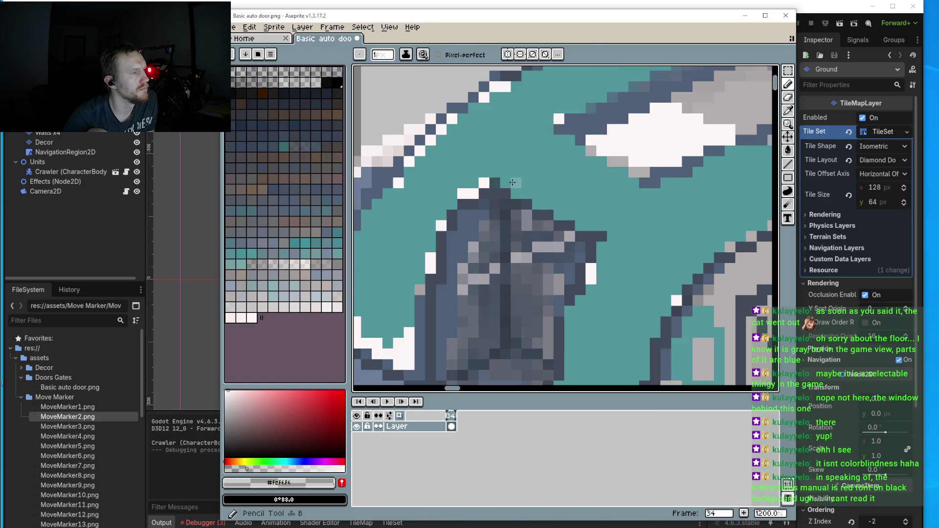
- Paint light-teal rim highlights along the grey mechanism's top, diagonal and left edges
click(505, 182)
mouse_move(527, 194)
mouse_down()
mouse_move(577, 221)
mouse_move(594, 277)
mouse_move(569, 335)
mouse_up()
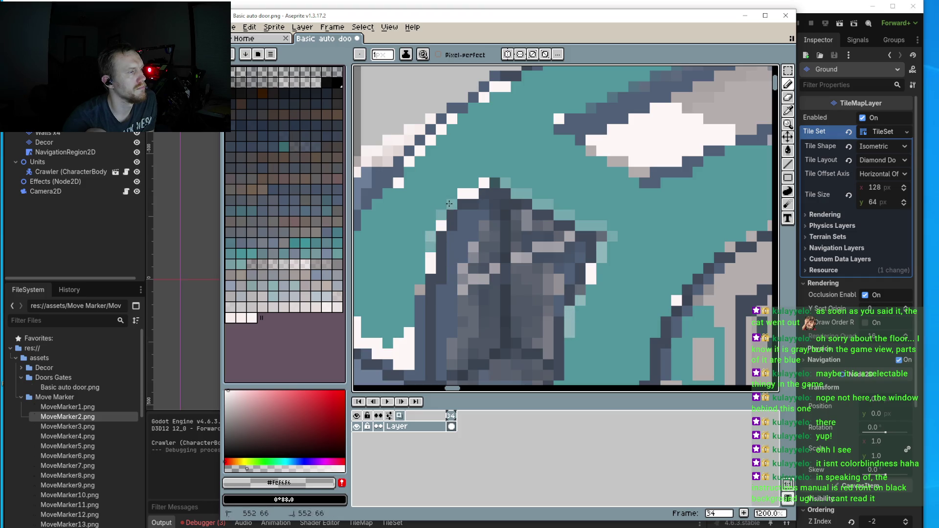
mouse_move(449, 204)
mouse_down()
mouse_move(492, 172)
mouse_move(537, 195)
mouse_up()
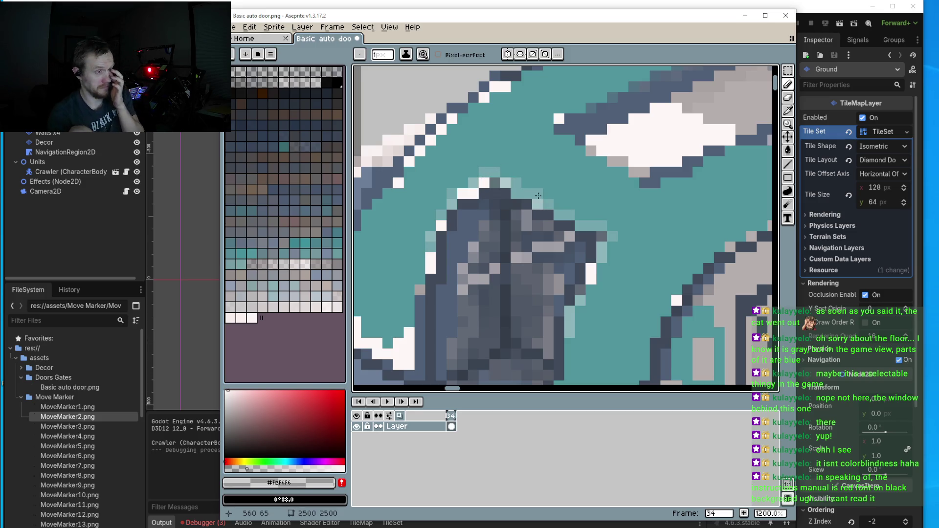
drag(580, 251, 629, 208)
drag(468, 232, 464, 331)
click(467, 312)
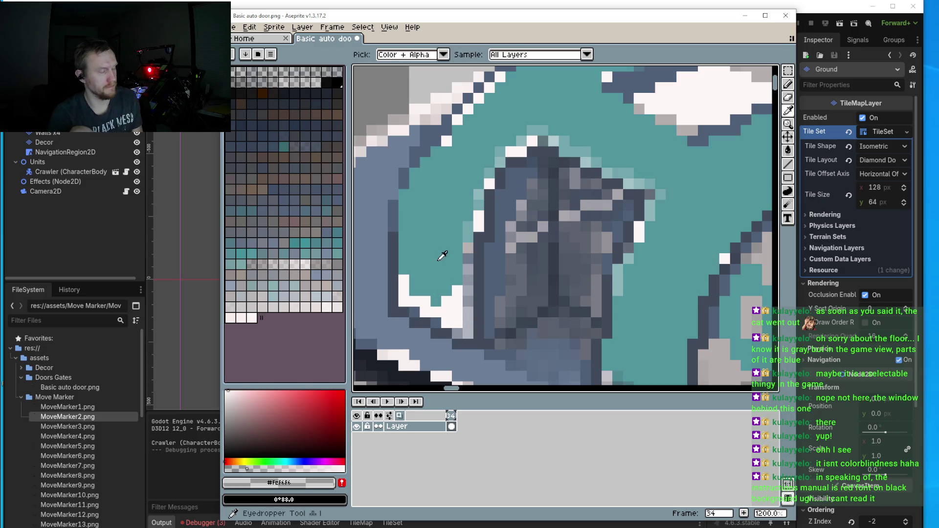
- Replace the stray white pixels near the mechanism with the teal cover colour
alt+click(443, 287)
mouse_move(456, 294)
mouse_down()
mouse_move(456, 314)
mouse_move(444, 311)
mouse_up()
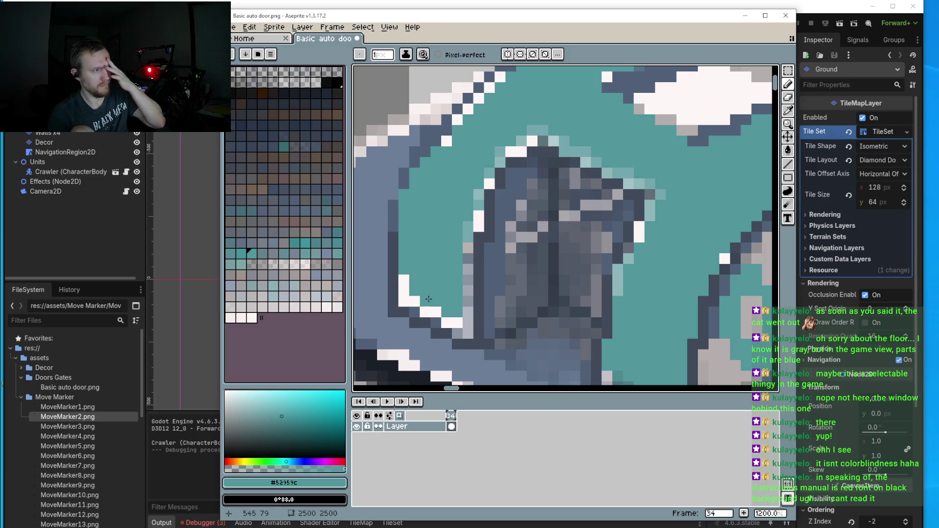
click(407, 286)
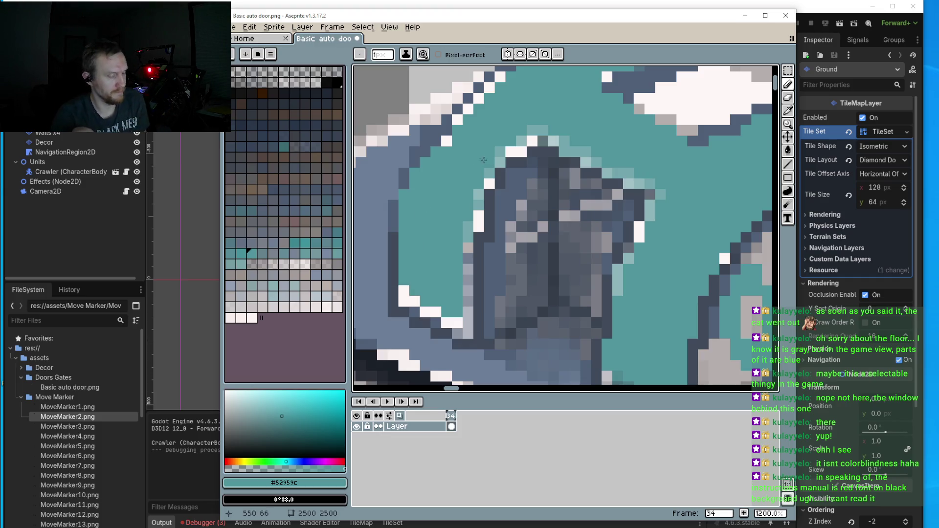
scroll(483, 159, up, 3)
- Lighten two cover-edge pixels and add a diagonal light-teal line on the cover
alt+click(479, 206)
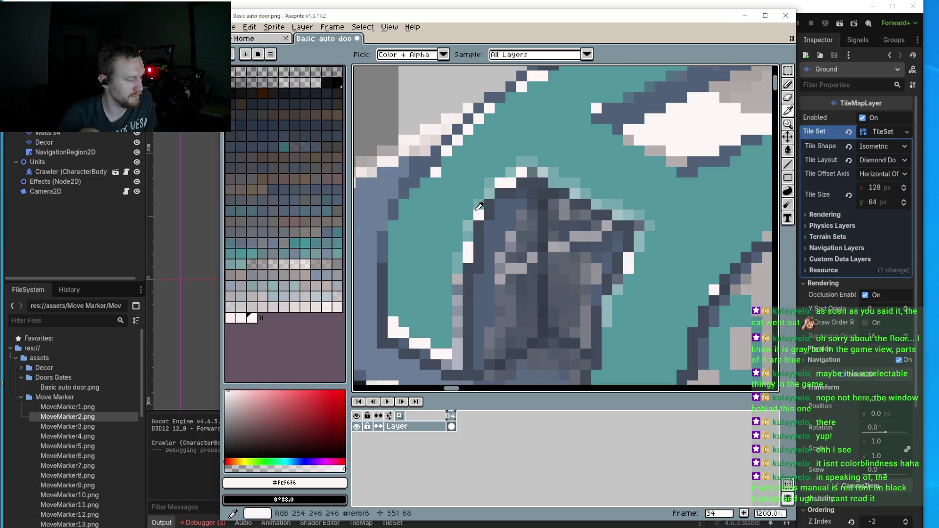
scroll(535, 184, left, 4)
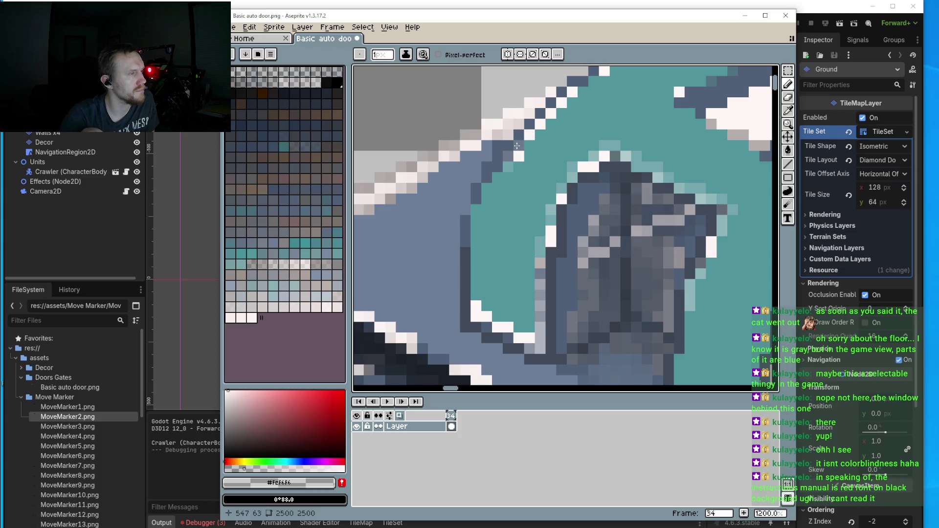
mouse_move(522, 147)
mouse_down()
mouse_move(488, 182)
mouse_move(467, 266)
mouse_move(487, 216)
mouse_up()
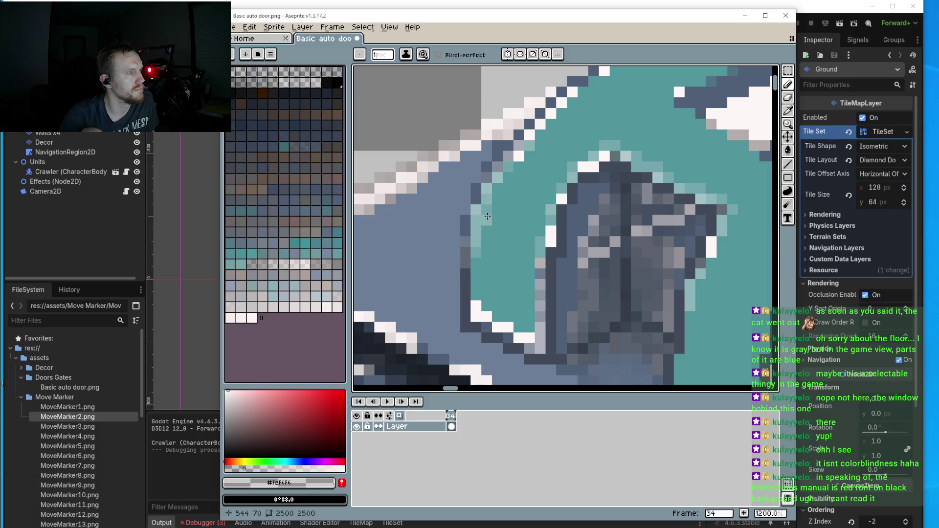
scroll(488, 216, down, 4)
scroll(596, 176, up, 5)
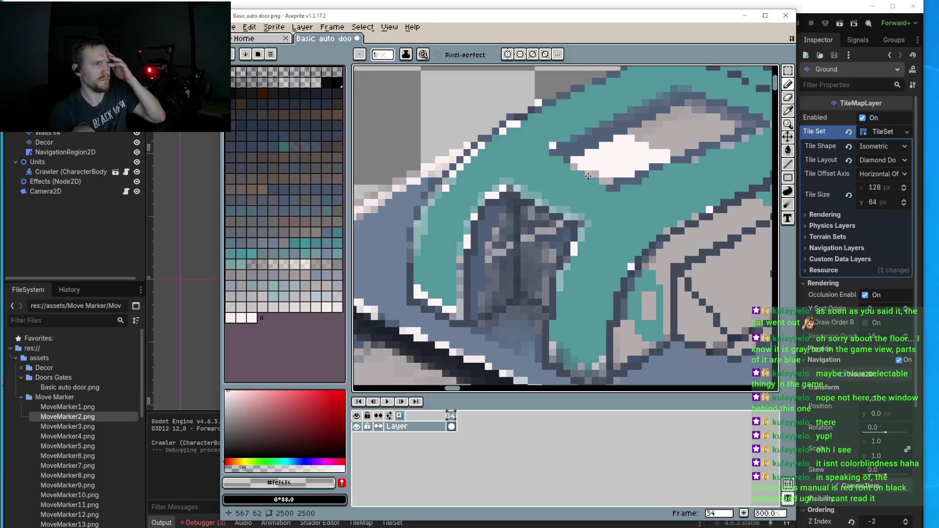
drag(532, 149, 564, 166)
scroll(578, 175, down, 4)
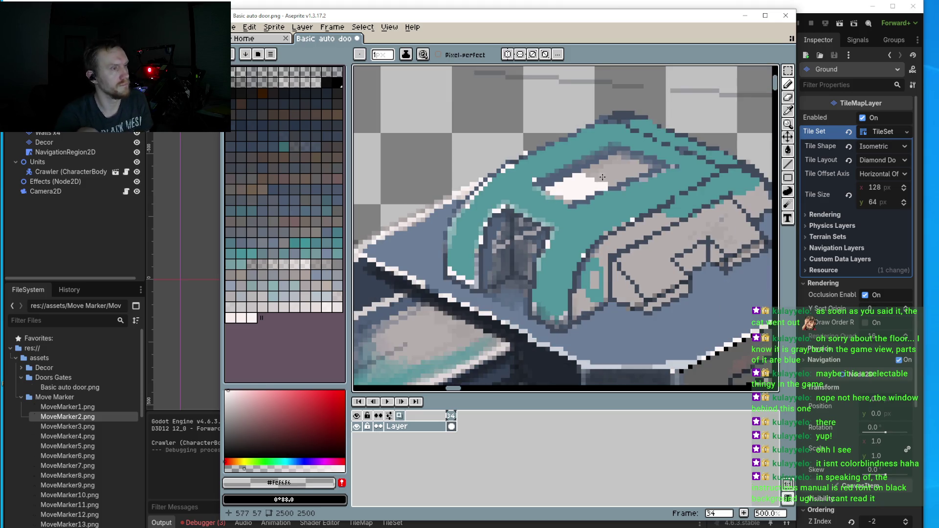
- Repaint the row of white pixels and shrink the light-grey patch on the cover with teal
key(i)
click(635, 198)
key(b)
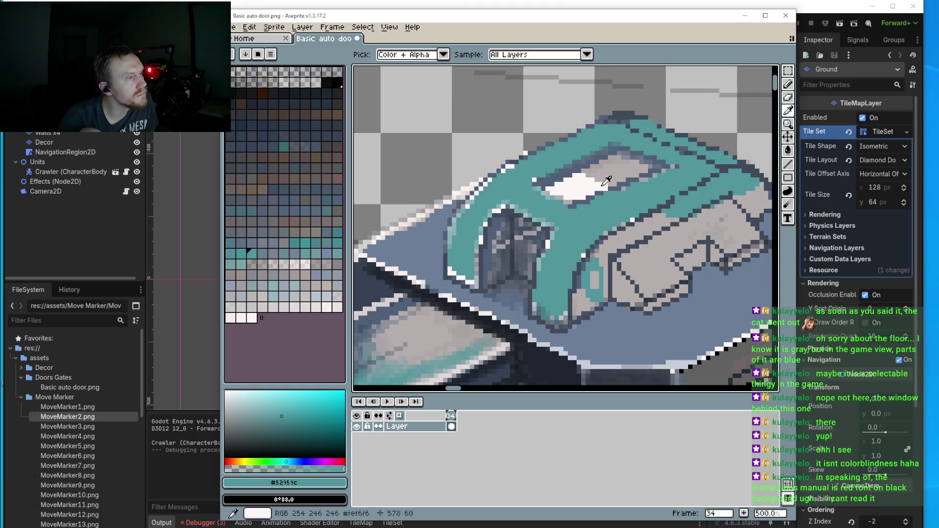
scroll(598, 177, up, 5)
drag(593, 188, 521, 189)
mouse_move(596, 193)
mouse_down()
mouse_move(543, 201)
mouse_move(503, 189)
mouse_move(577, 216)
mouse_move(460, 204)
mouse_move(542, 228)
mouse_move(518, 245)
mouse_move(427, 213)
mouse_up()
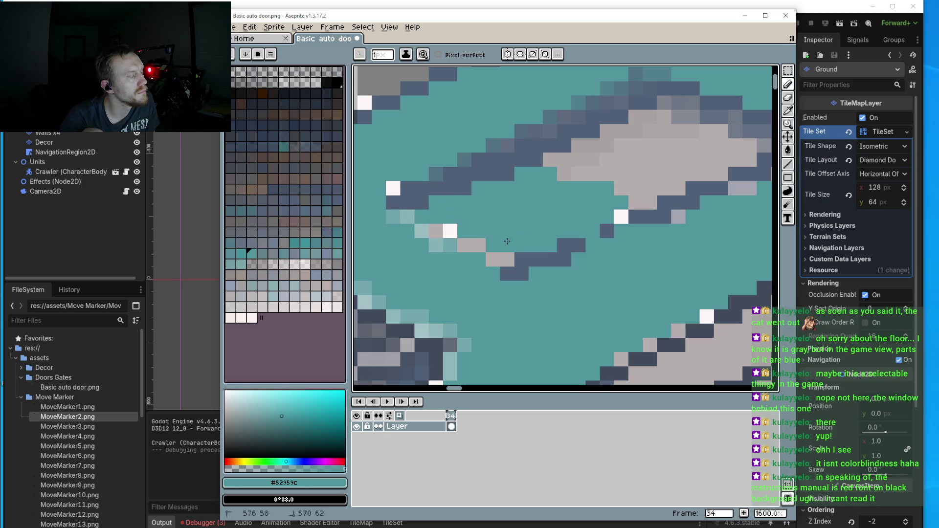
mouse_move(507, 241)
mouse_down()
mouse_move(592, 174)
mouse_move(557, 184)
mouse_move(538, 160)
mouse_move(629, 166)
mouse_move(602, 146)
mouse_move(580, 146)
mouse_move(632, 170)
mouse_move(622, 190)
mouse_move(647, 192)
mouse_move(635, 147)
mouse_move(649, 131)
mouse_move(643, 121)
mouse_move(675, 186)
mouse_move(695, 131)
mouse_move(714, 176)
mouse_move(737, 155)
mouse_move(749, 161)
mouse_up()
- Add a final short stroke to the dark inset-panel outline on the teal cover
scroll(617, 221, down, 5)
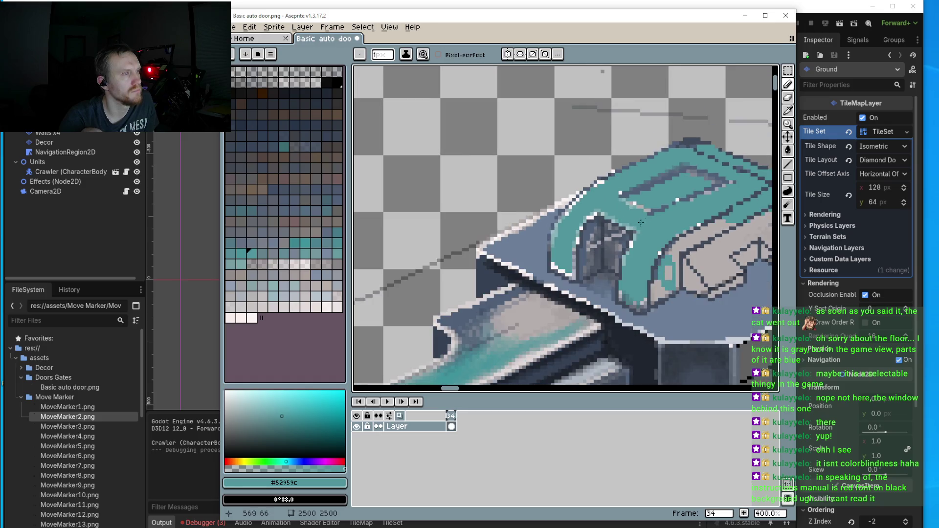
scroll(617, 221, up, 2)
scroll(618, 222, up, 3)
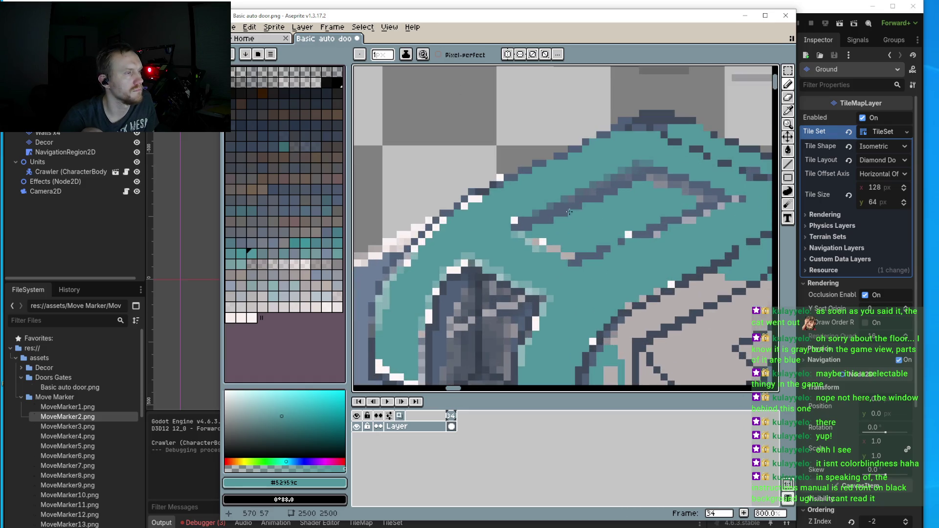
scroll(564, 214, up, 3)
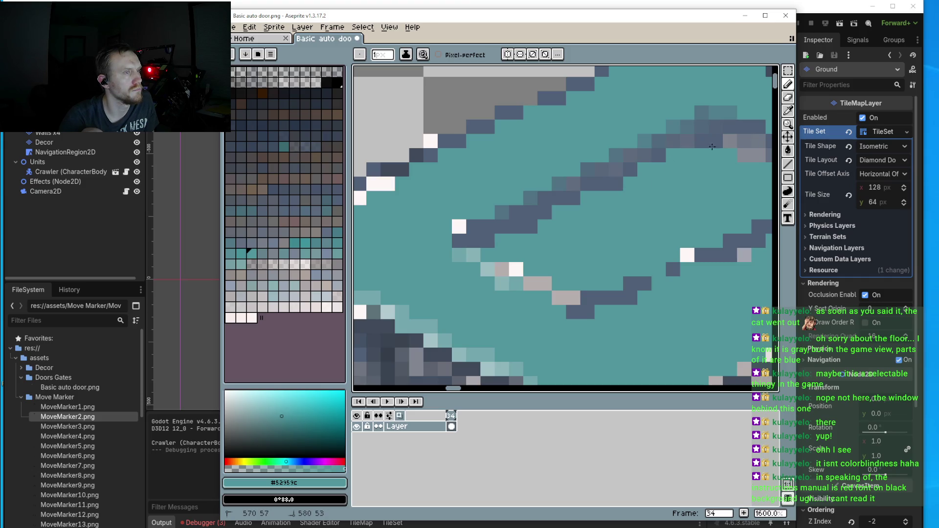
drag(618, 197, 614, 185)
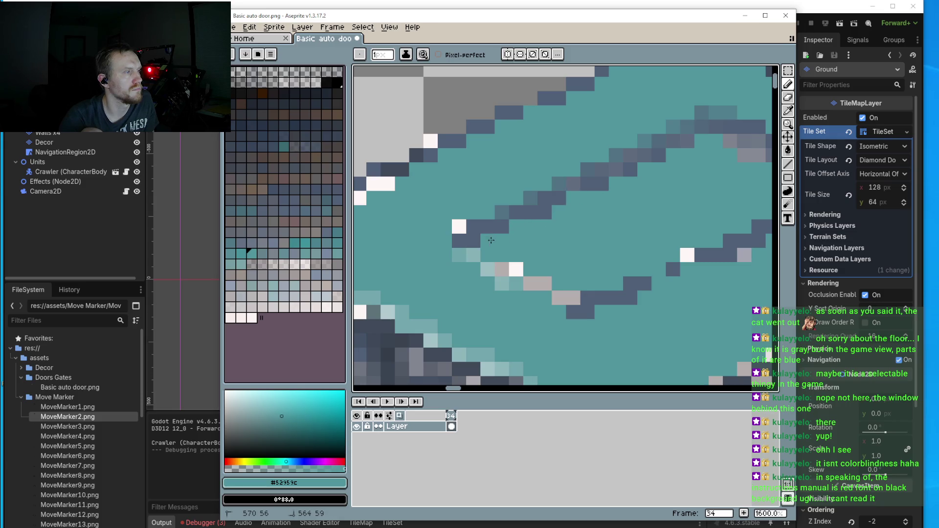
scroll(490, 240, down, 3)
scroll(579, 242, down, 3)
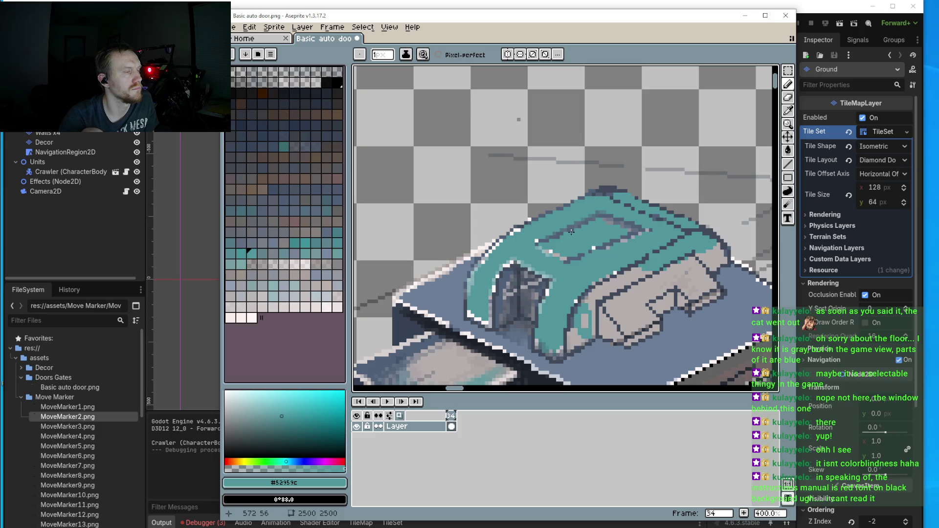
scroll(593, 262, up, 2)
- Paint a #a4a6b0 highlight along the dark diagonal and add #4f6077 pixels to the panel outline
alt+click(650, 204)
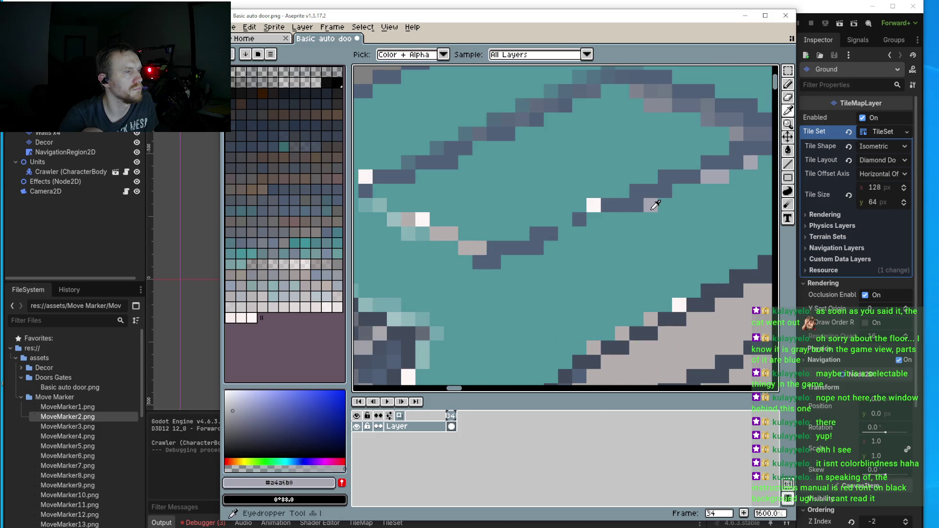
mouse_move(669, 197)
mouse_down()
mouse_move(478, 277)
mouse_move(461, 263)
mouse_move(553, 243)
mouse_up()
alt+click(486, 247)
click(452, 200)
click(470, 201)
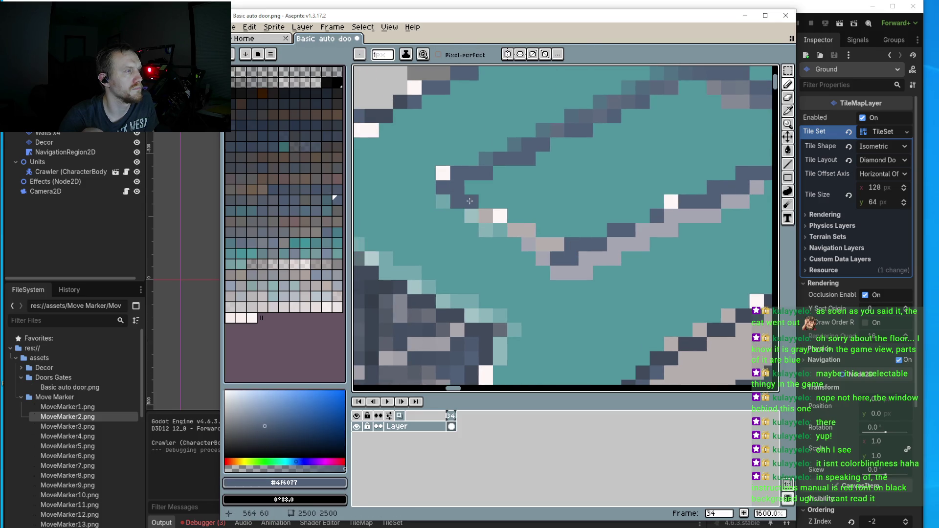
drag(488, 207, 505, 216)
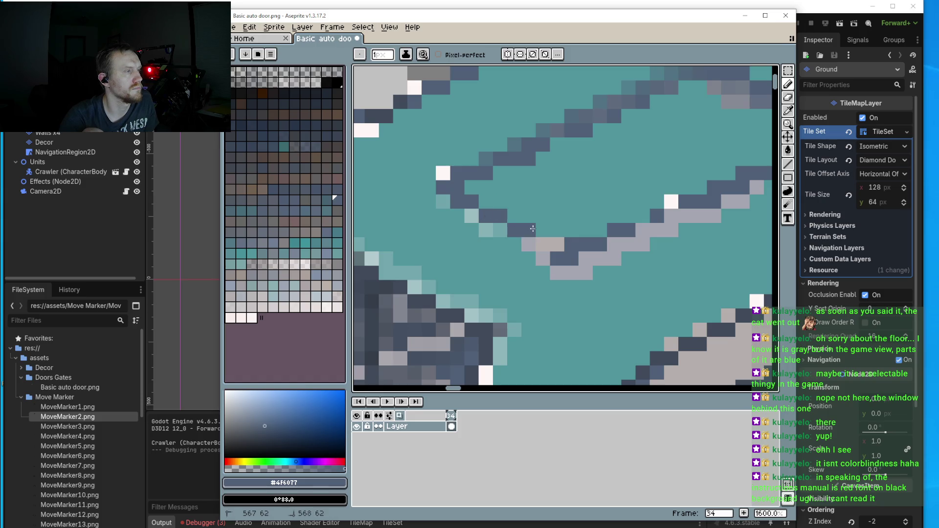
scroll(558, 242, down, 4)
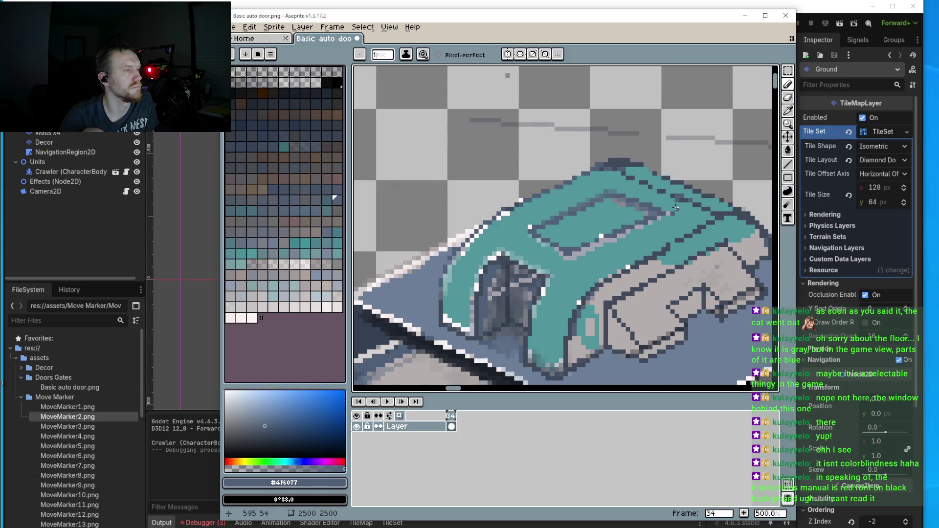
scroll(675, 208, up, 4)
- Extend the dark #4f6077 panel outline onto the teal cover
key(i)
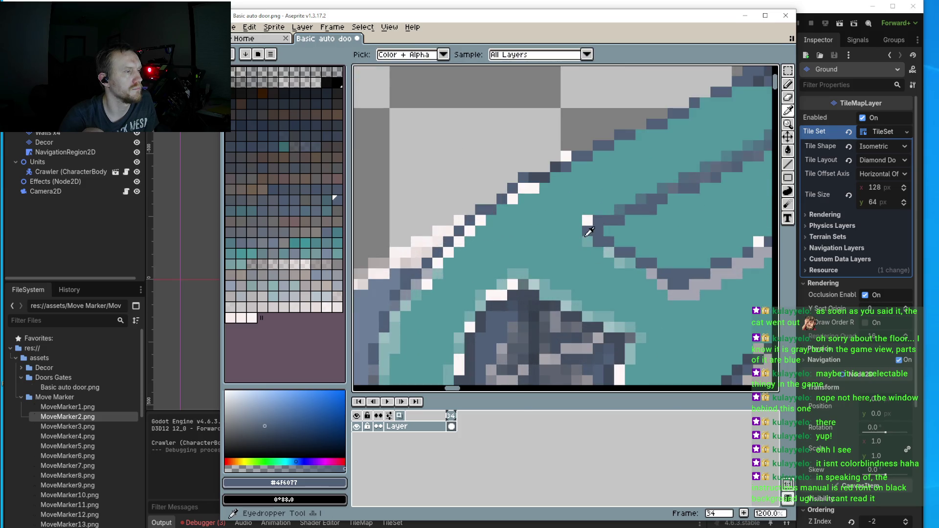
key(b)
drag(577, 238, 602, 247)
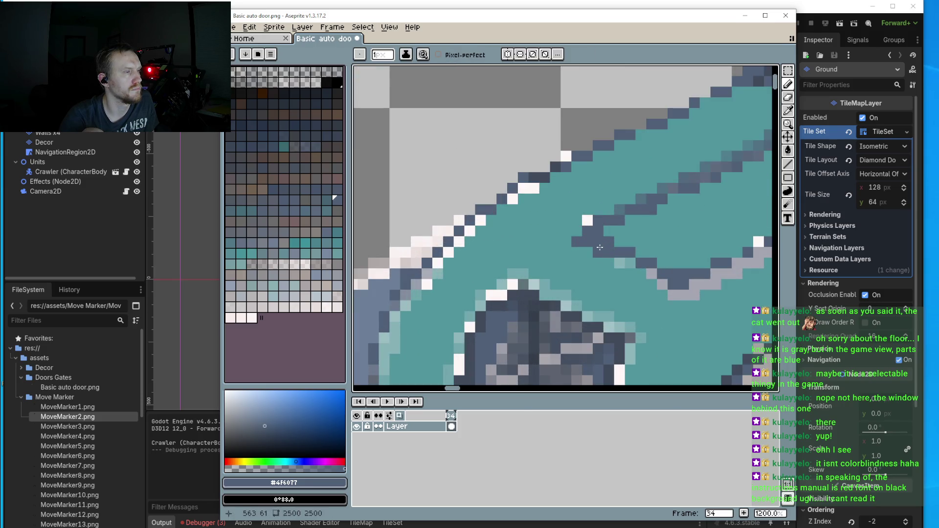
click(642, 270)
scroll(647, 272, down, 4)
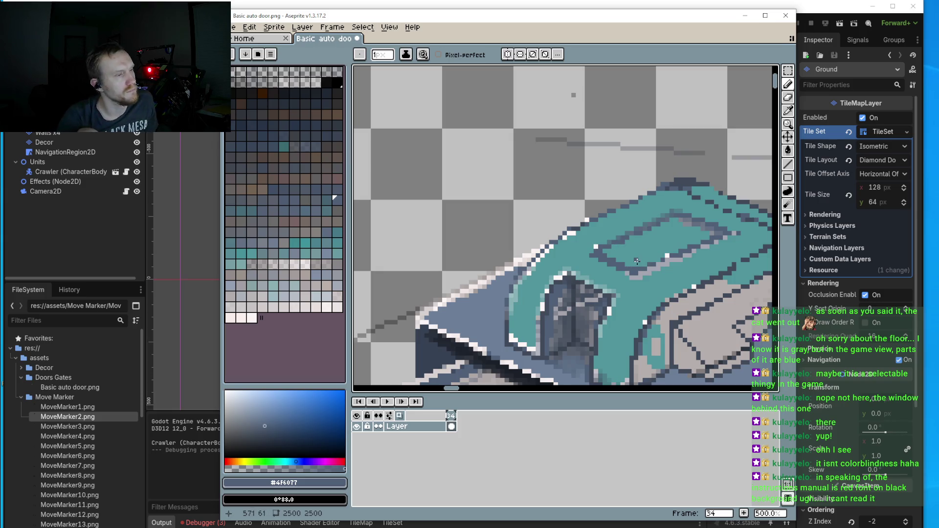
scroll(637, 261, up, 4)
- Add light grey #a4a6b0 highlight pixels along the panel edge, running up-right
key(i)
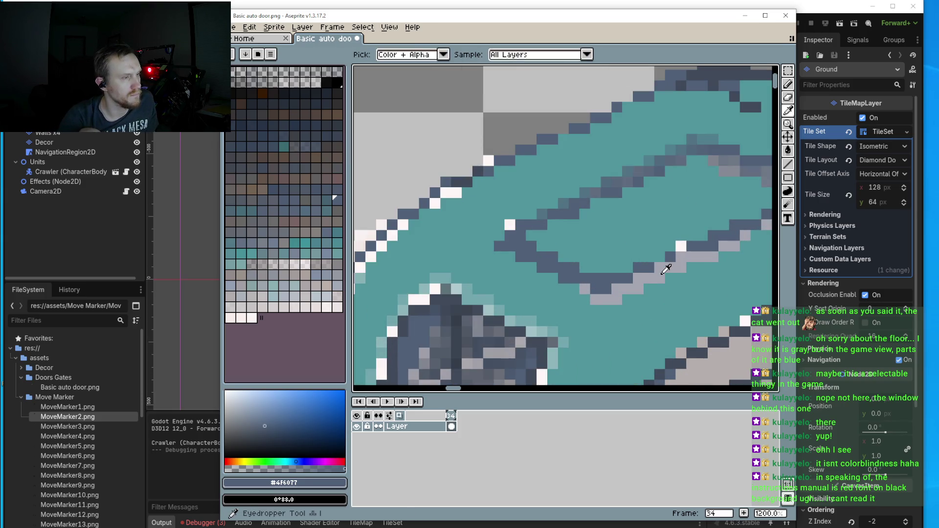
click(666, 268)
key(b)
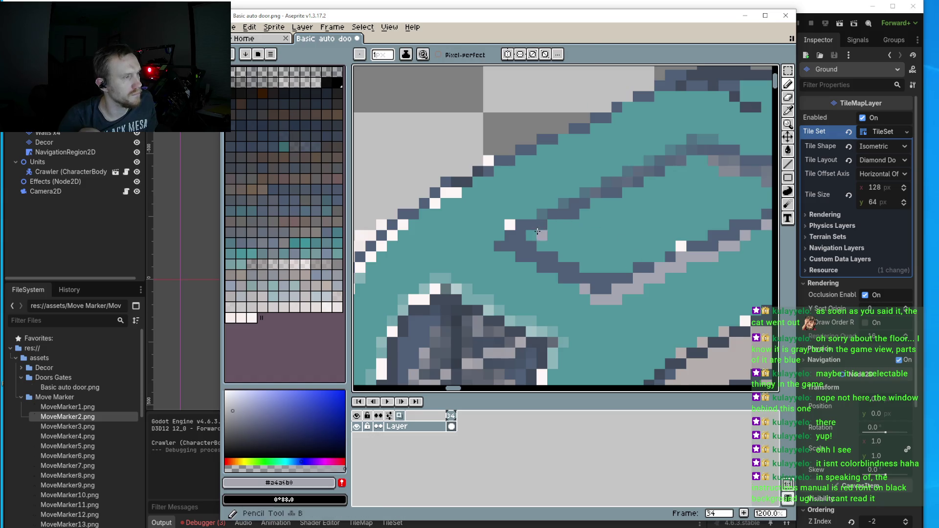
click(531, 235)
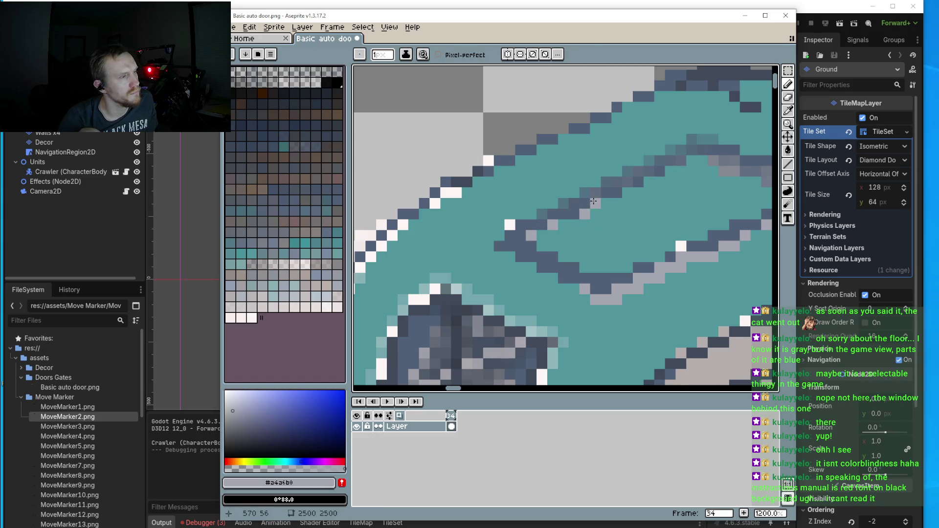
click(574, 214)
click(630, 192)
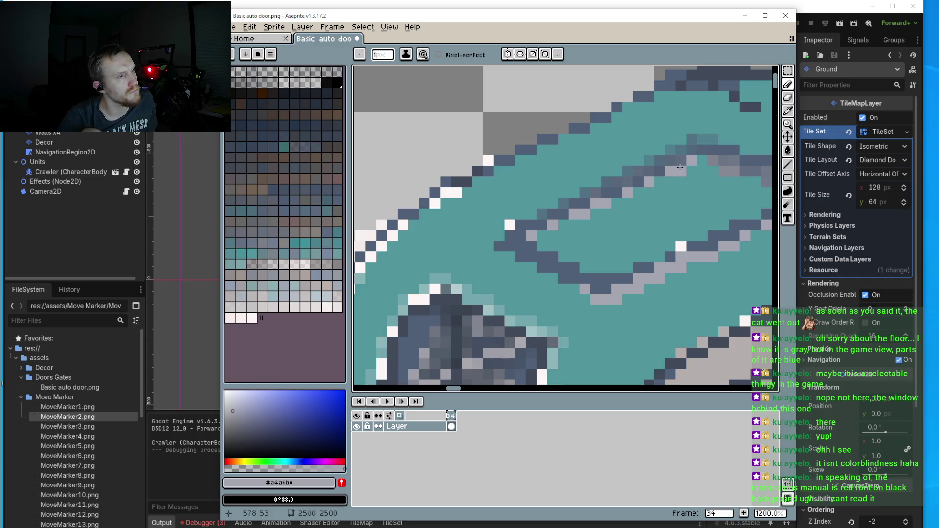
scroll(686, 207, down, 5)
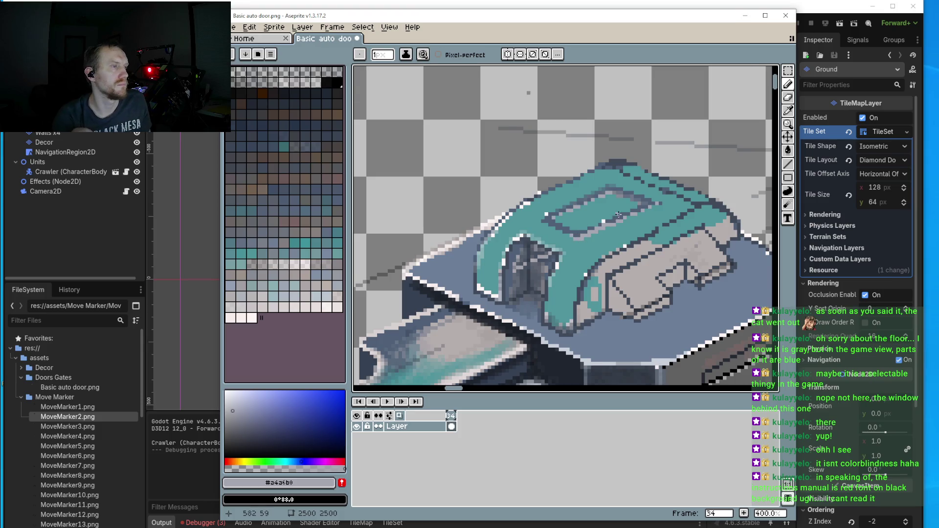
scroll(576, 234, up, 5)
- Continue the light grey highlight leftward along the panel edge and down its lower edge
mouse_move(671, 184)
mouse_down()
mouse_move(628, 156)
mouse_move(599, 156)
mouse_up()
click(611, 204)
click(627, 212)
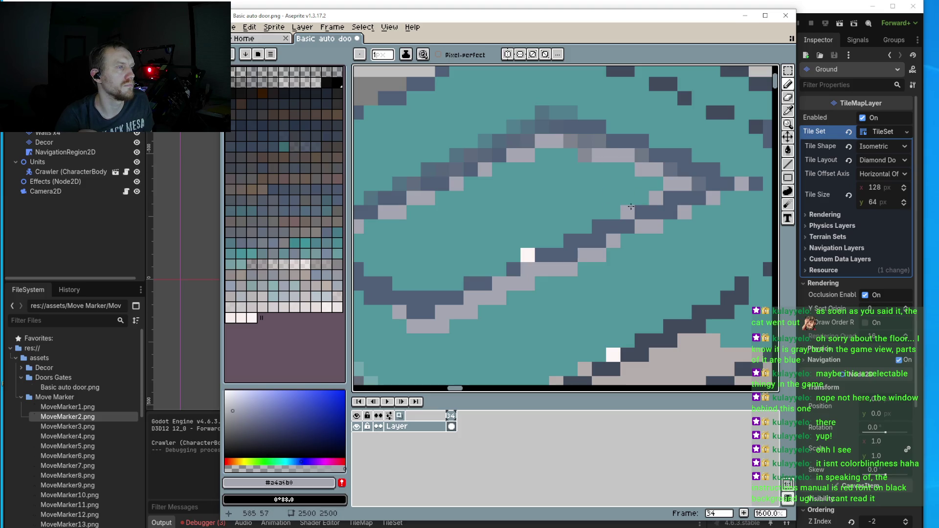
click(612, 212)
click(584, 226)
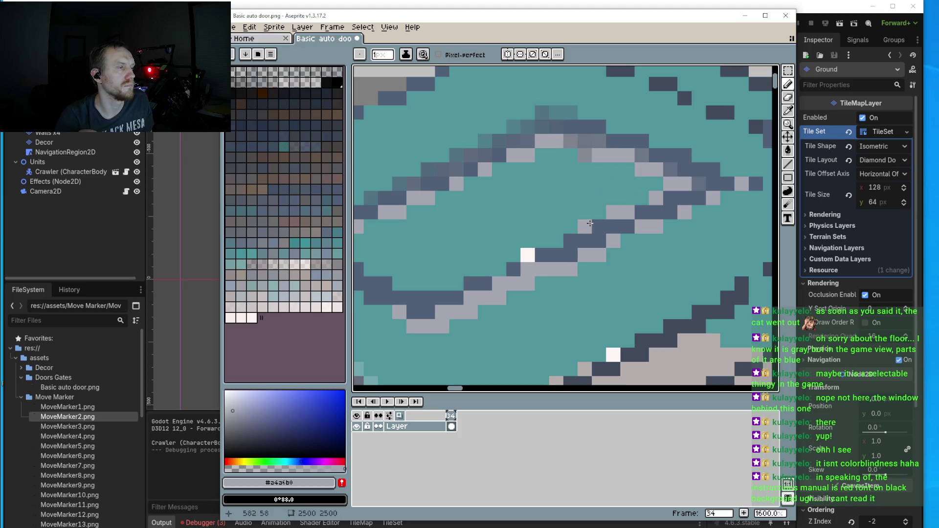
click(556, 240)
click(542, 241)
click(496, 268)
click(484, 269)
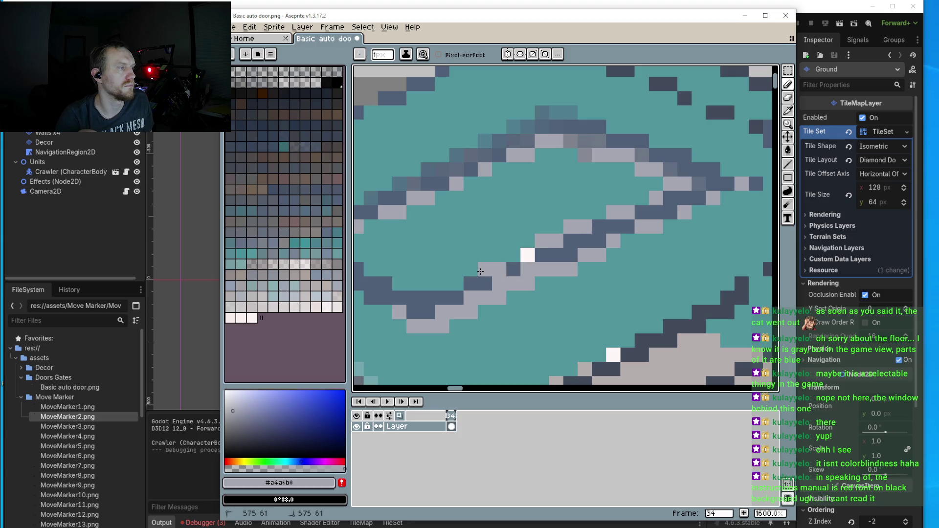
click(456, 283)
click(442, 283)
click(427, 297)
click(399, 283)
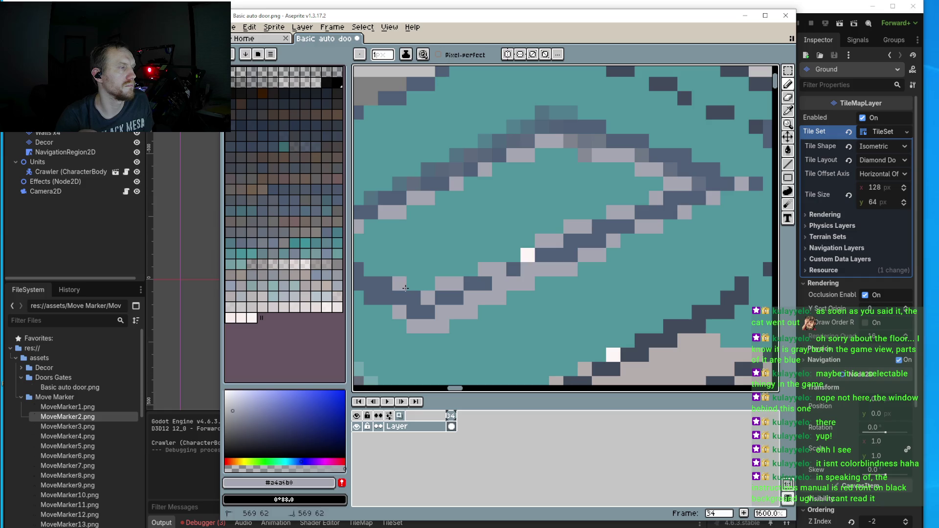
scroll(391, 260, left, 2)
scroll(389, 251, down, 5)
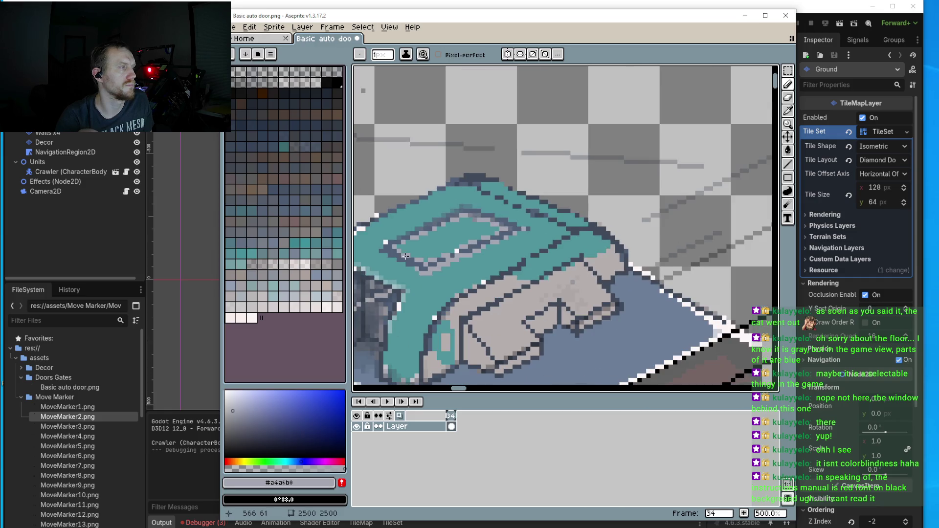
scroll(717, 179, up, 4)
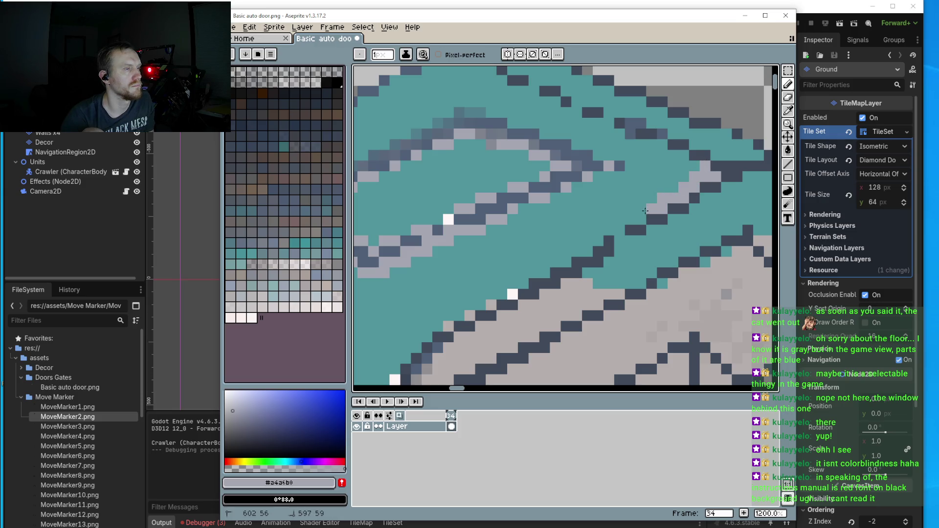
- Highlight the diagonal cover edge and the cover's top edge in light grey
drag(618, 228, 551, 268)
scroll(536, 272, down, 5)
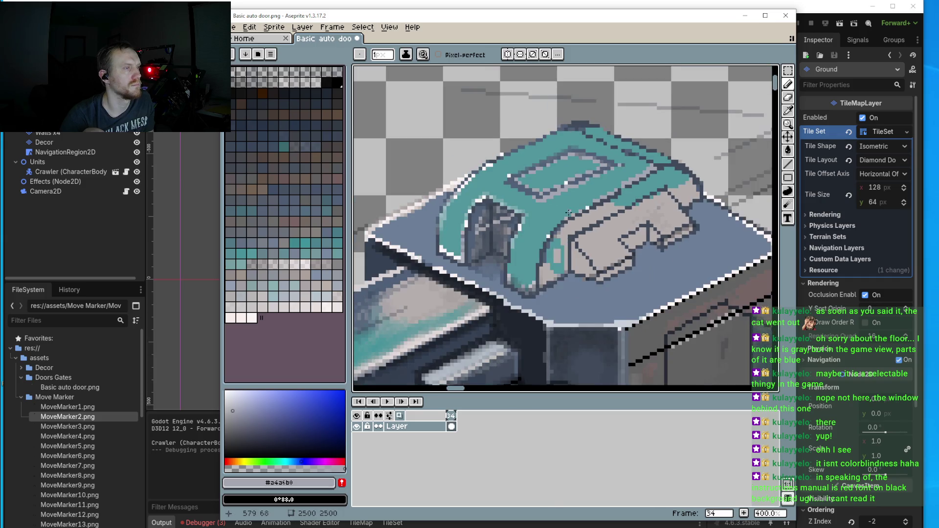
scroll(525, 169, up, 5)
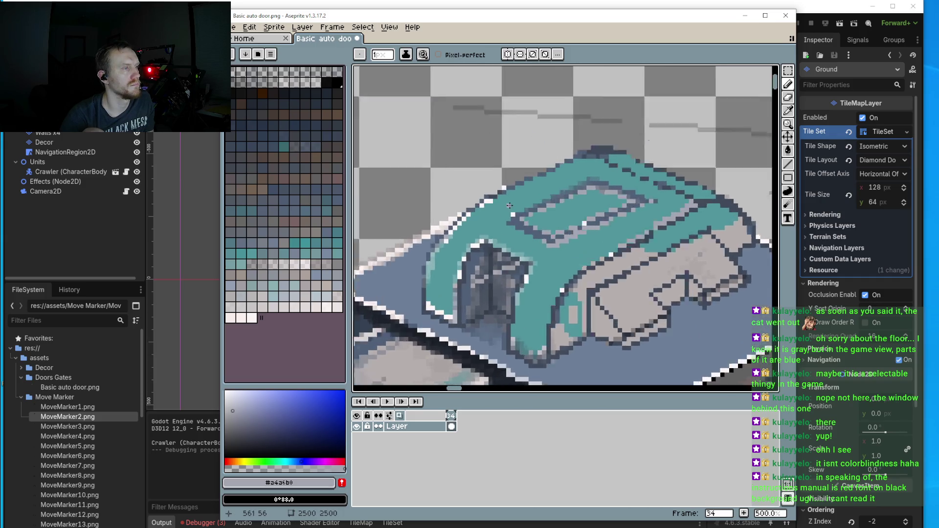
mouse_move(481, 212)
mouse_down()
mouse_move(573, 167)
mouse_move(598, 166)
mouse_move(689, 113)
mouse_move(692, 122)
mouse_up()
scroll(692, 123, down, 4)
scroll(622, 154, up, 3)
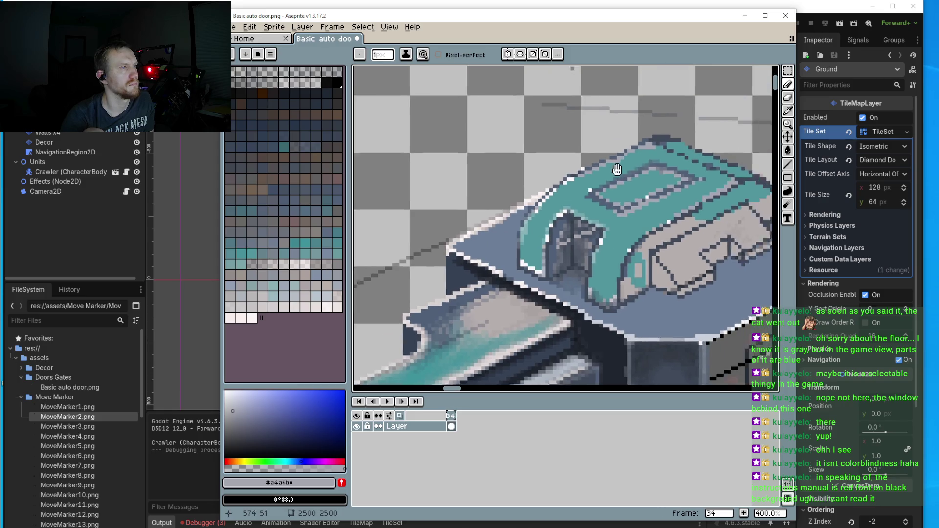
scroll(623, 155, up, 3)
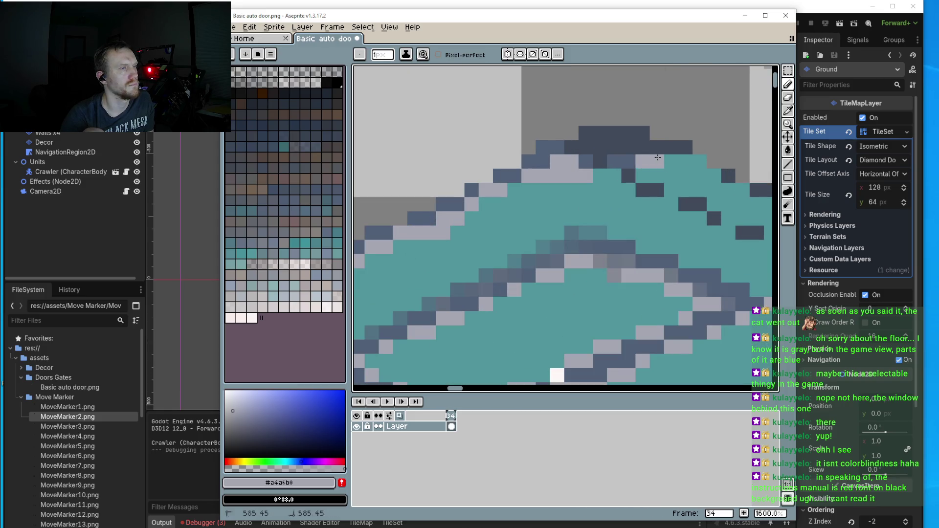
mouse_move(641, 153)
mouse_down()
mouse_move(629, 162)
mouse_move(629, 147)
mouse_move(592, 179)
mouse_move(608, 187)
mouse_up()
scroll(592, 180, down, 3)
scroll(589, 188, up, 1)
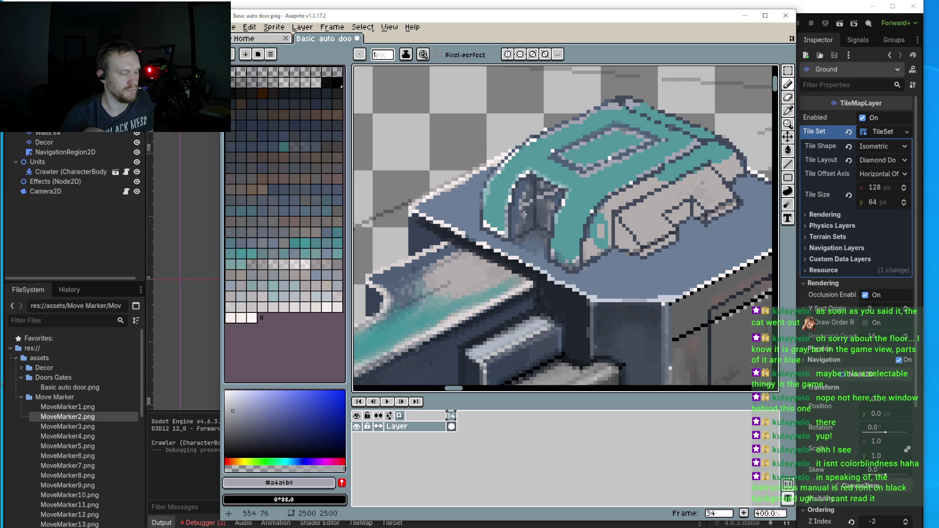
- Repaint the door's left side in the sampled dark blue-grey
scroll(527, 202, up, 3)
key(i)
alt+click(520, 154)
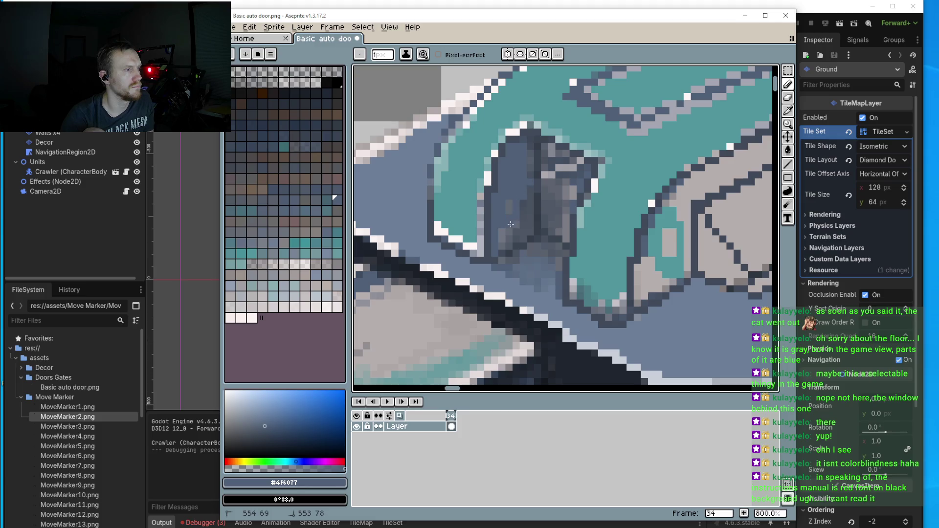
drag(511, 224, 498, 245)
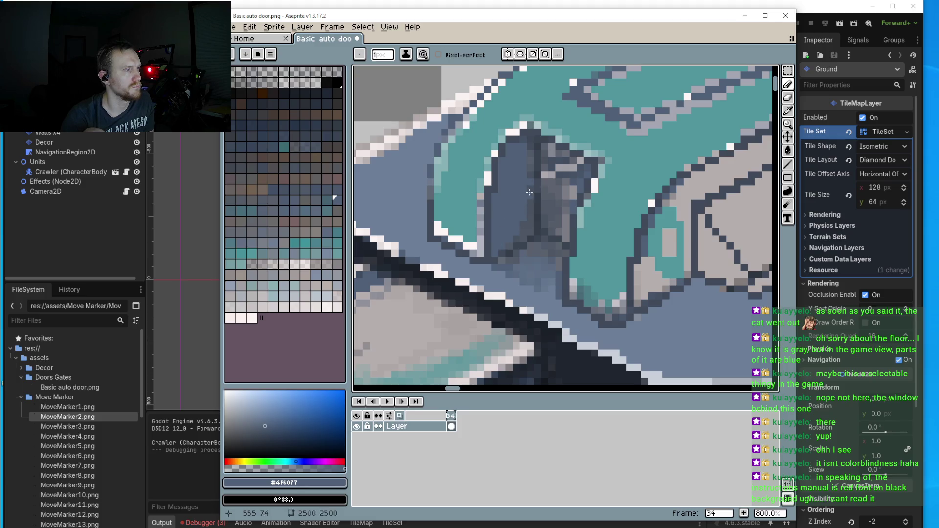
- Darken pixels along the door's left edge and around its shadow with a deeper blue-grey
key(i)
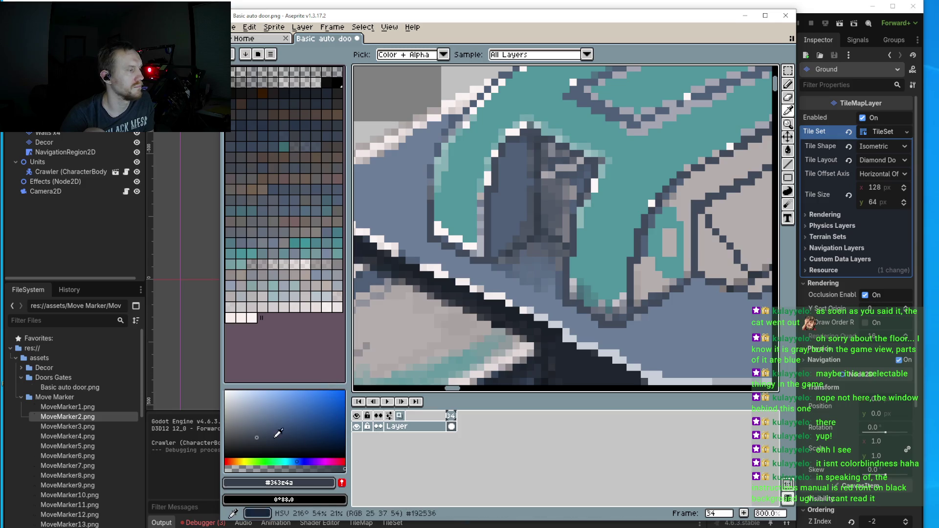
click(245, 445)
scroll(558, 151, up, 5)
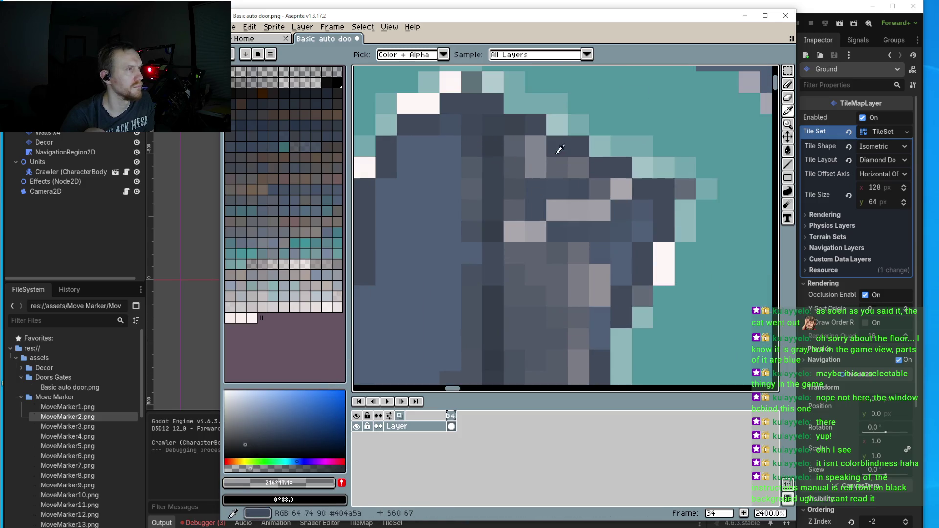
key(b)
click(472, 83)
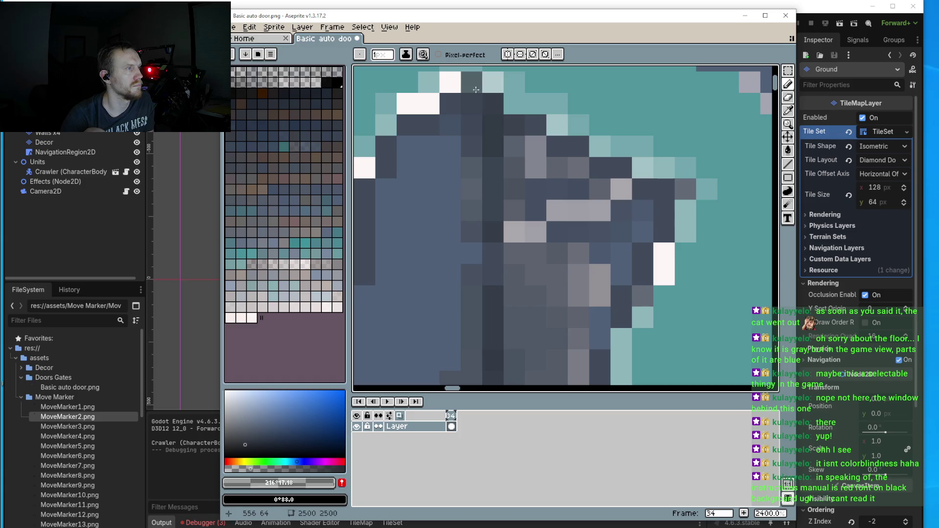
mouse_move(450, 147)
mouse_down()
mouse_move(471, 190)
mouse_move(427, 159)
mouse_up()
click(428, 146)
click(406, 162)
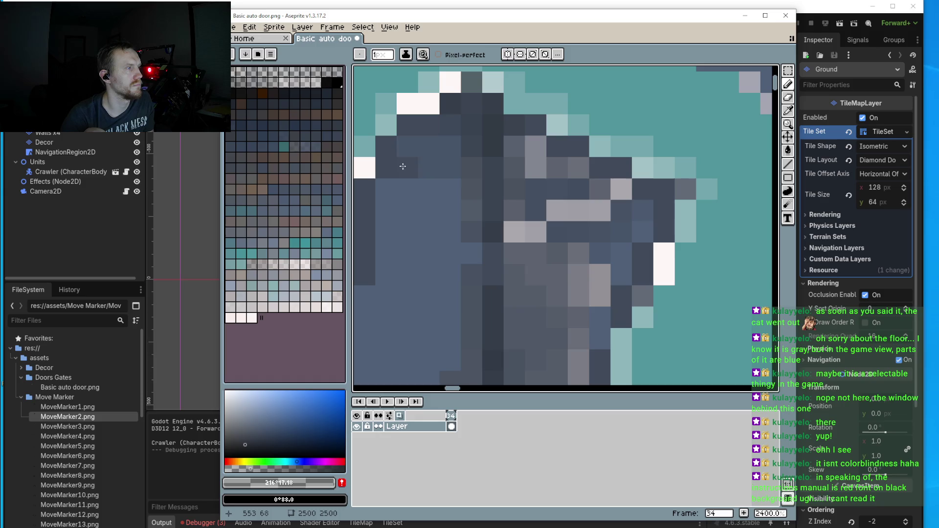
click(397, 188)
click(451, 184)
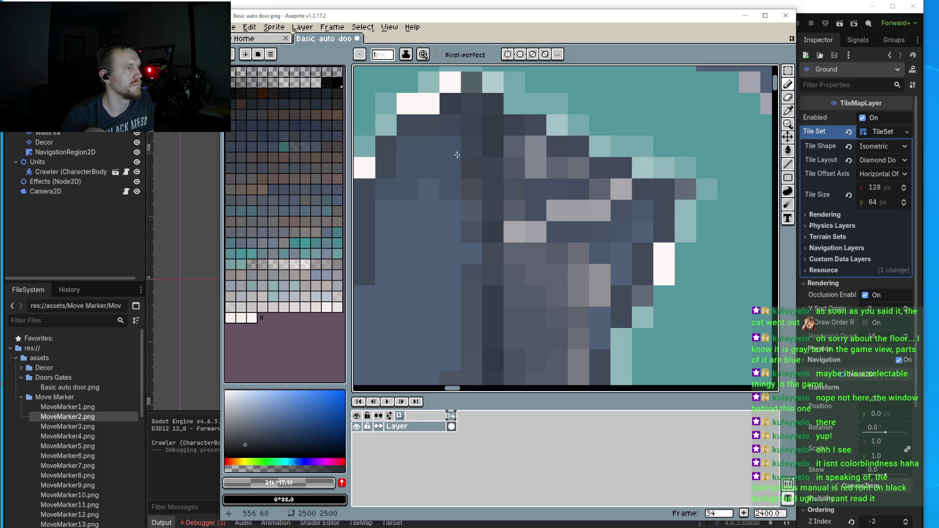
- Shade the recess's upper-left edge and its light grey pixels in dark blue-grey
scroll(457, 154, down, 5)
scroll(416, 195, up, 3)
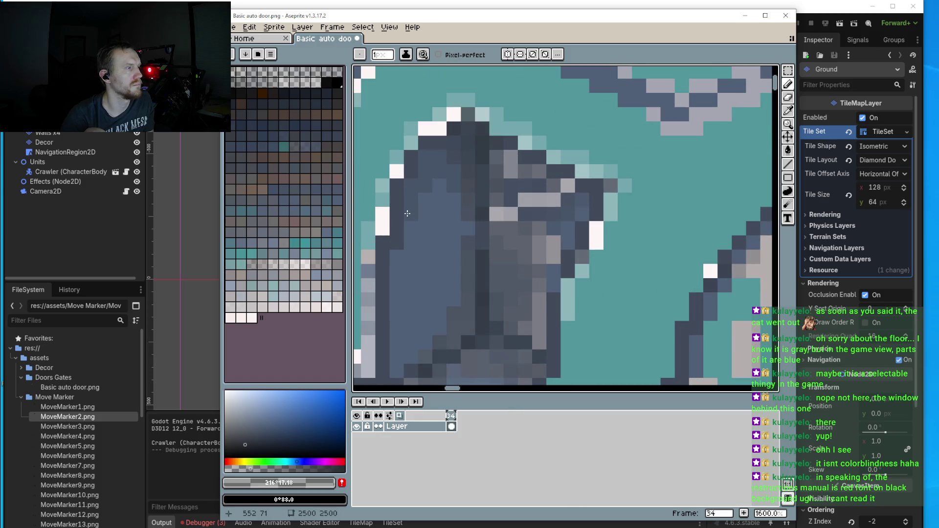
mouse_move(409, 196)
mouse_down()
mouse_move(422, 169)
mouse_move(458, 179)
mouse_up()
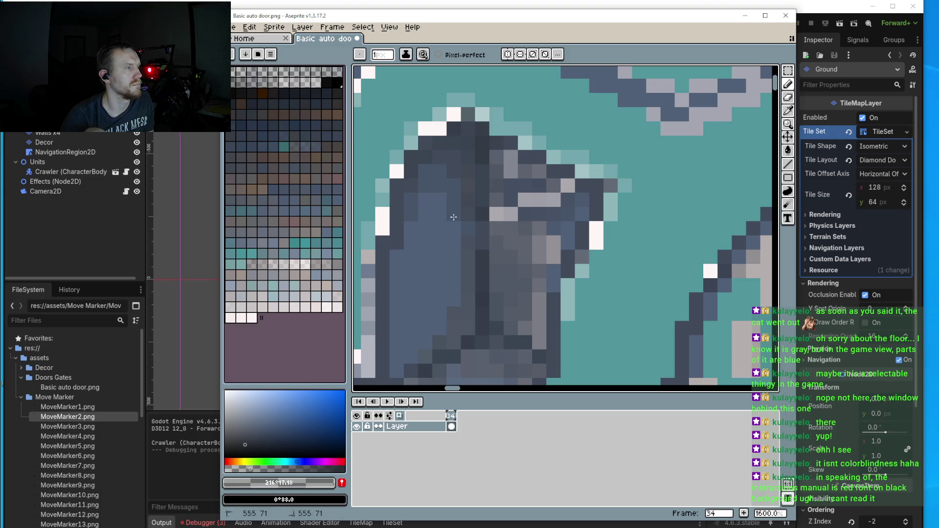
scroll(467, 230, down, 4)
scroll(473, 279, up, 4)
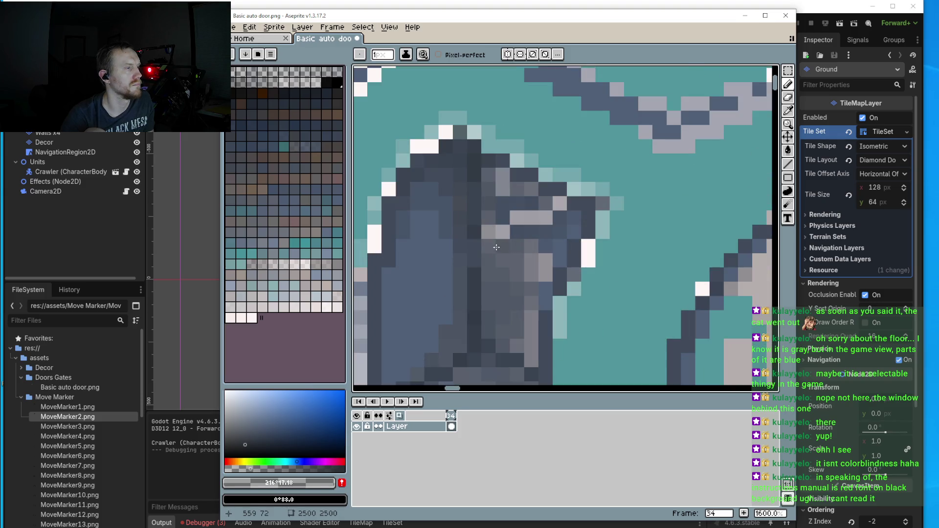
alt+click(502, 222)
drag(502, 221, 549, 221)
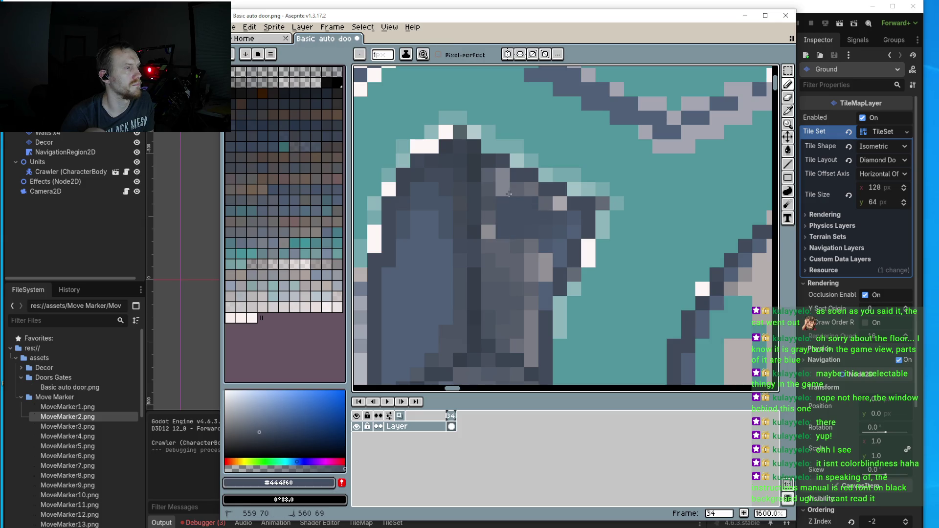
mouse_move(508, 193)
mouse_down()
mouse_move(501, 176)
mouse_move(560, 207)
mouse_up()
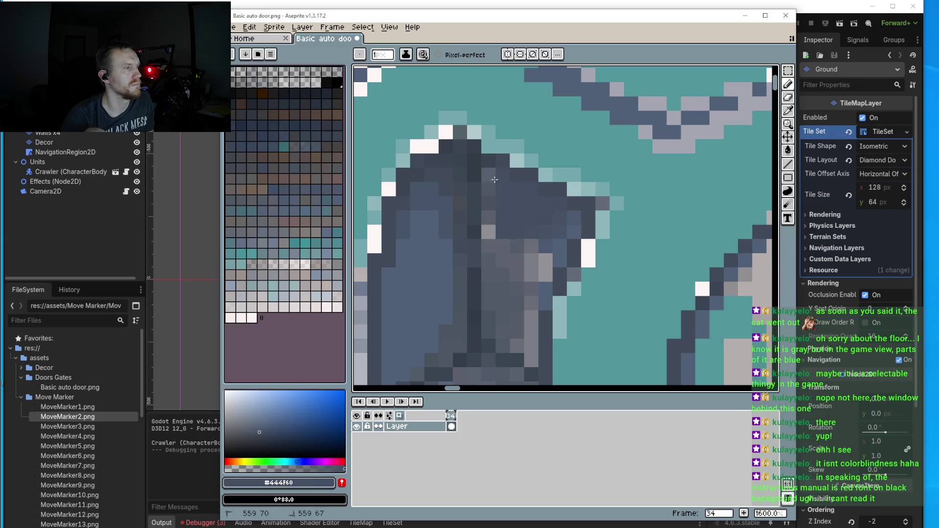
mouse_move(495, 180)
mouse_down()
mouse_move(488, 293)
mouse_move(548, 256)
mouse_move(508, 252)
mouse_move(530, 260)
mouse_move(524, 270)
mouse_up()
- Shade the grey column and upper recess pixels with mid blue-grey tones
key(alt)
alt+click(561, 242)
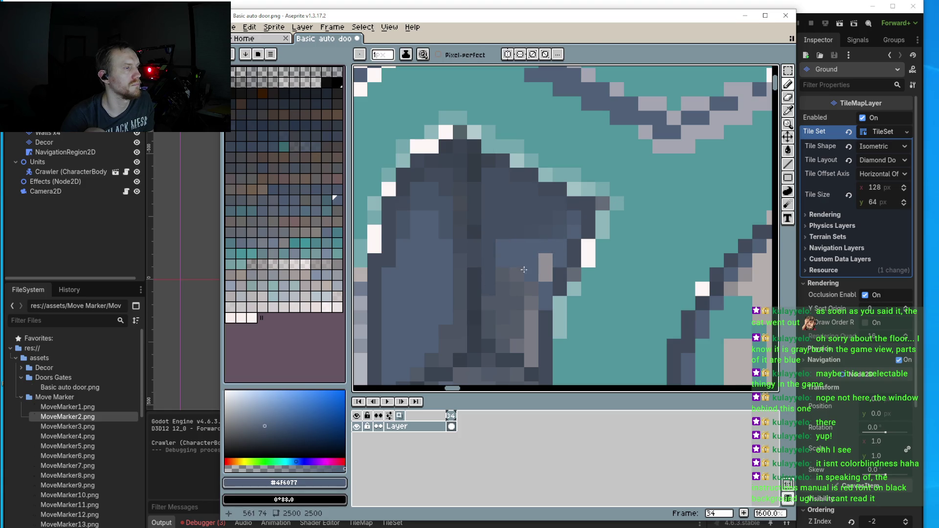
scroll(524, 270, down, 5)
scroll(508, 294, up, 5)
alt+click(504, 311)
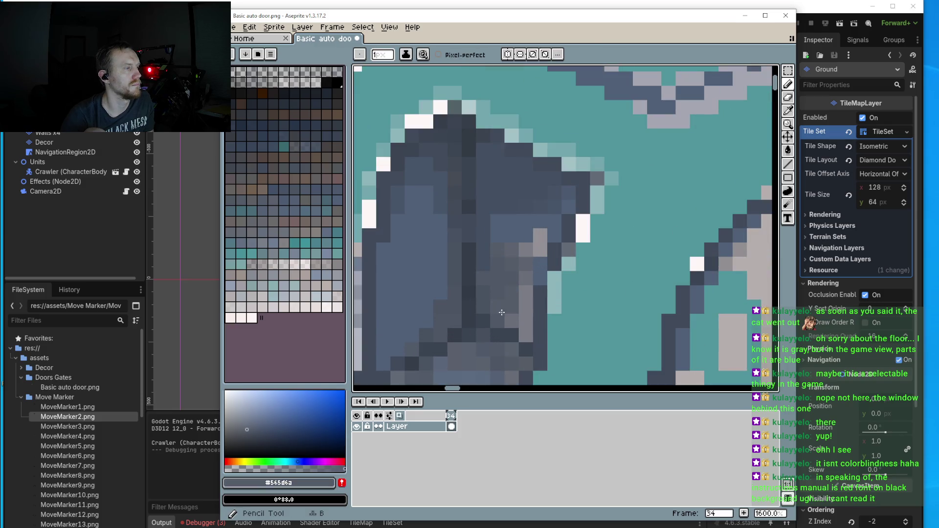
mouse_move(502, 312)
mouse_down()
mouse_move(526, 287)
mouse_move(526, 337)
mouse_up()
mouse_move(523, 249)
mouse_down()
mouse_move(539, 249)
mouse_move(507, 216)
mouse_move(499, 252)
mouse_up()
alt+click(556, 203)
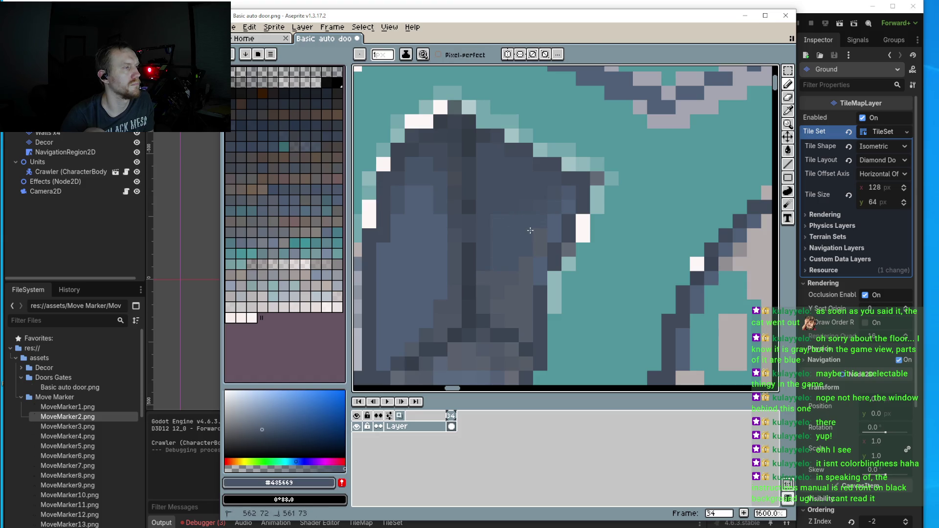
scroll(488, 276, down, 5)
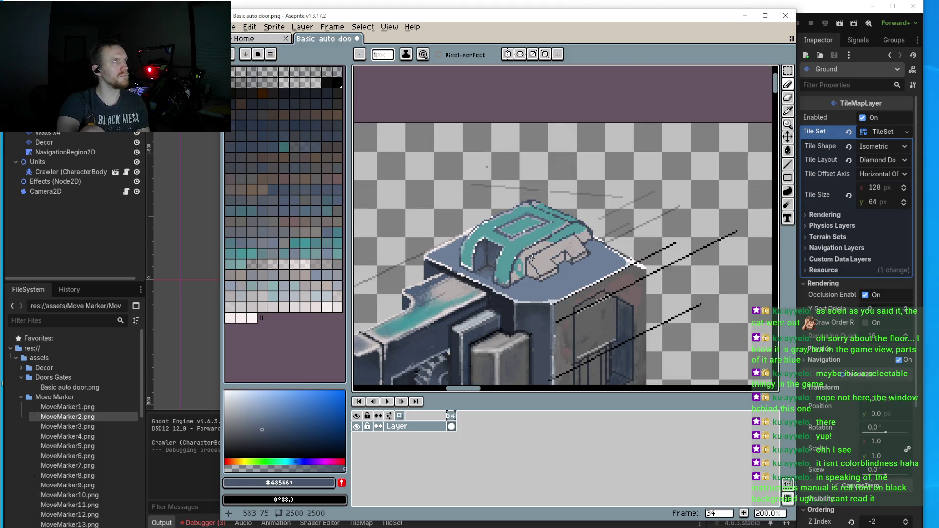
- Paint #4F6077 from the door's side onto the cover's outline
drag(563, 245, 554, 227)
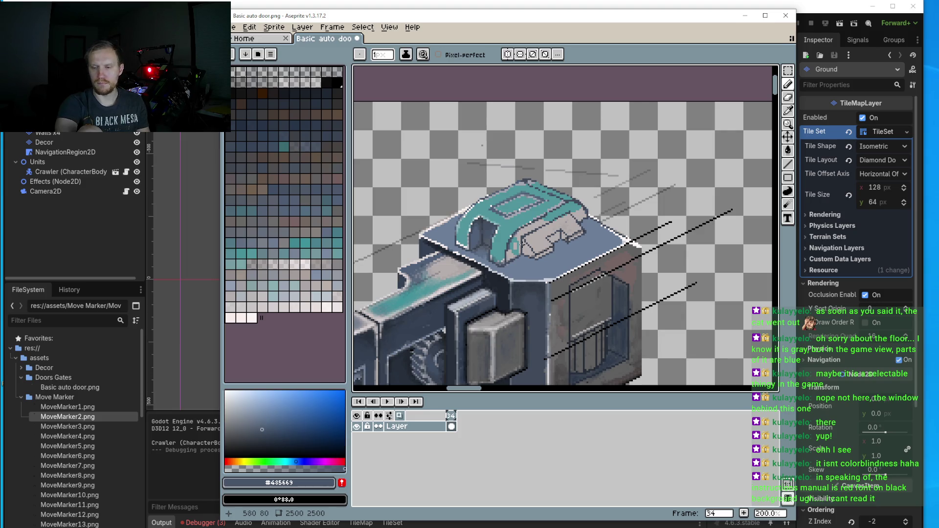
scroll(509, 254, up, 4)
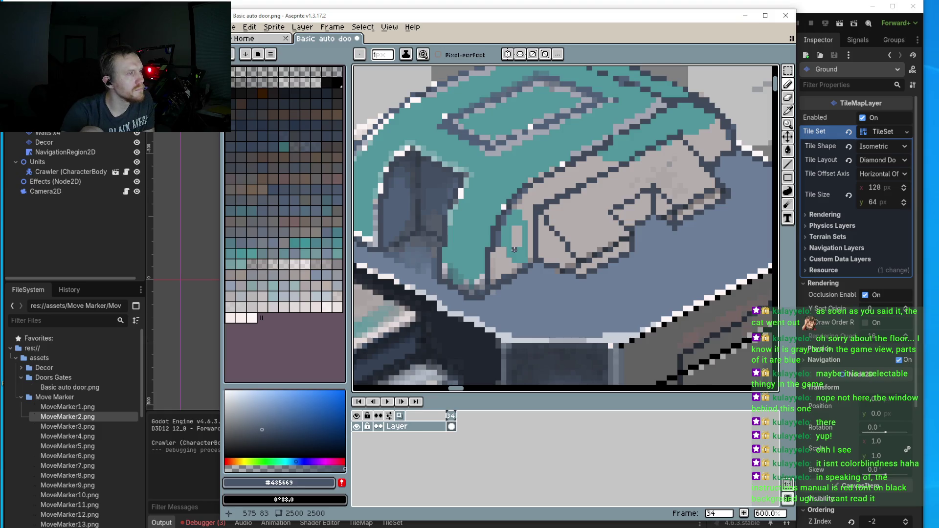
alt+click(406, 198)
scroll(547, 186, up, 1)
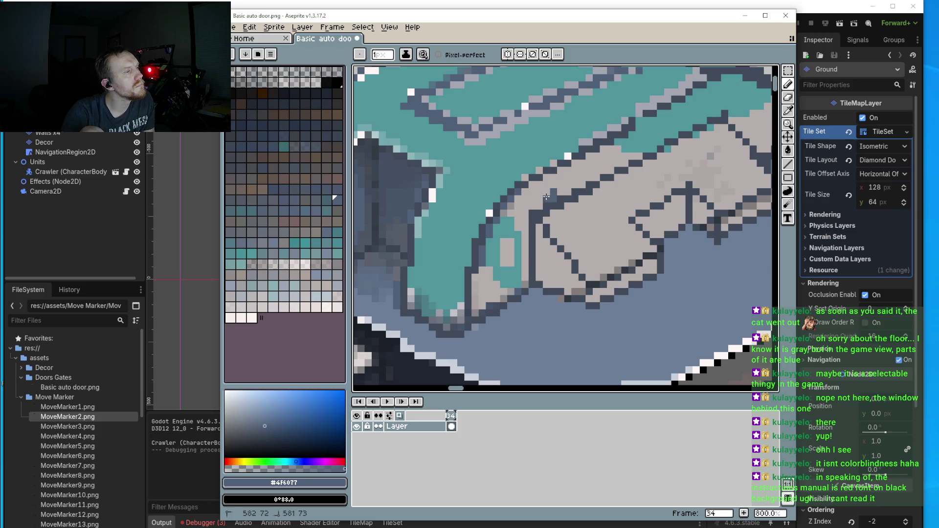
drag(554, 187, 549, 179)
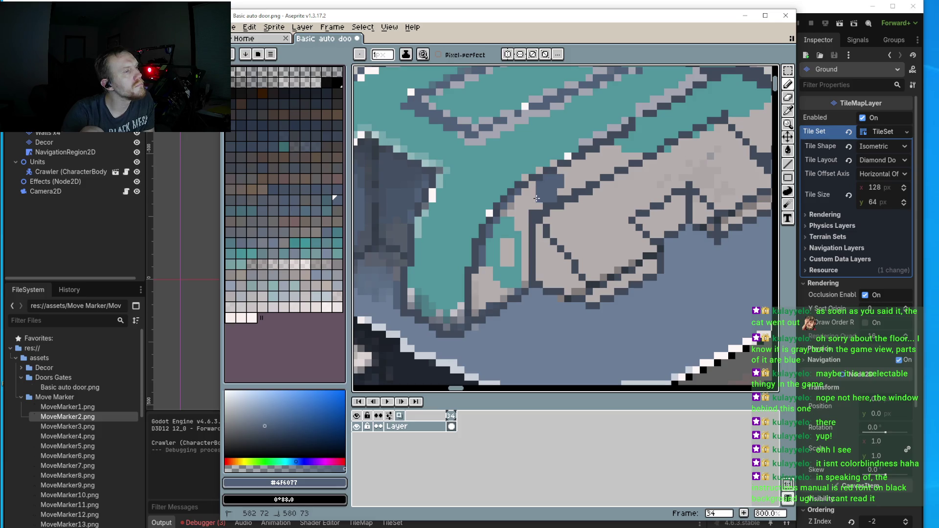
- Sample the darker slate from the body and adjust it to another blue-grey
scroll(578, 178, down, 1)
scroll(579, 178, down, 4)
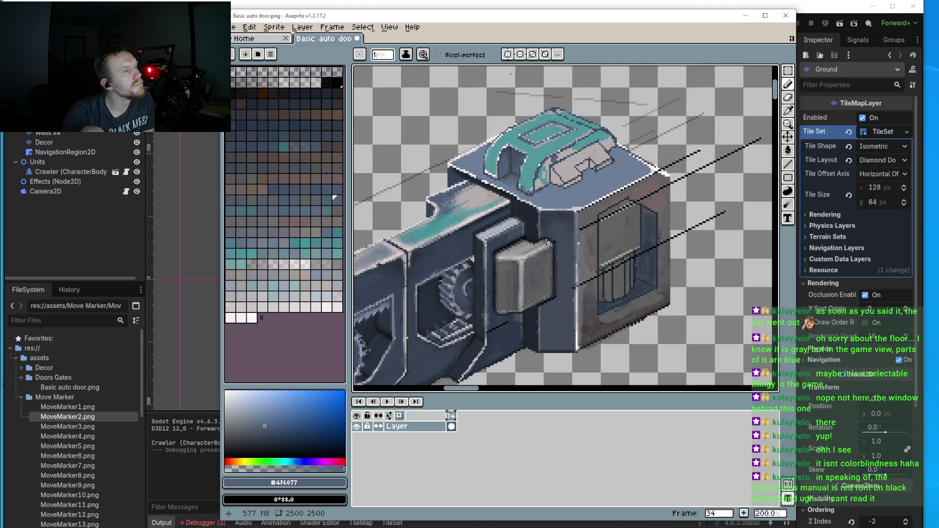
scroll(548, 238, up, 3)
alt+click(579, 213)
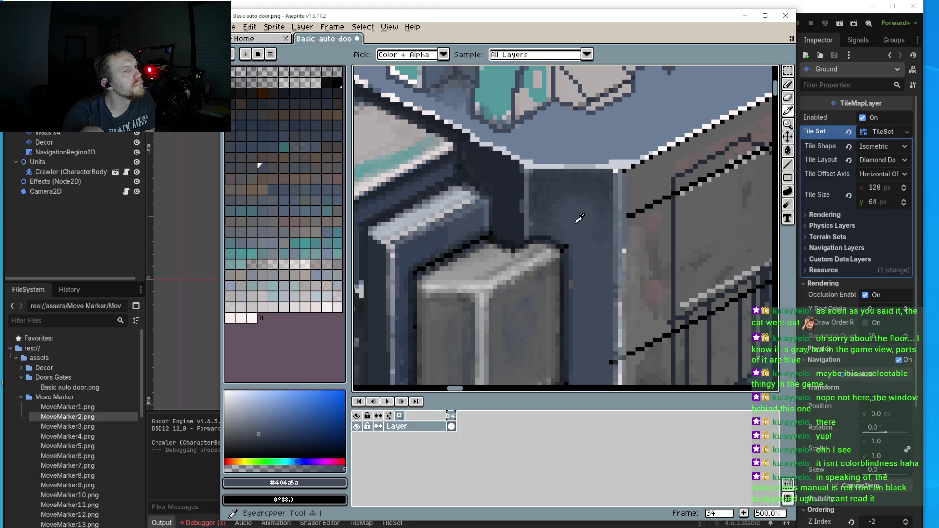
click(257, 426)
scroll(561, 189, up, 4)
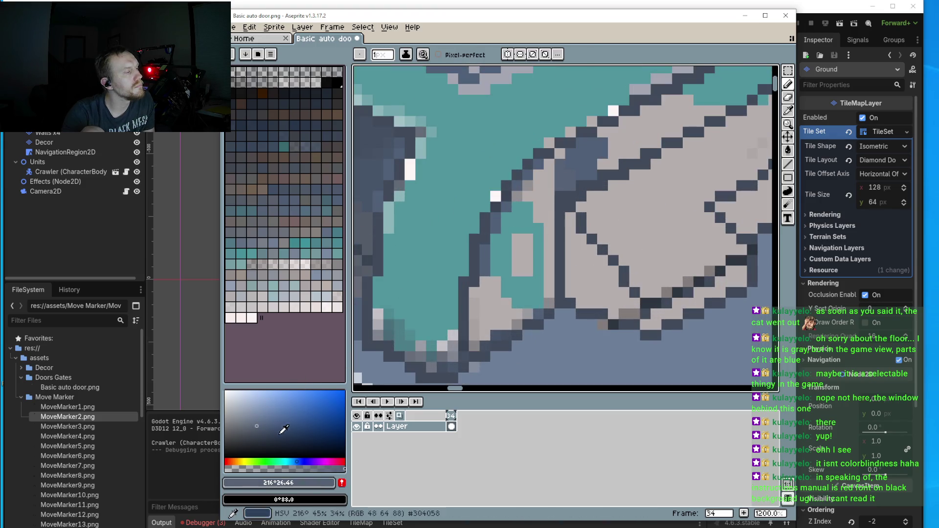
- Paint a darker slate blue-grey over the cover's teal lower rim, from left to the right end
click(251, 419)
mouse_move(577, 166)
mouse_down()
mouse_move(545, 196)
mouse_move(538, 182)
mouse_move(562, 155)
mouse_move(572, 164)
mouse_move(592, 148)
mouse_move(581, 171)
mouse_move(606, 160)
mouse_move(612, 134)
mouse_move(635, 133)
mouse_move(631, 144)
mouse_move(649, 112)
mouse_move(662, 128)
mouse_move(670, 100)
mouse_move(697, 100)
mouse_move(678, 118)
mouse_up()
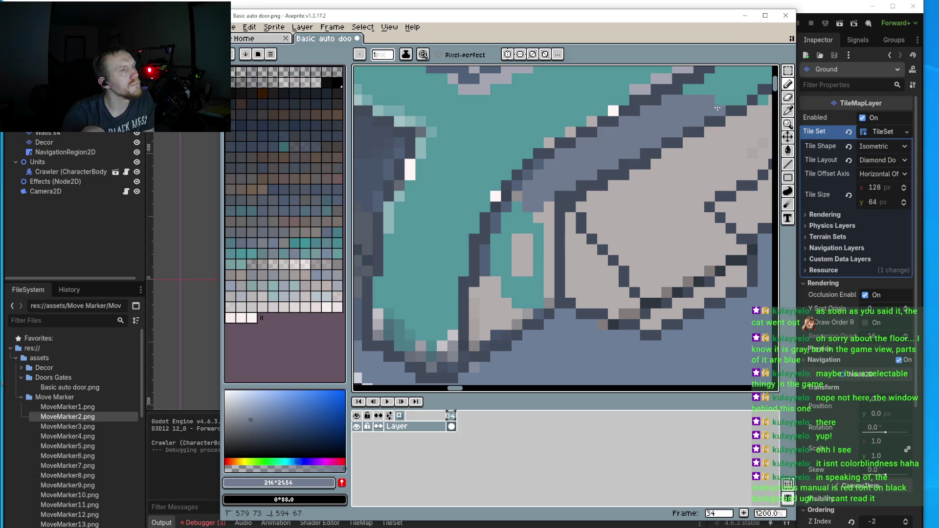
mouse_move(513, 202)
mouse_down()
mouse_move(520, 224)
mouse_move(543, 236)
mouse_move(537, 230)
mouse_move(507, 254)
mouse_move(495, 286)
mouse_move(529, 265)
mouse_move(549, 283)
mouse_move(528, 303)
mouse_move(494, 300)
mouse_move(528, 258)
mouse_up()
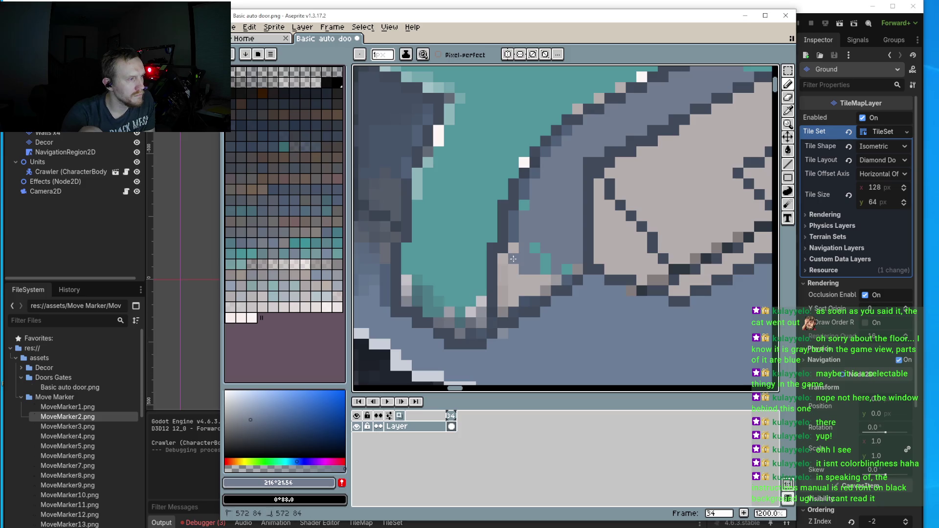
mouse_move(512, 250)
mouse_down()
mouse_move(502, 283)
mouse_move(540, 250)
mouse_up()
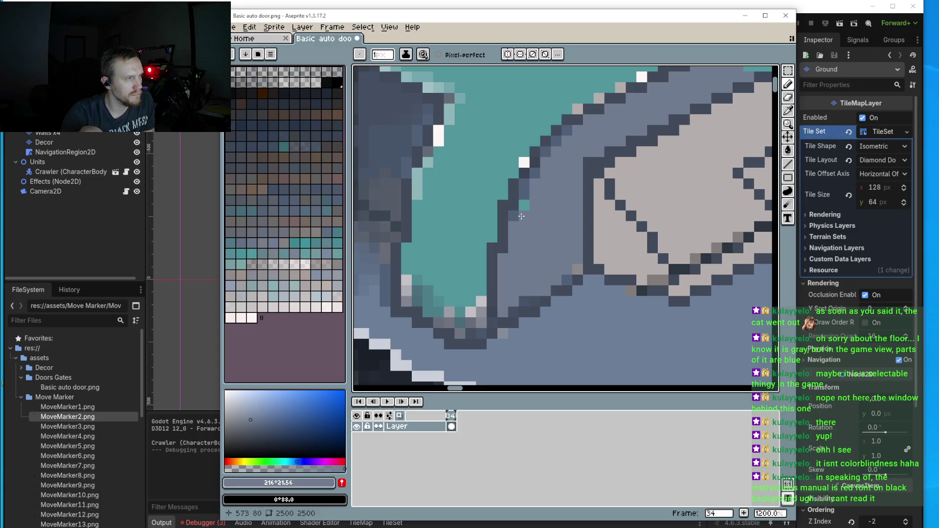
scroll(586, 162, down, 4)
scroll(585, 162, up, 4)
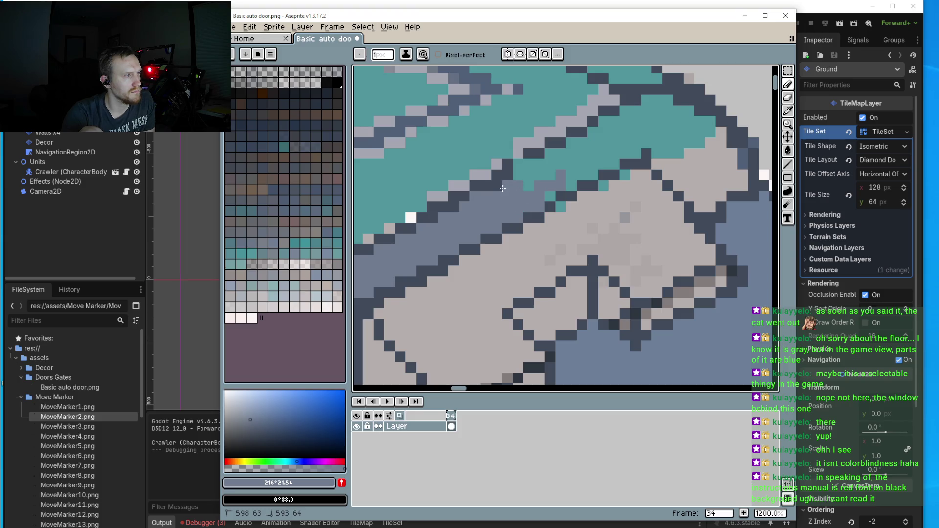
mouse_move(503, 188)
mouse_down()
mouse_move(518, 169)
mouse_move(570, 162)
mouse_move(584, 170)
mouse_move(606, 133)
mouse_move(612, 162)
mouse_up()
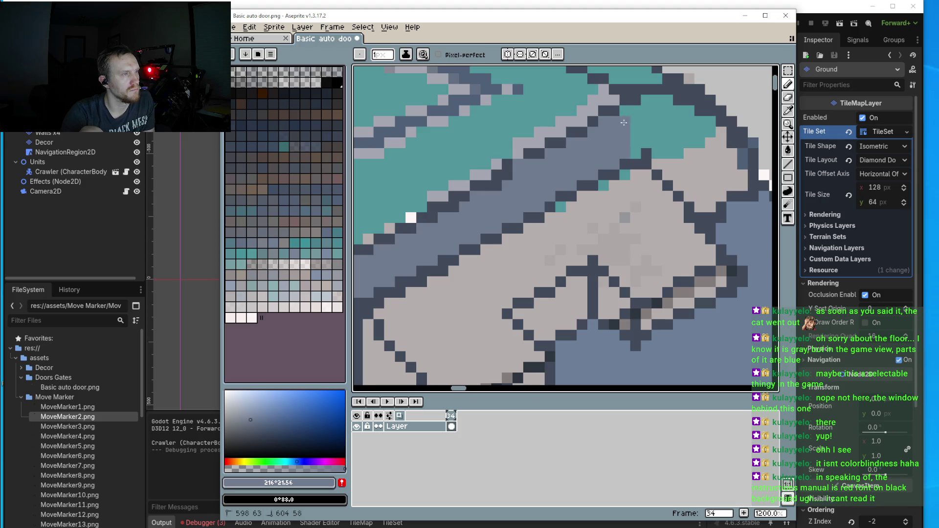
mouse_move(623, 123)
mouse_down()
mouse_move(638, 142)
mouse_move(655, 112)
mouse_move(677, 117)
mouse_move(658, 156)
mouse_move(670, 132)
mouse_move(707, 126)
mouse_move(690, 125)
mouse_up()
mouse_move(692, 159)
mouse_down()
mouse_move(672, 175)
mouse_move(711, 138)
mouse_move(723, 159)
mouse_move(679, 186)
mouse_move(710, 183)
mouse_move(699, 200)
mouse_move(740, 168)
mouse_up()
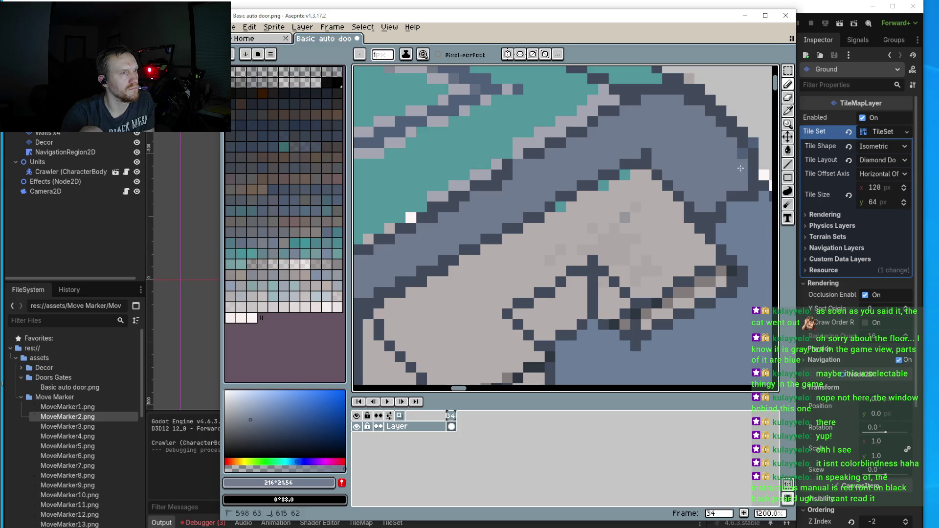
scroll(740, 157, down, 4)
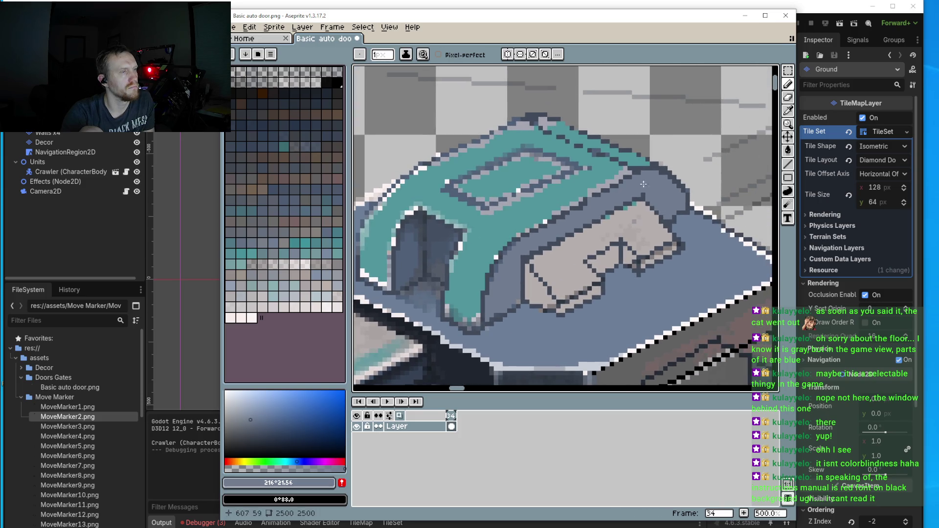
- Paint a light grey #a4a6b0 highlight line and pixel along the cover's upper back rim
scroll(568, 210, up, 2)
scroll(568, 210, up, 4)
key(i)
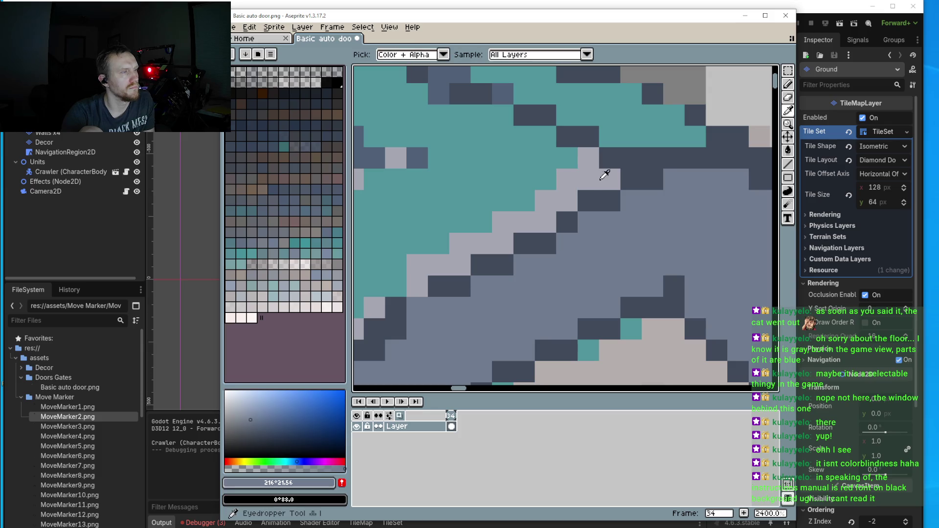
click(604, 172)
key(b)
scroll(616, 152, down, 1)
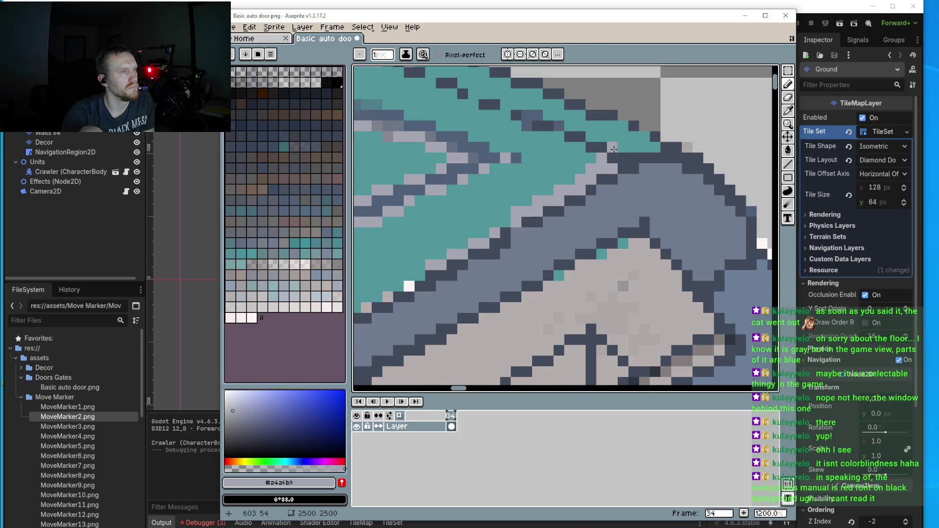
drag(611, 147, 655, 150)
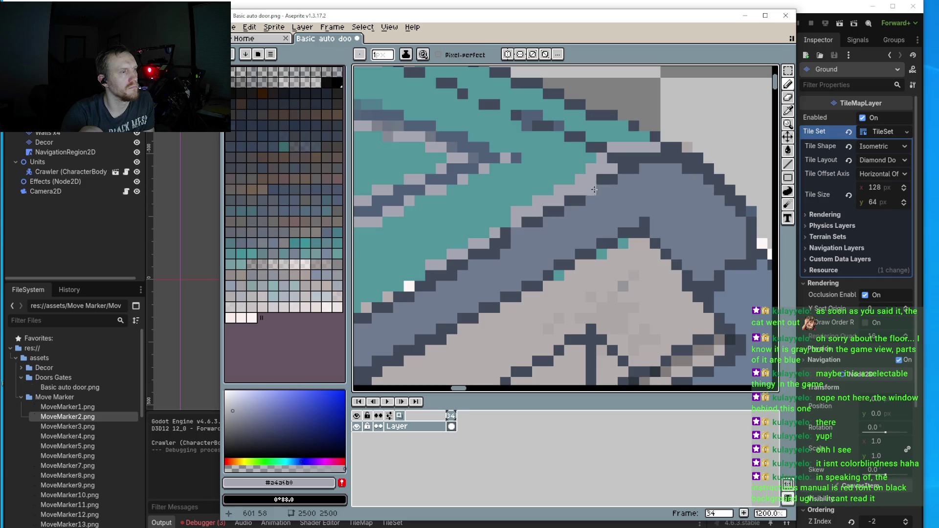
click(570, 179)
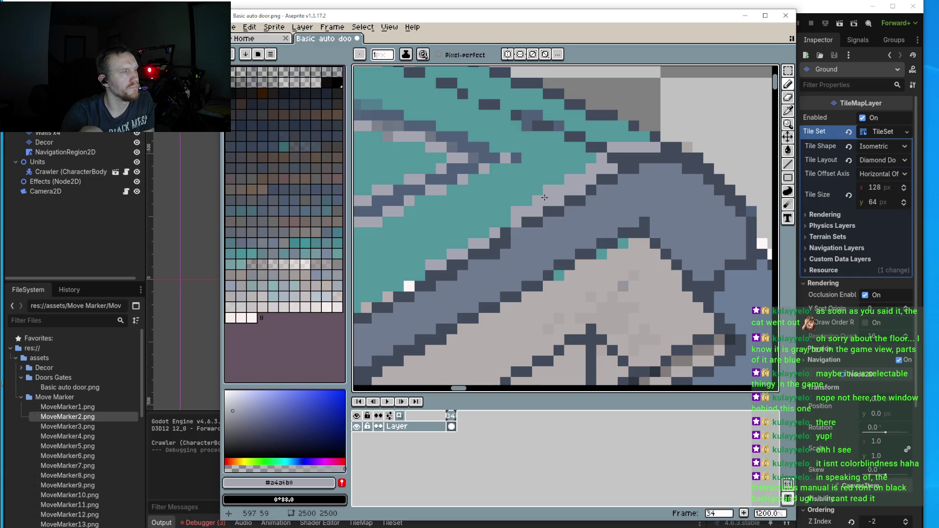
scroll(487, 232, up, 1)
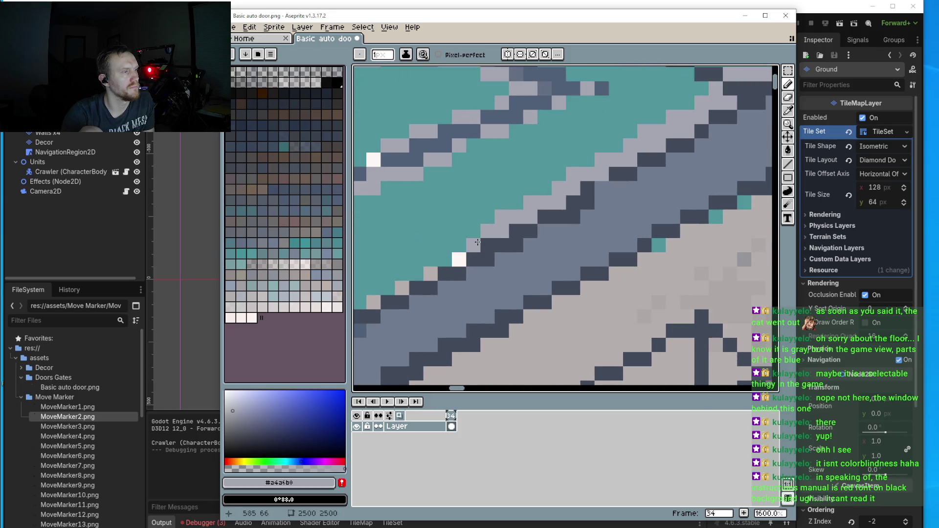
- Turn teal and white pixels along the cover's arch edge light grey
mouse_move(474, 245)
mouse_down()
mouse_move(459, 245)
mouse_move(458, 259)
mouse_up()
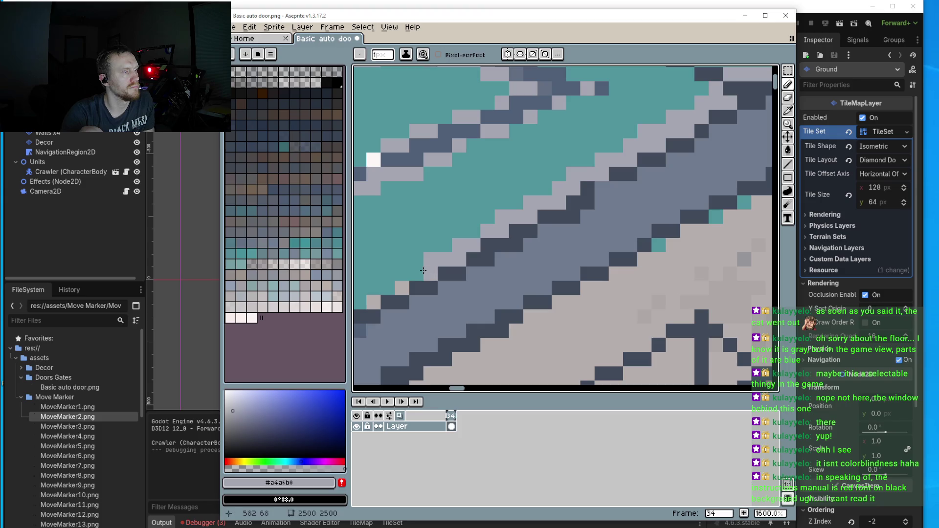
drag(423, 271, 527, 235)
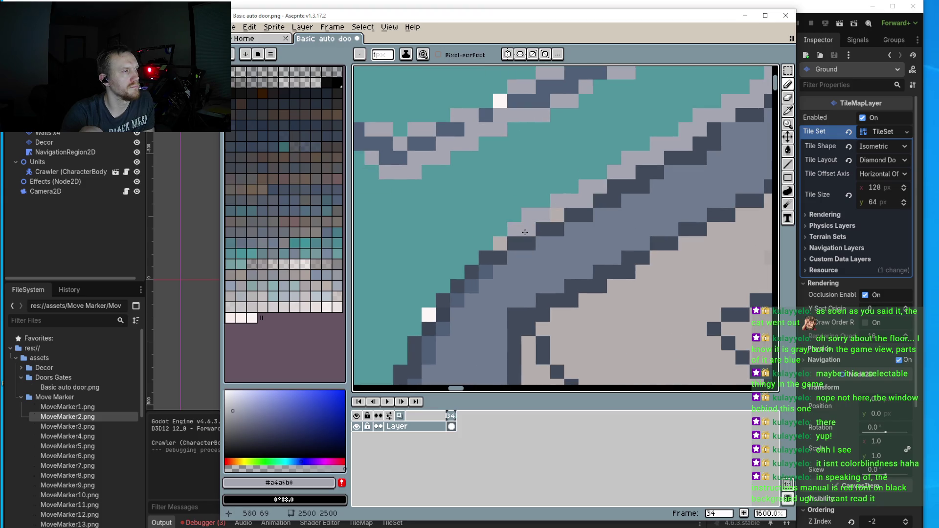
click(500, 230)
click(487, 245)
scroll(473, 255, down, 5)
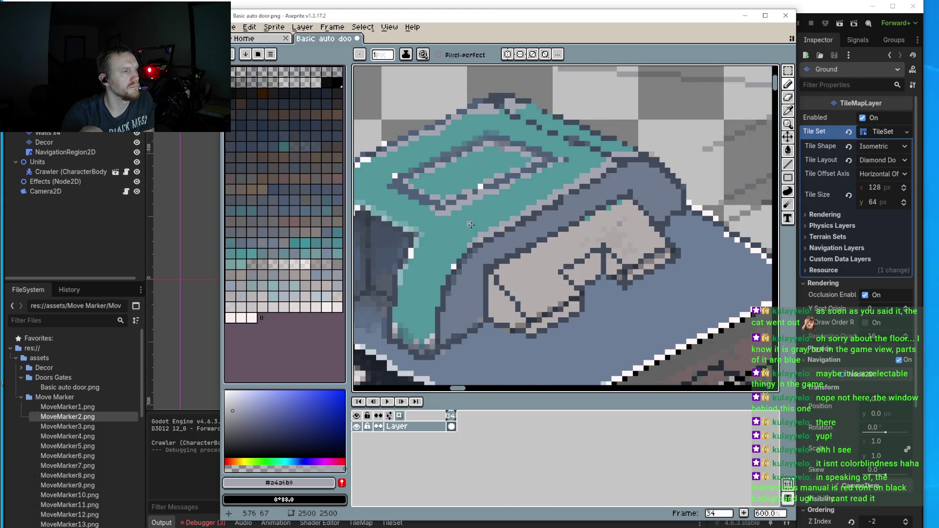
scroll(506, 177, up, 5)
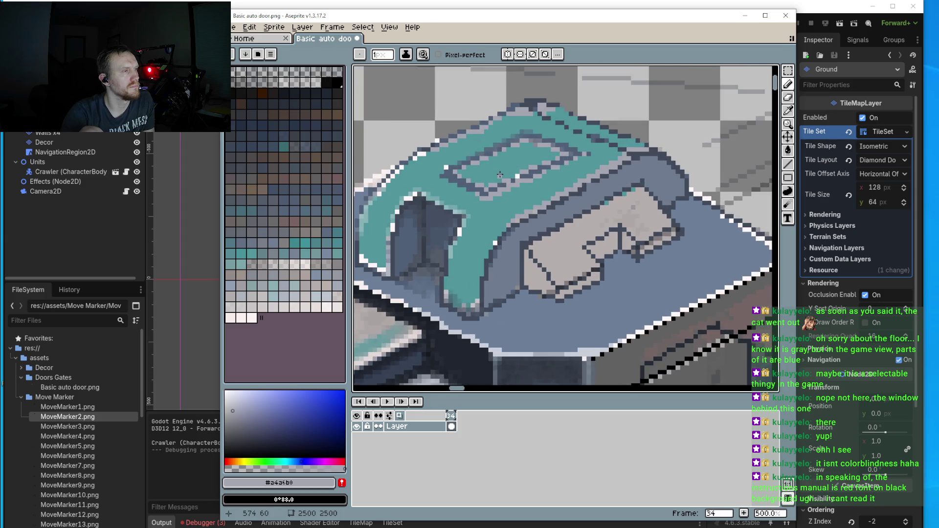
click(481, 292)
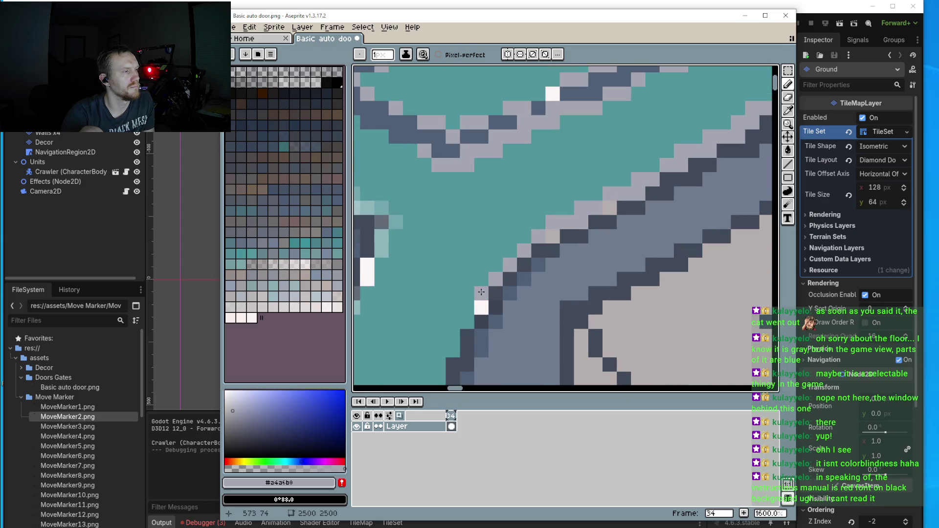
mouse_move(463, 318)
mouse_down()
mouse_move(526, 260)
mouse_move(502, 278)
mouse_move(511, 294)
mouse_move(499, 342)
mouse_move(540, 218)
mouse_move(526, 296)
mouse_up()
scroll(526, 297, down, 3)
scroll(519, 313, up, 3)
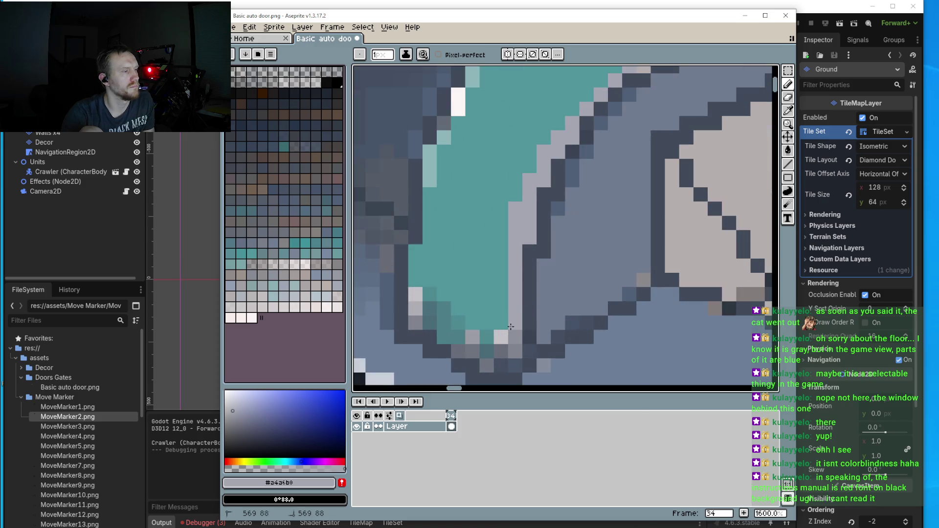
scroll(508, 320, down, 3)
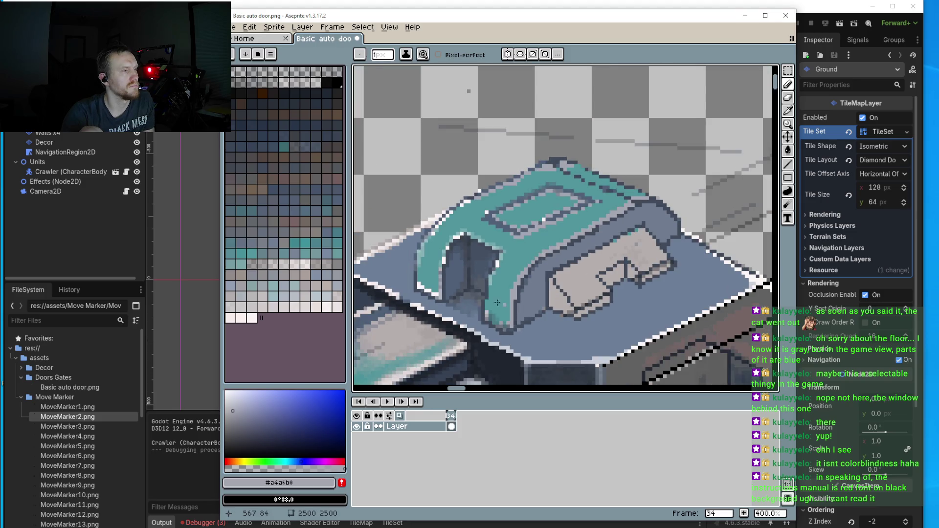
scroll(504, 289, up, 3)
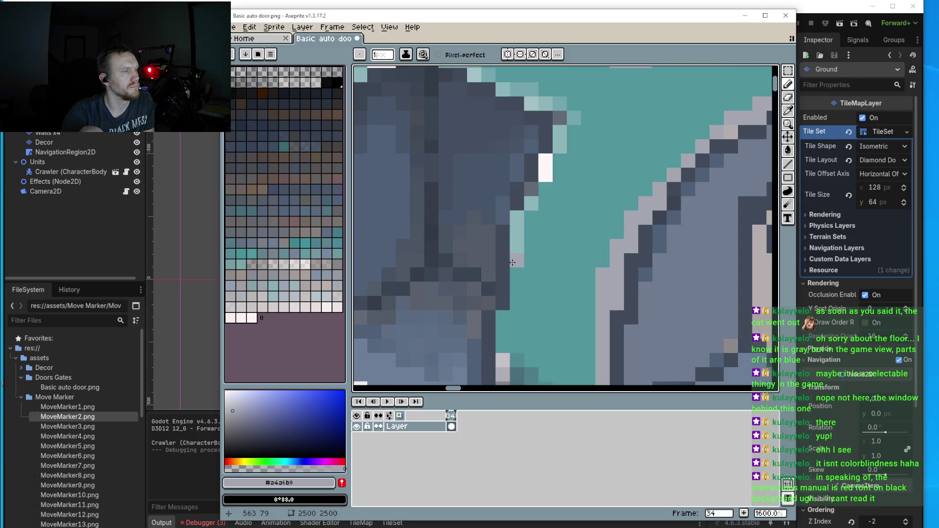
- Draw a light grey highlight line down the cover edge with a #404a5a shading column beside it
drag(503, 274, 505, 304)
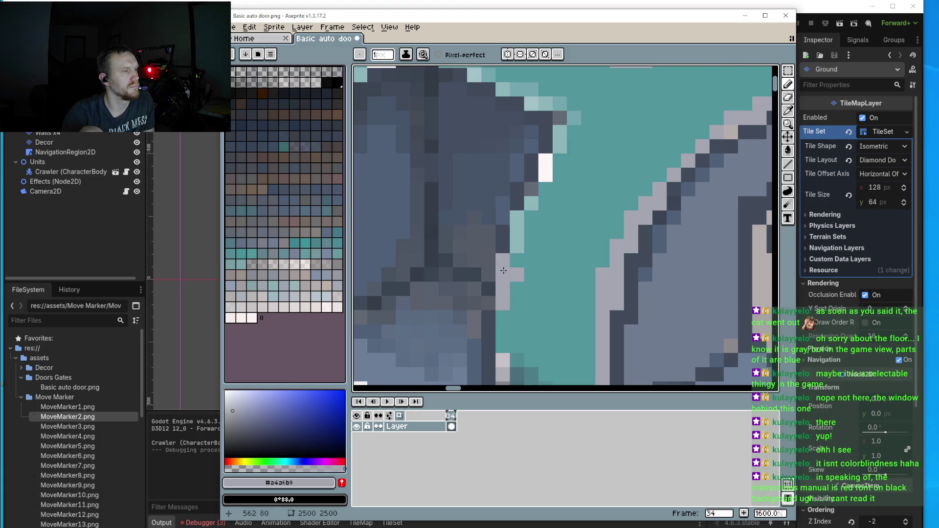
scroll(504, 270, down, 3)
scroll(504, 264, up, 3)
alt+click(491, 289)
drag(492, 259, 506, 351)
- Add a short #a4a6b0 highlight column farther left along the cover edge
alt+click(507, 272)
scroll(504, 254, down, 3)
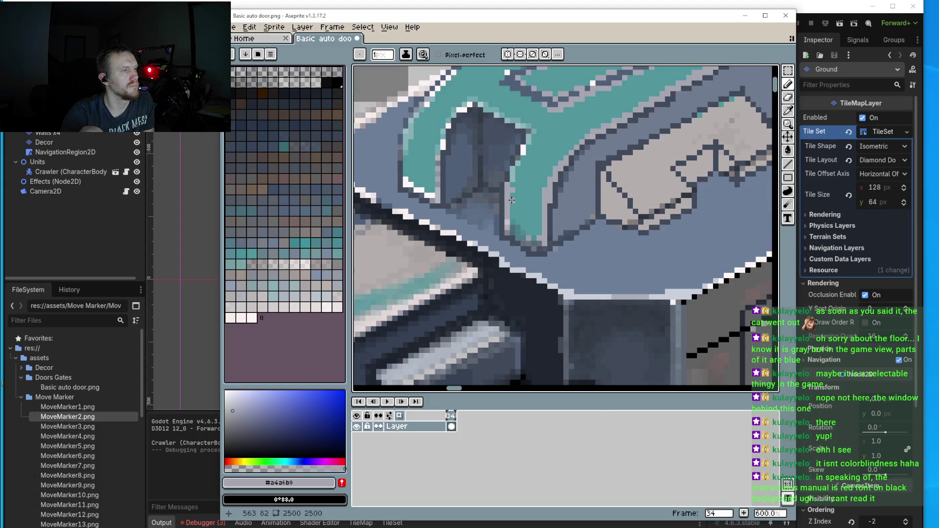
scroll(511, 201, down, 2)
scroll(470, 191, up, 6)
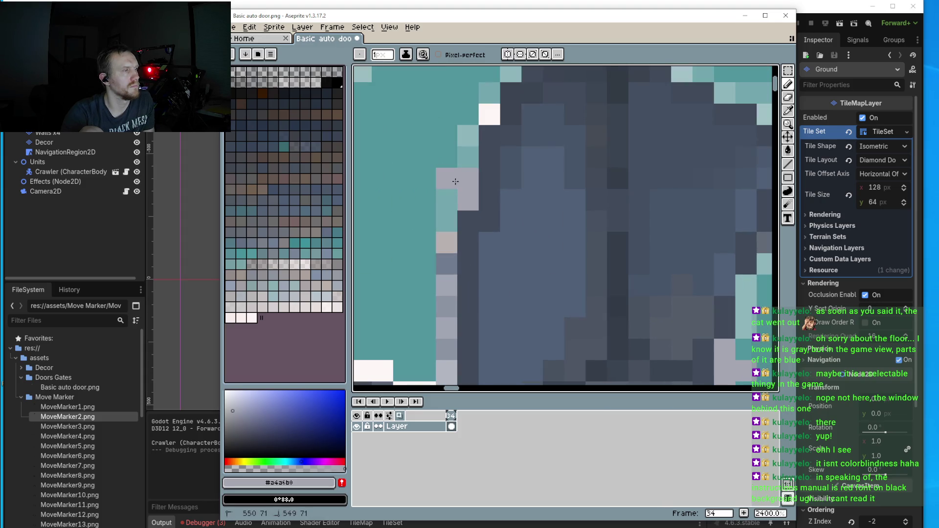
scroll(458, 274, down, 6)
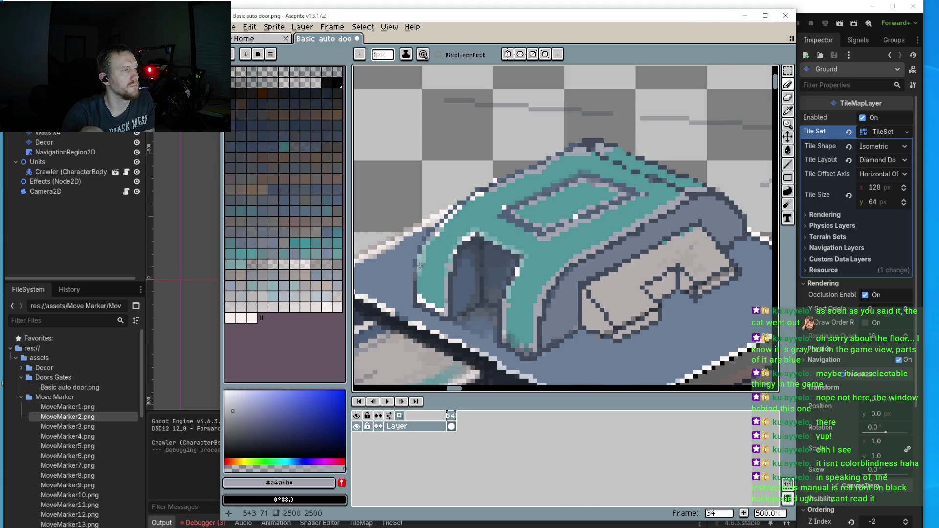
scroll(419, 267, up, 6)
drag(423, 290, 424, 319)
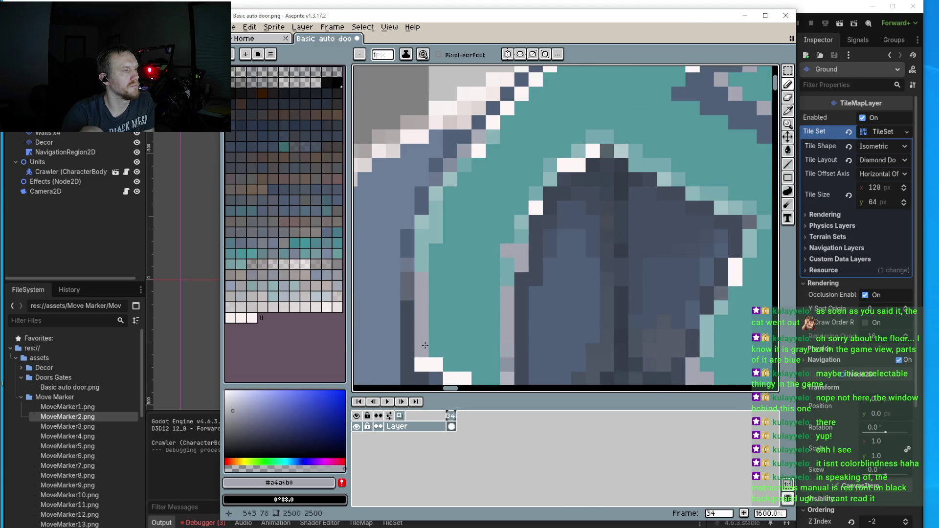
scroll(502, 231, down, 3)
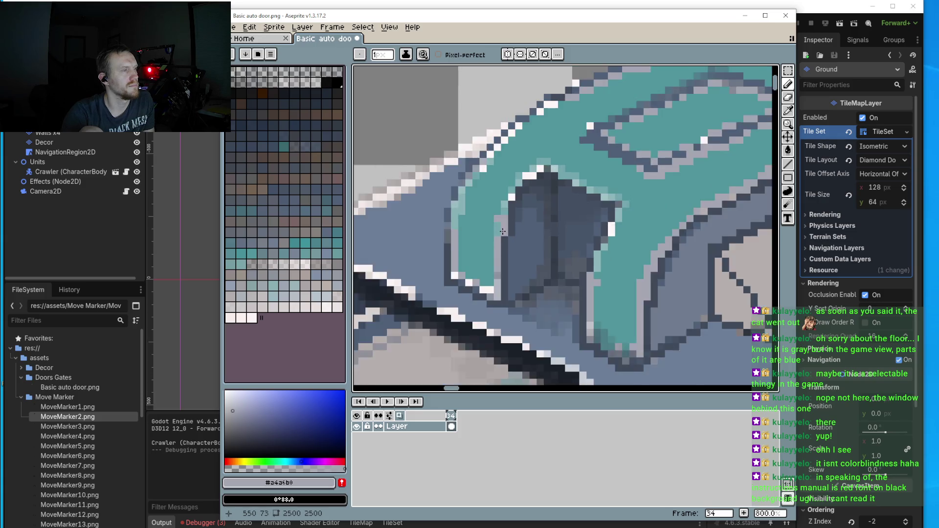
scroll(502, 232, down, 2)
scroll(502, 231, up, 2)
scroll(502, 231, down, 2)
- Recolour an outline pixel on the teal cover's top edge with #404a5a
mouse_move(498, 296)
mouse_down()
mouse_move(543, 224)
mouse_move(458, 230)
mouse_up()
scroll(517, 170, up, 4)
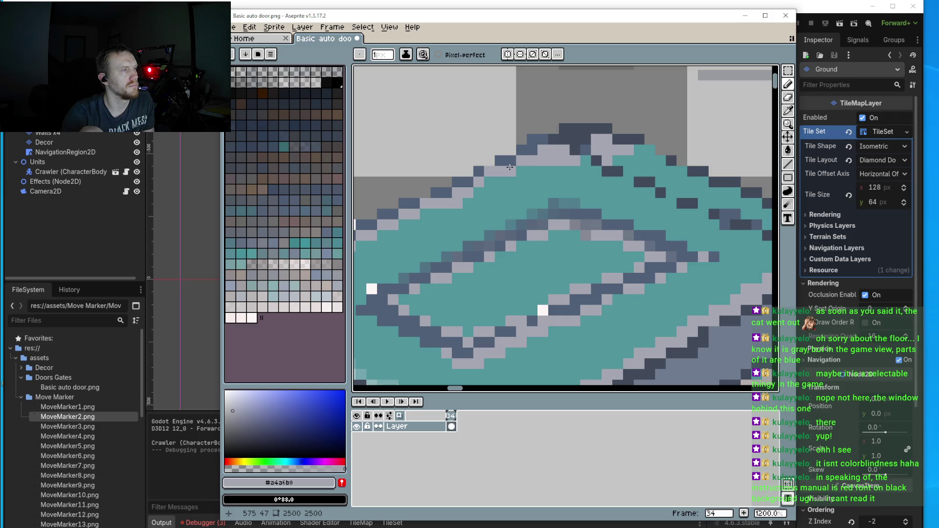
drag(424, 212, 451, 205)
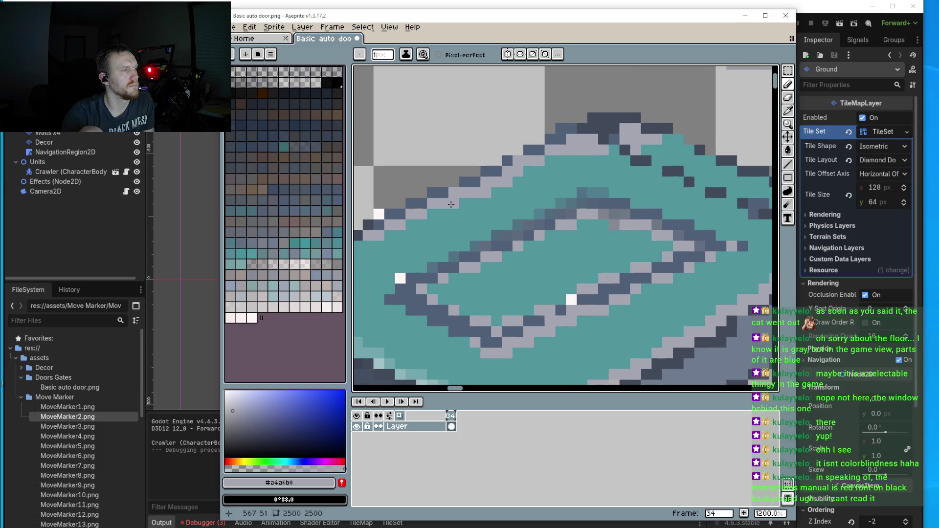
alt+click(469, 181)
drag(401, 225, 543, 190)
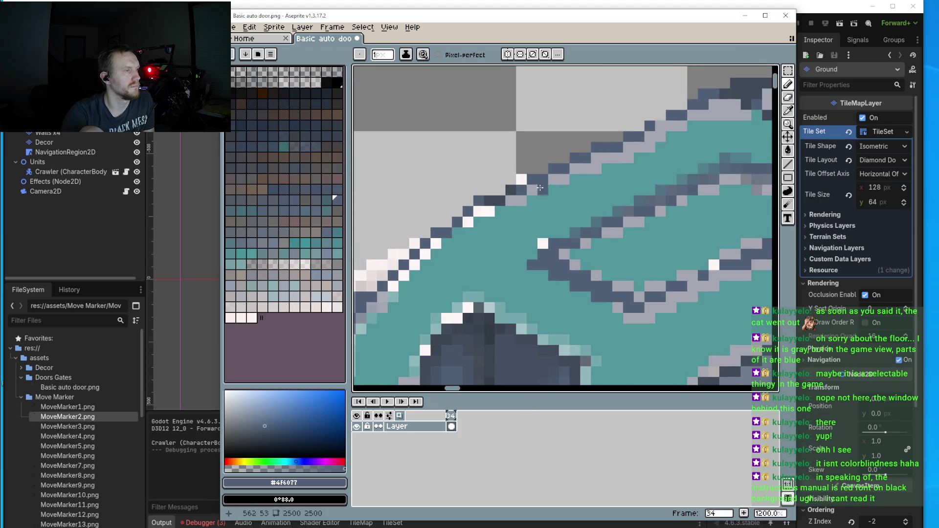
alt+click(517, 193)
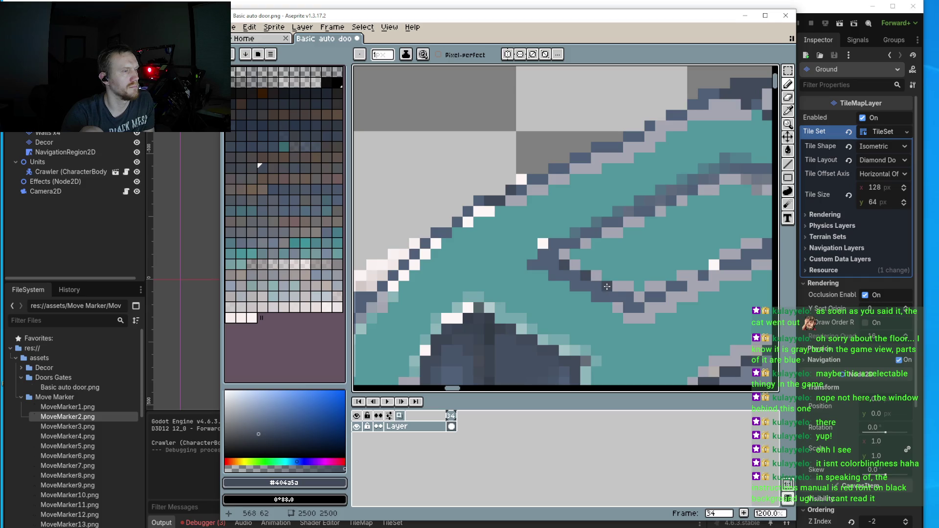
- Sample the cover's teal #52959c as the working colour
scroll(626, 298, down, 3)
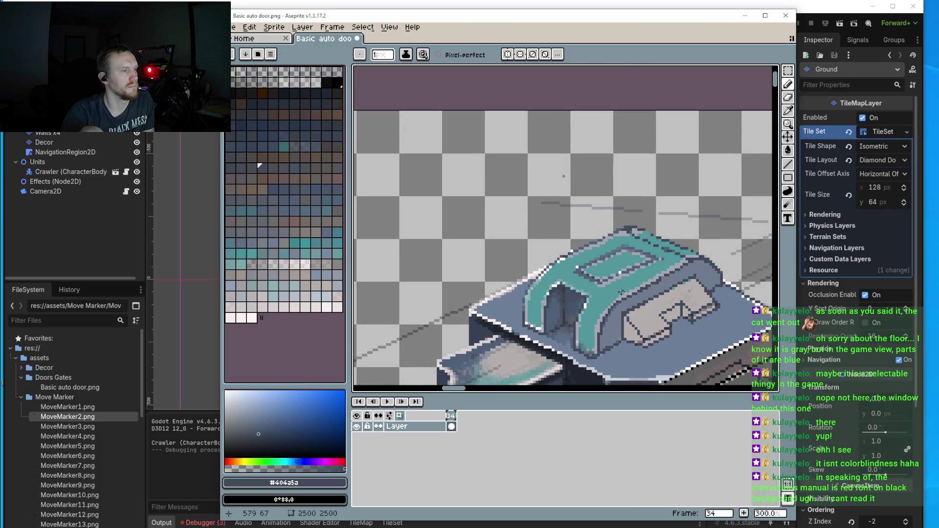
drag(633, 301, 564, 288)
scroll(663, 285, up, 4)
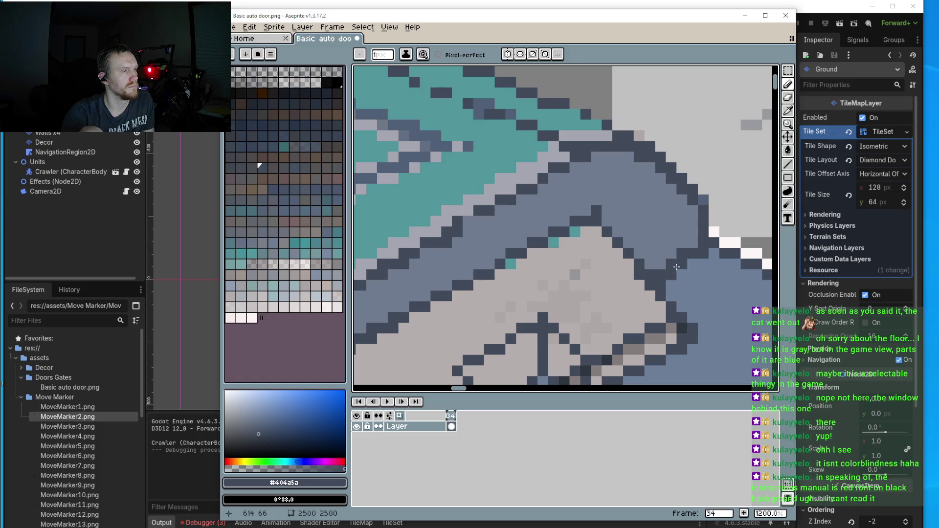
scroll(658, 262, down, 4)
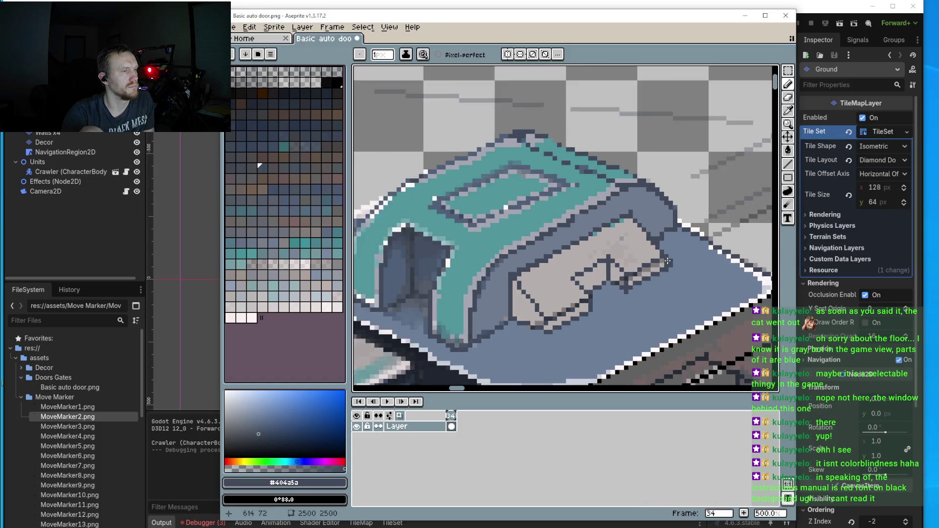
alt+click(513, 240)
scroll(530, 259, up, 5)
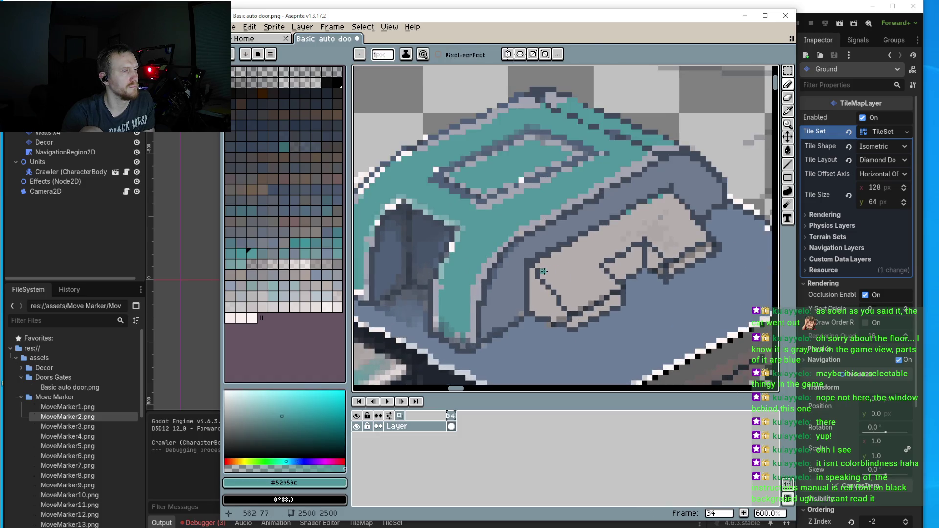
scroll(471, 195, down, 3)
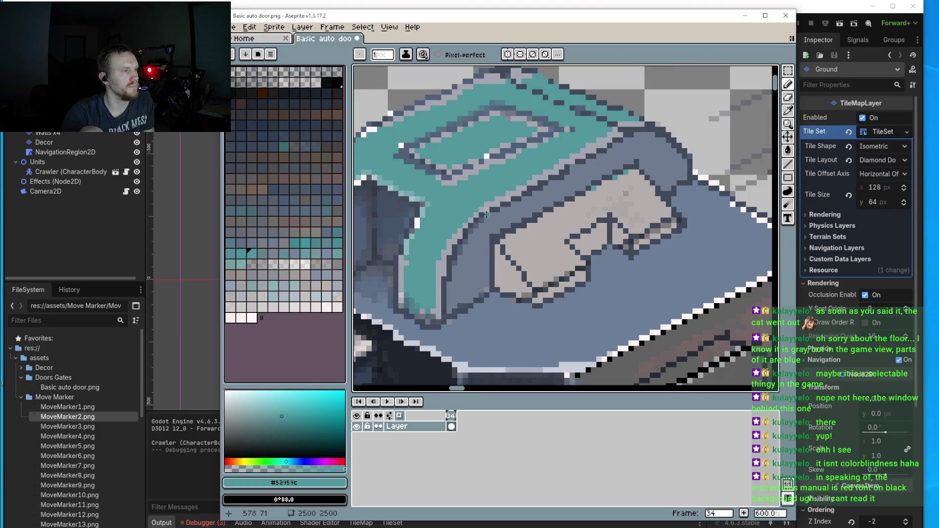
scroll(486, 215, up, 3)
- Sample light grey #a4a6b0 and lighten the panel's diagonal outline pixels
key(alt)
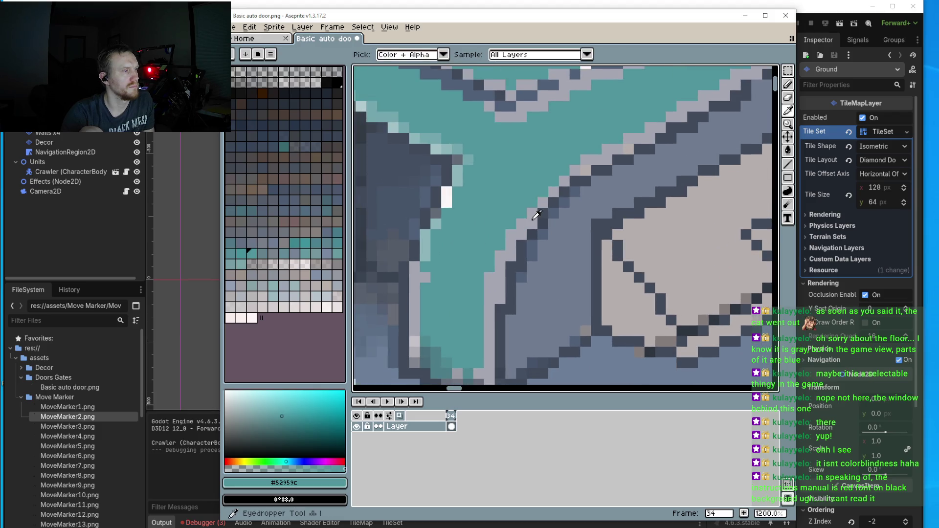
alt+click(537, 215)
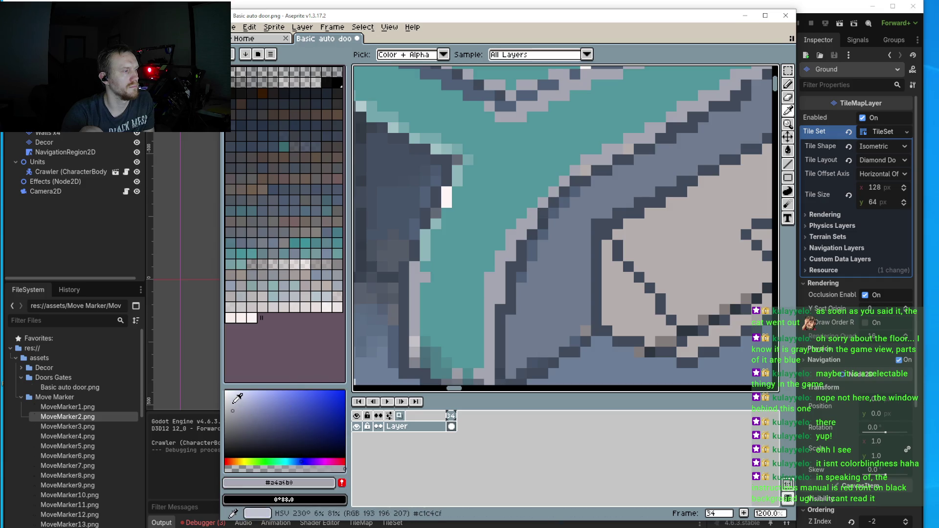
scroll(523, 269, up, 3)
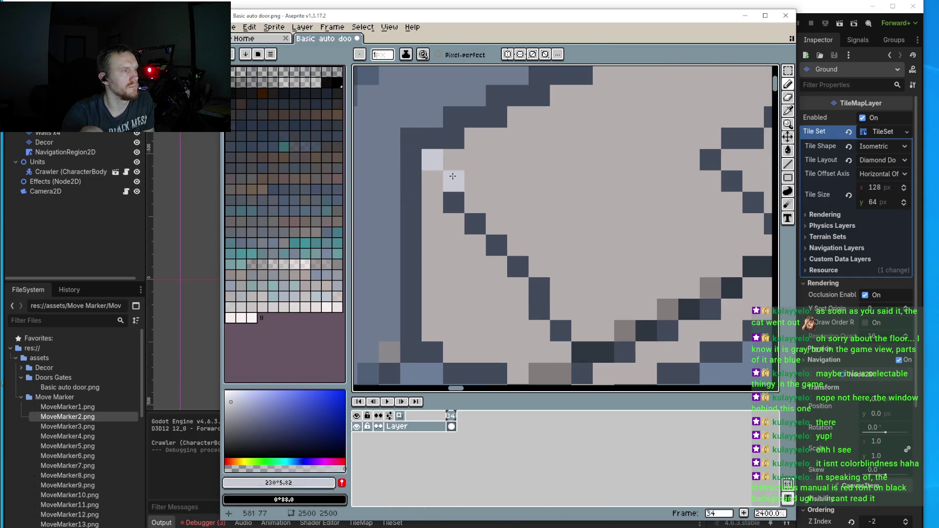
mouse_move(452, 176)
mouse_down()
mouse_move(454, 201)
mouse_move(546, 294)
mouse_move(558, 318)
mouse_move(539, 318)
mouse_move(599, 352)
mouse_up()
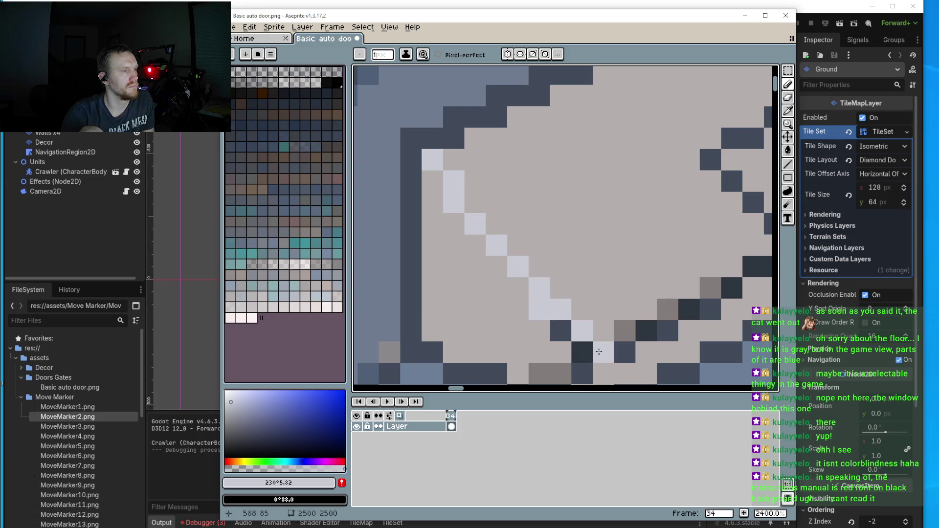
click(584, 350)
- Draw a diagonal light-grey highlight along the panel's right side
scroll(451, 163, down, 4)
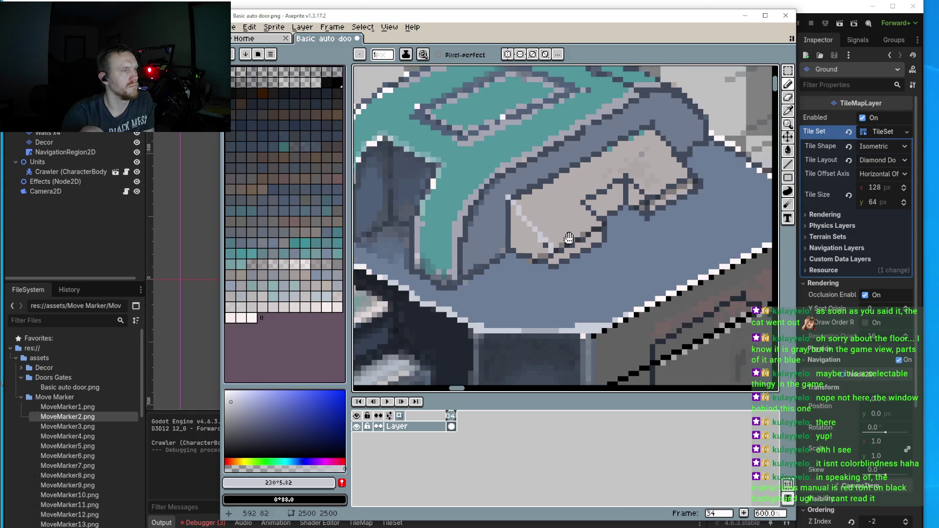
scroll(611, 206, up, 3)
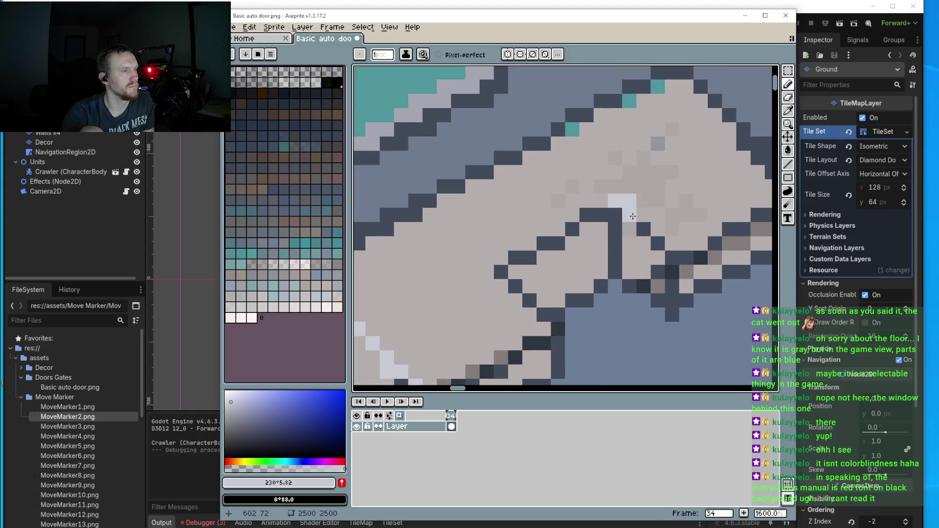
drag(644, 227, 674, 264)
scroll(636, 235, down, 5)
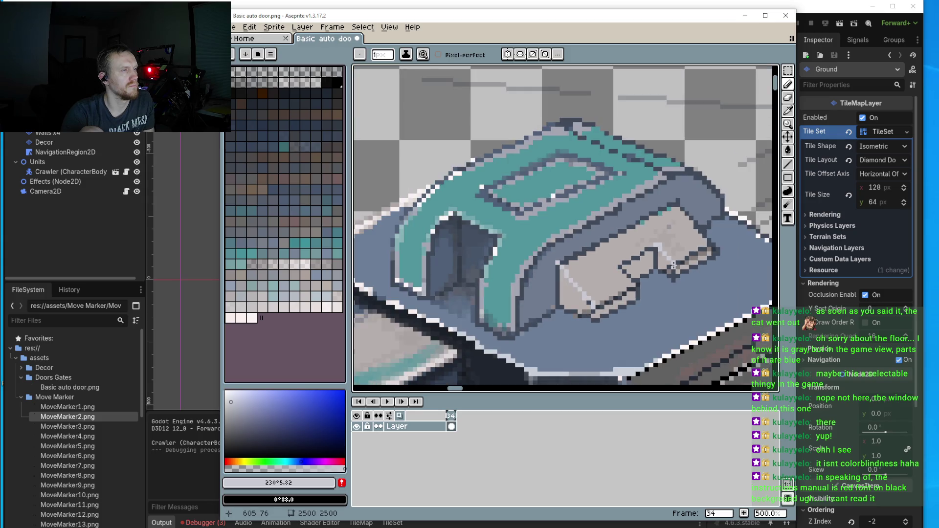
scroll(619, 237, up, 4)
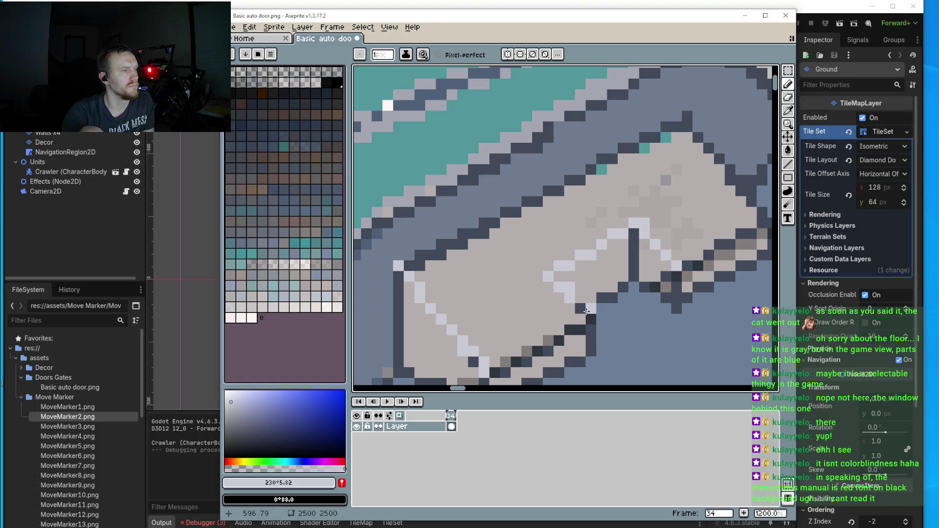
scroll(582, 251, right, 3)
scroll(545, 187, up, 1)
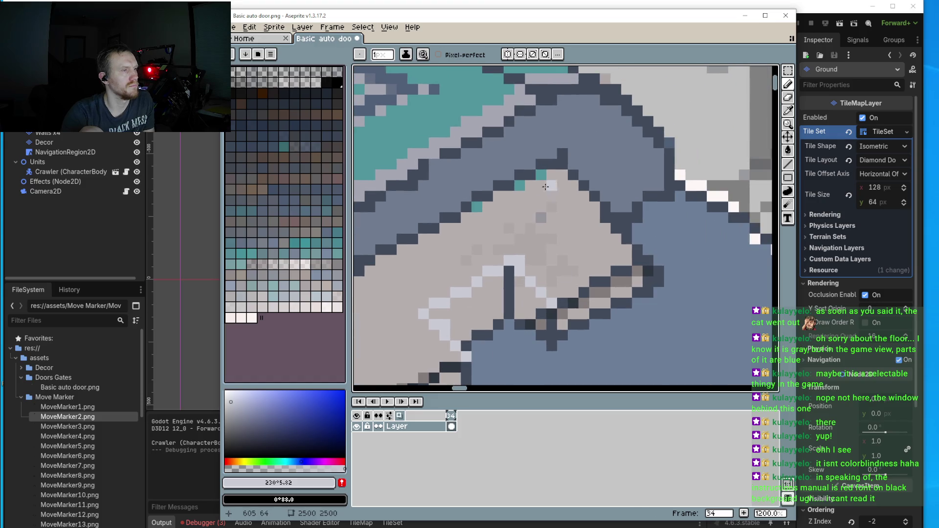
- Add light-grey pixels along the panel's edge and lower rim
click(588, 188)
click(606, 218)
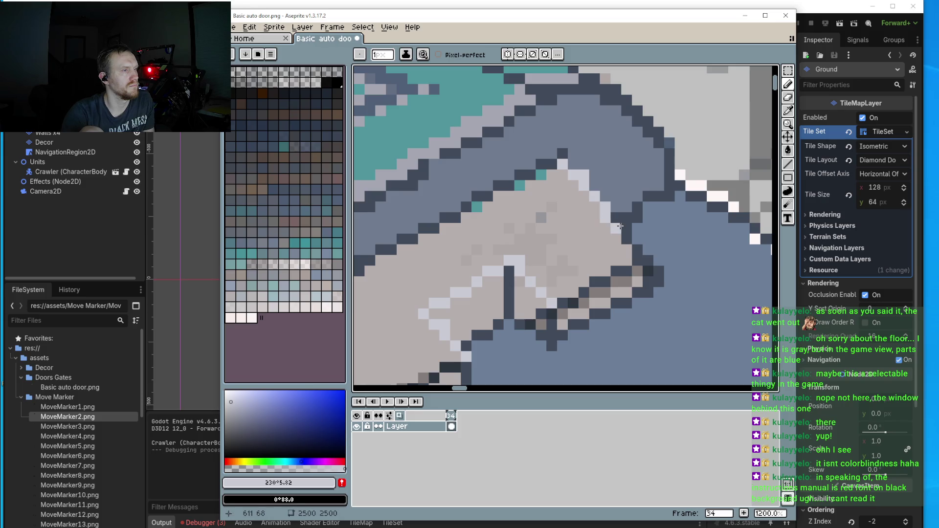
click(648, 259)
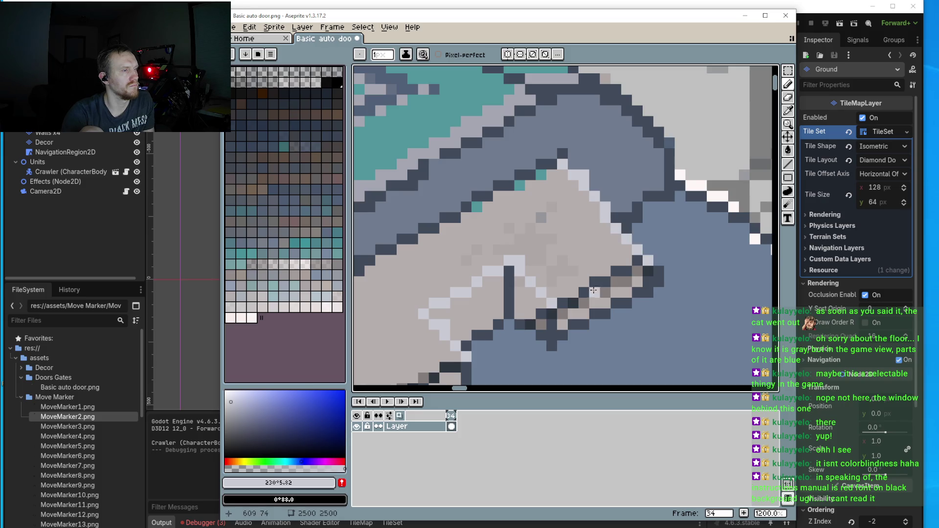
click(562, 304)
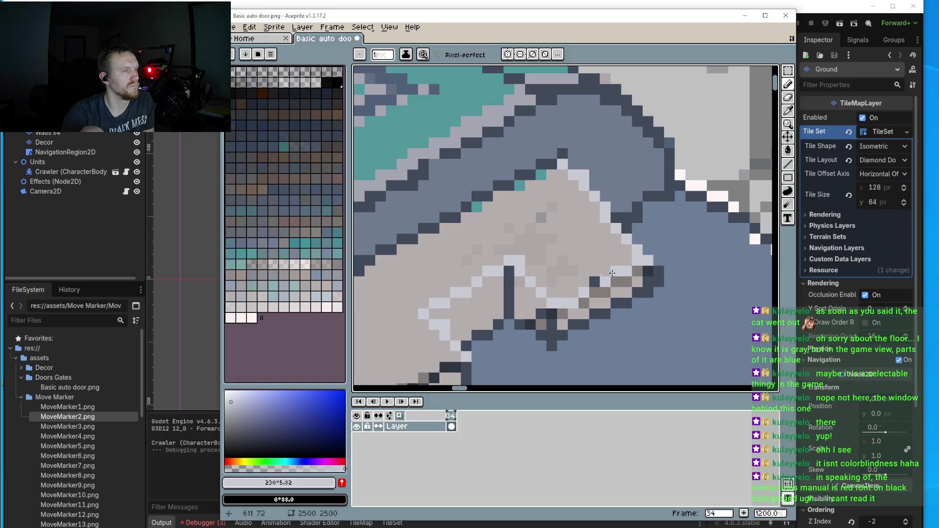
click(551, 314)
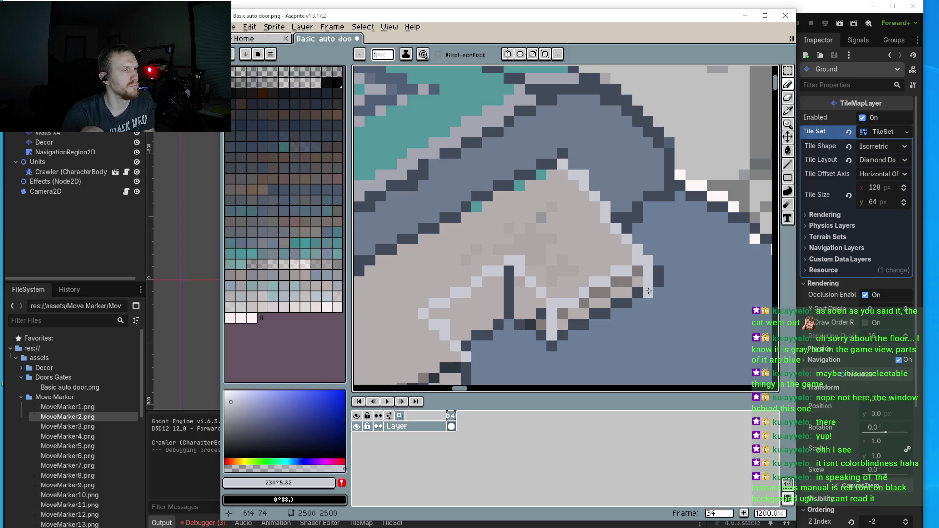
- Lighten dark pixels on the grey panel's lower edge and extend its light leg downward
scroll(648, 285, down, 3)
scroll(522, 297, up, 3)
click(520, 310)
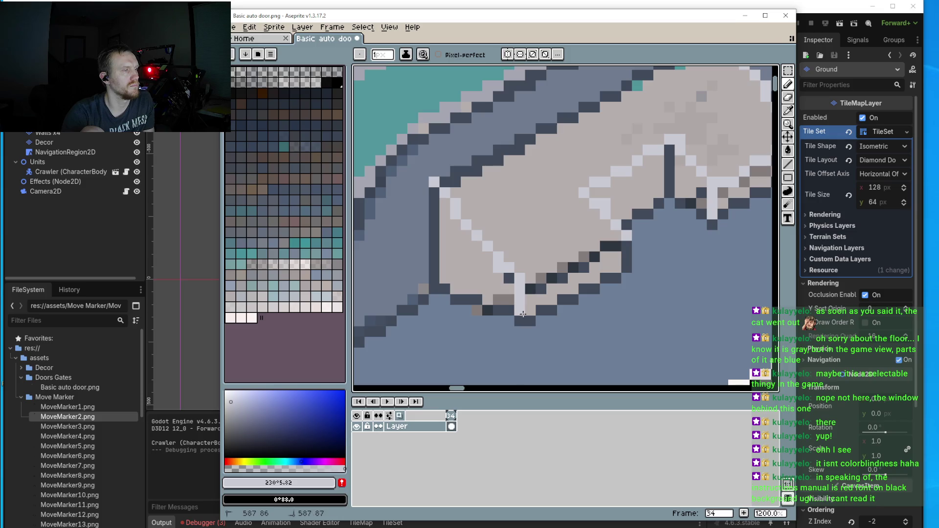
click(568, 268)
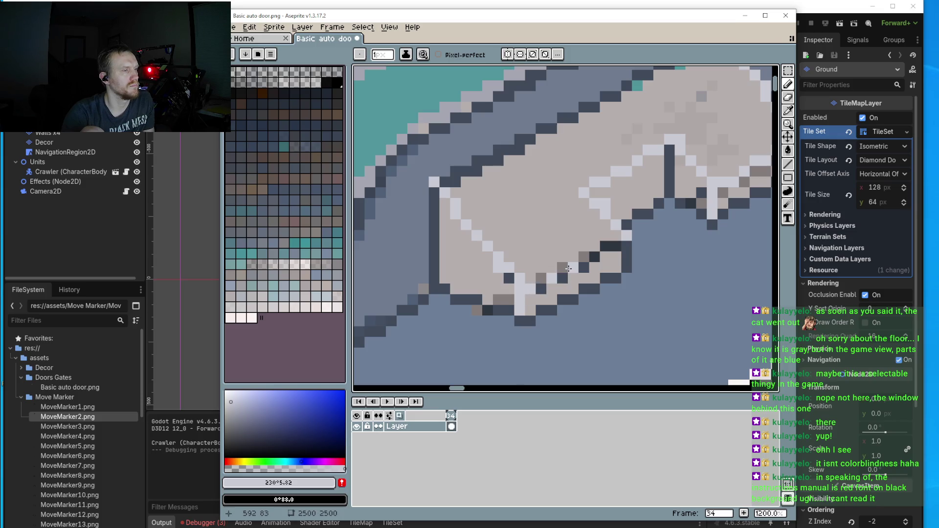
click(615, 247)
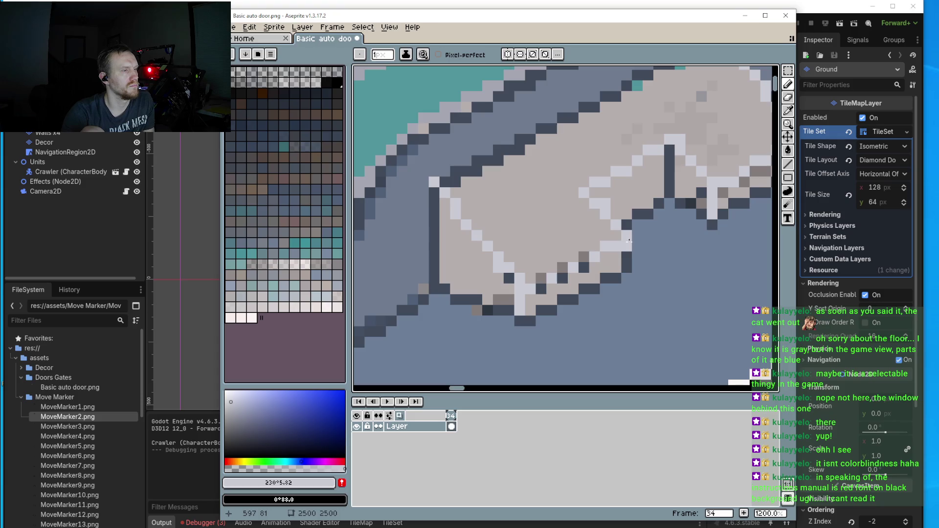
drag(627, 256, 626, 268)
click(540, 299)
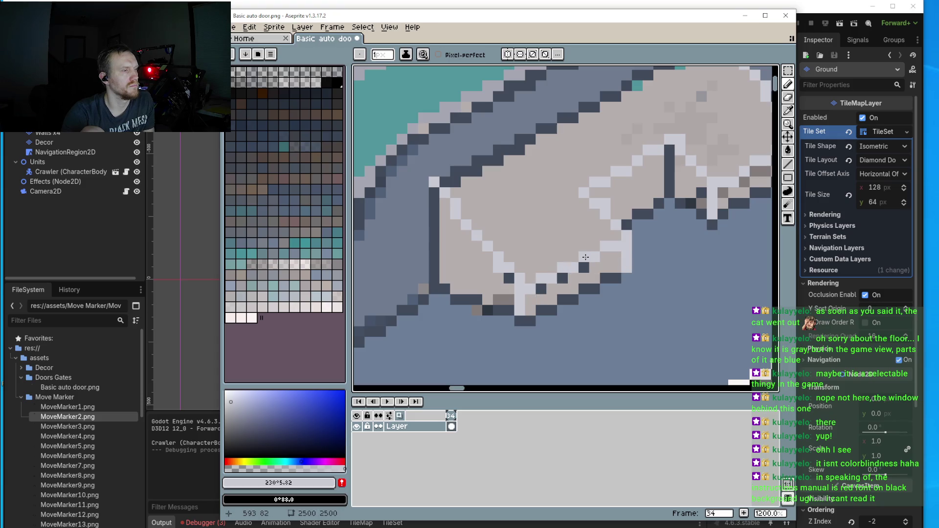
scroll(586, 257, down, 5)
scroll(610, 219, up, 1)
scroll(548, 264, up, 5)
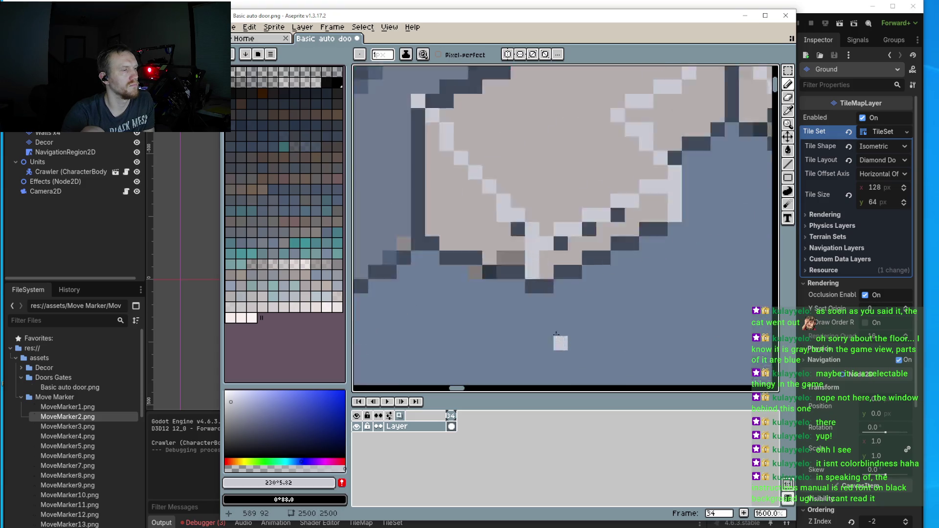
drag(543, 281, 538, 300)
scroll(537, 296, down, 5)
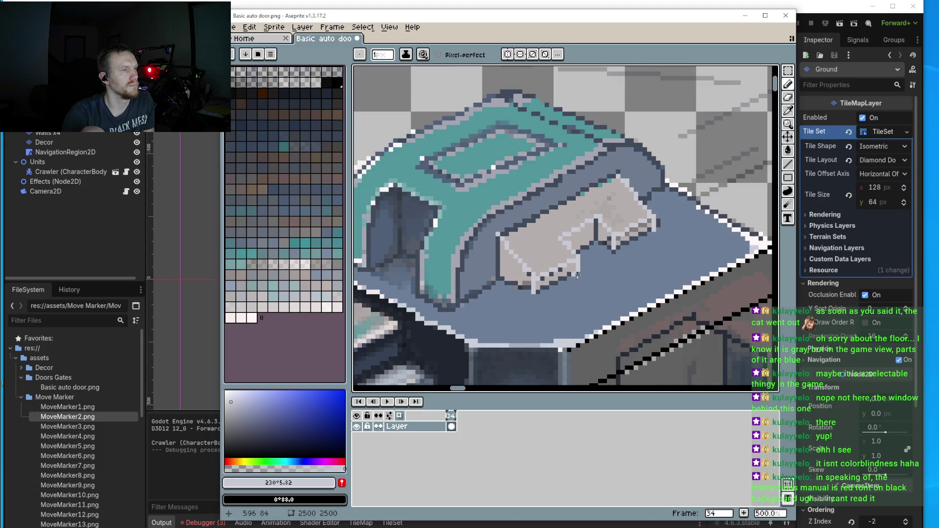
scroll(529, 278, down, 2)
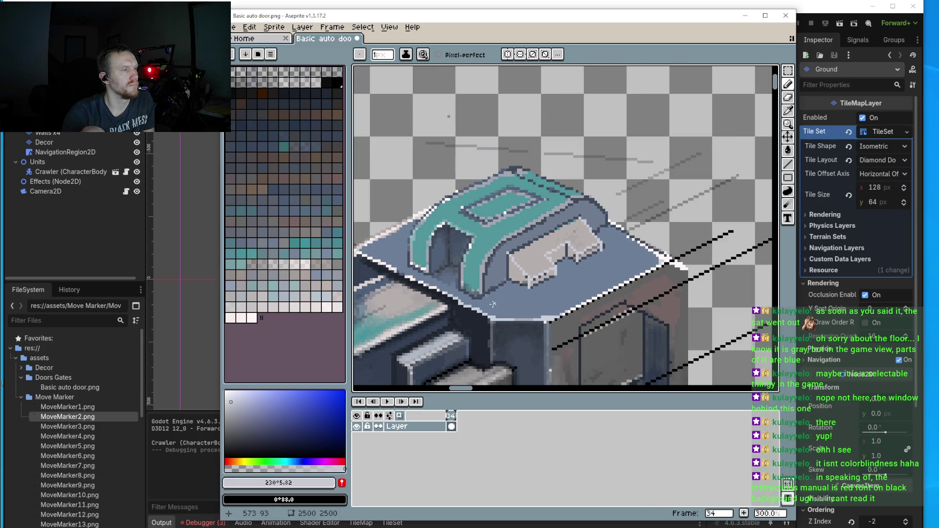
scroll(508, 257, up, 9)
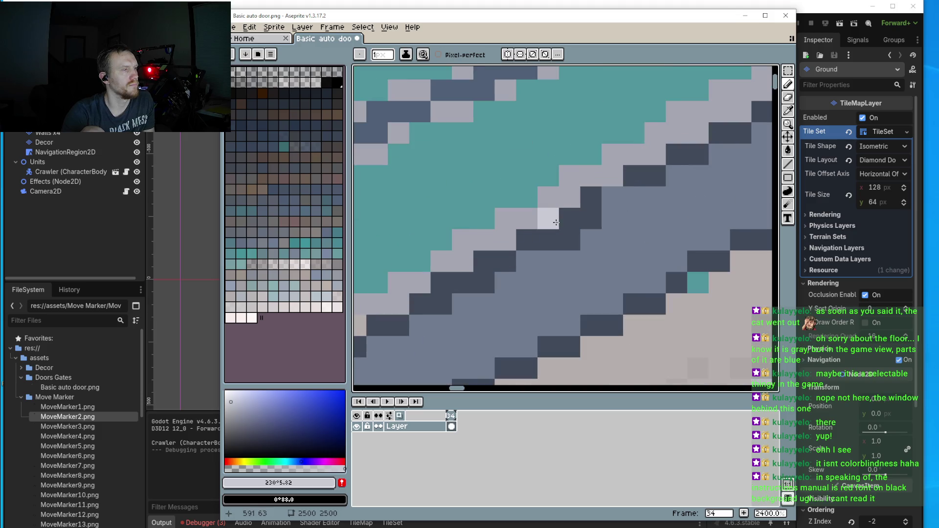
- Paint a light-grey highlight line along the roof edge above the grey rim
mouse_move(551, 215)
mouse_down()
mouse_move(636, 176)
mouse_move(698, 132)
mouse_up()
scroll(697, 135, down, 1)
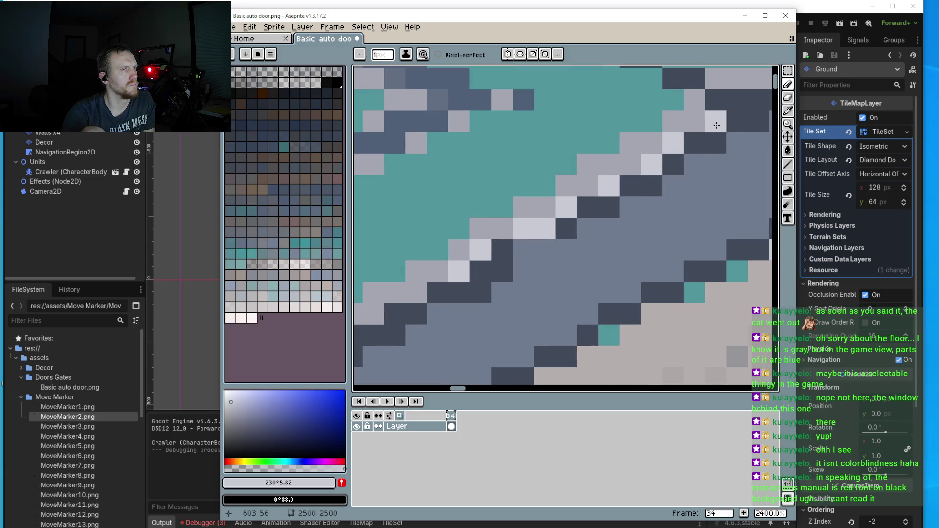
scroll(679, 207, down, 3)
scroll(568, 253, up, 5)
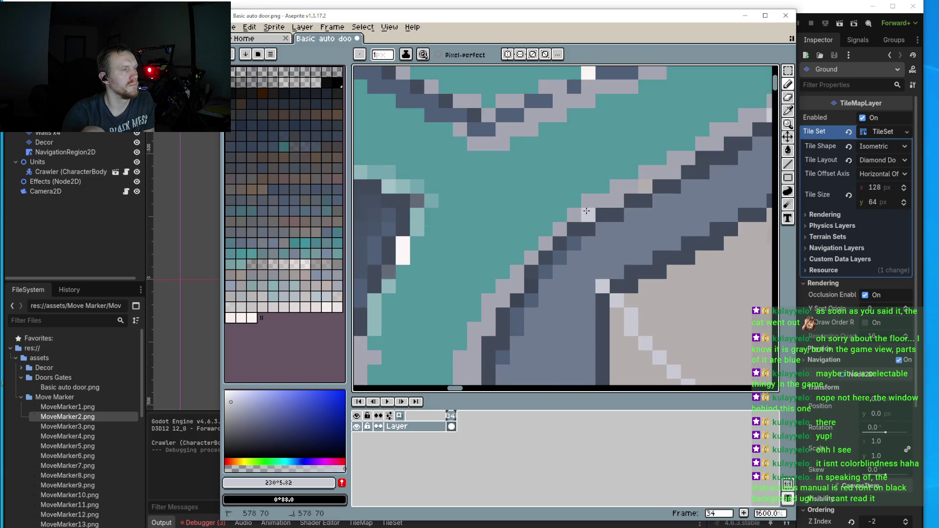
drag(637, 189, 672, 171)
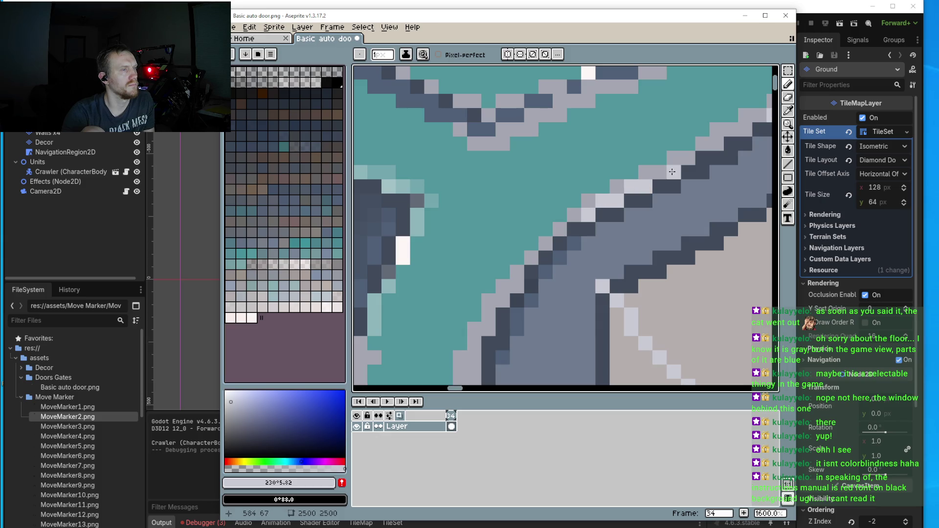
click(687, 158)
click(715, 144)
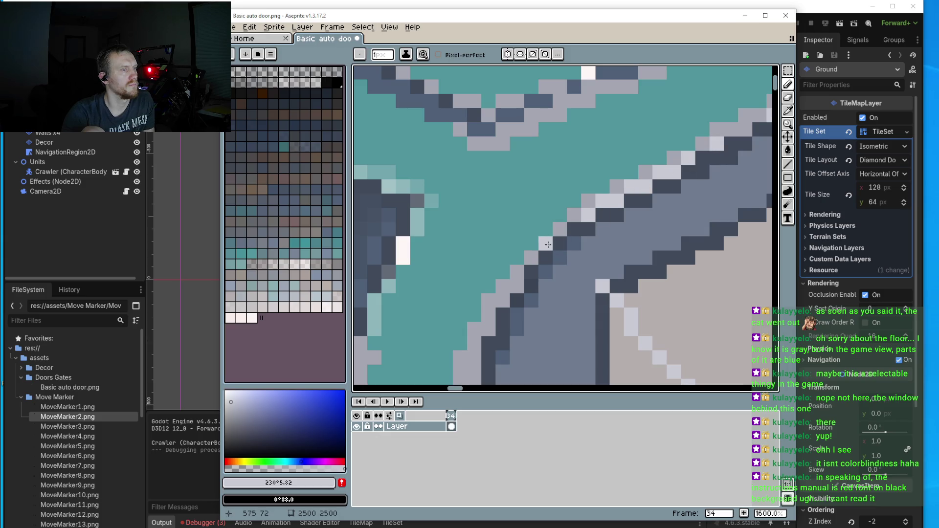
click(488, 314)
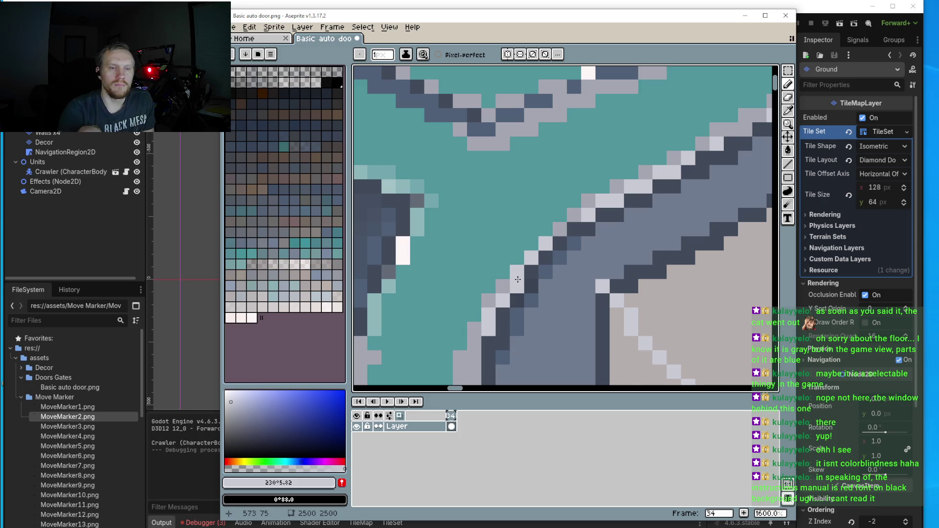
scroll(518, 279, down, 2)
scroll(563, 311, down, 2)
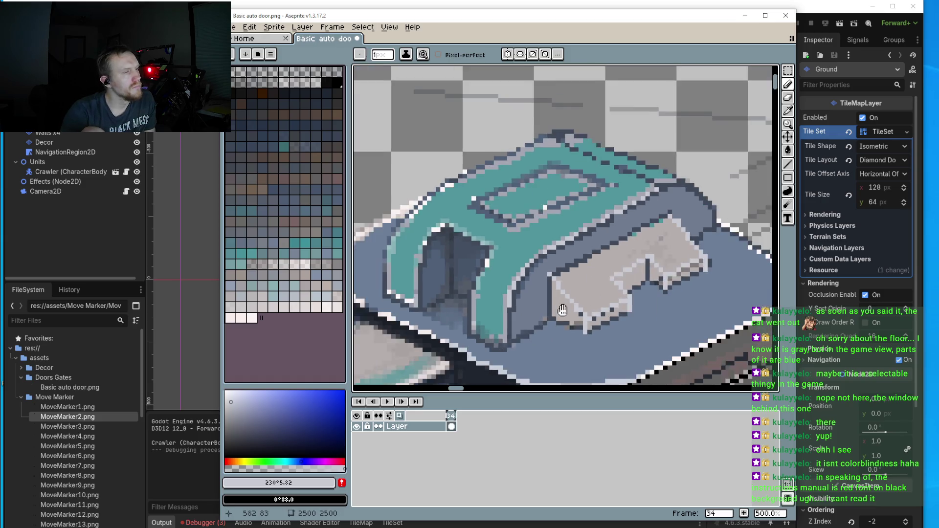
drag(563, 311, 520, 270)
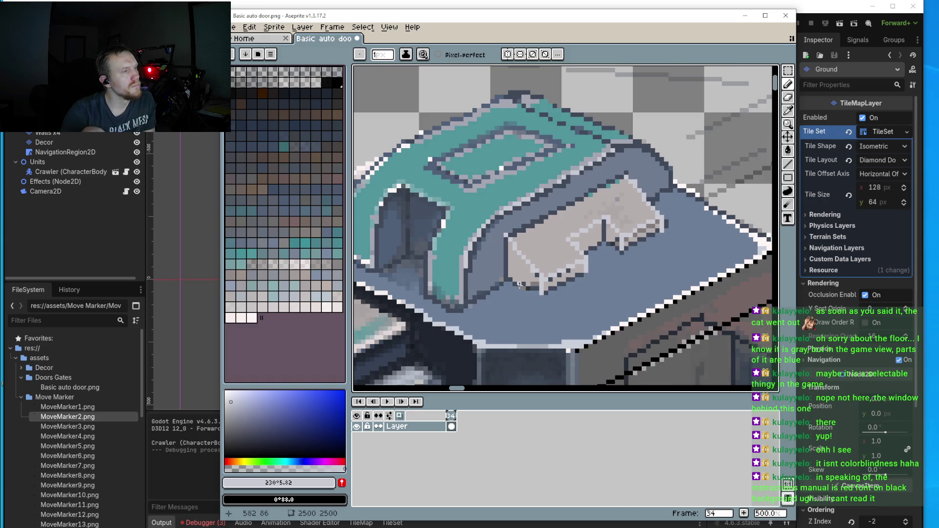
- Pick a paler grey and add near-white highlight pixels on the panel's edges
click(227, 397)
scroll(538, 289, up, 4)
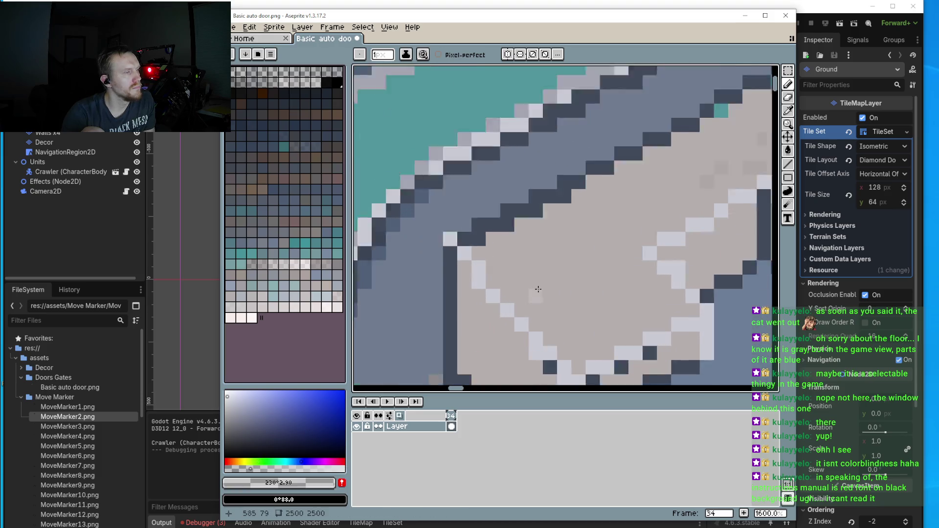
scroll(538, 289, up, 1)
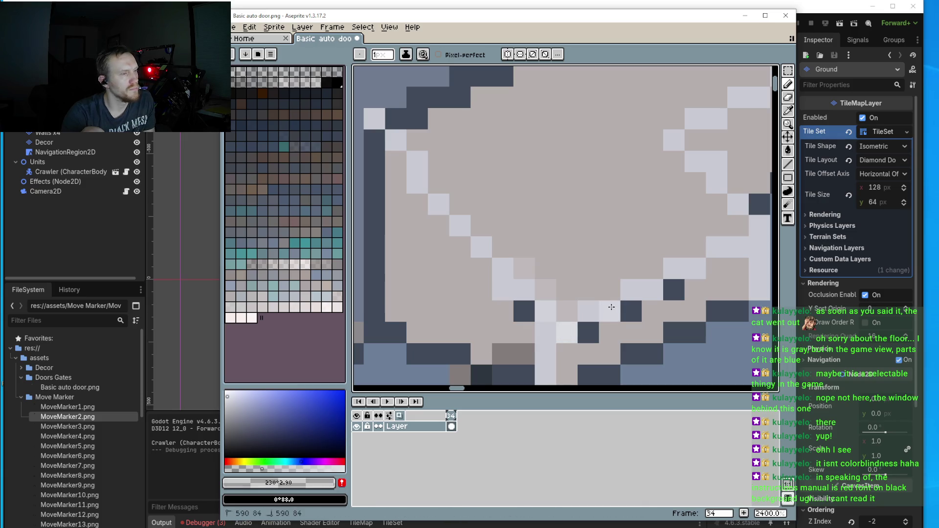
scroll(664, 242, right, 3)
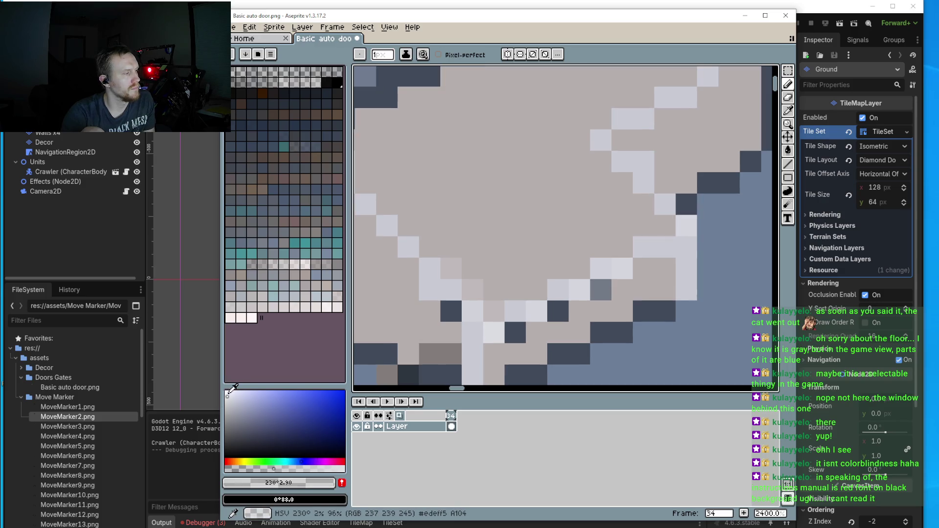
click(472, 289)
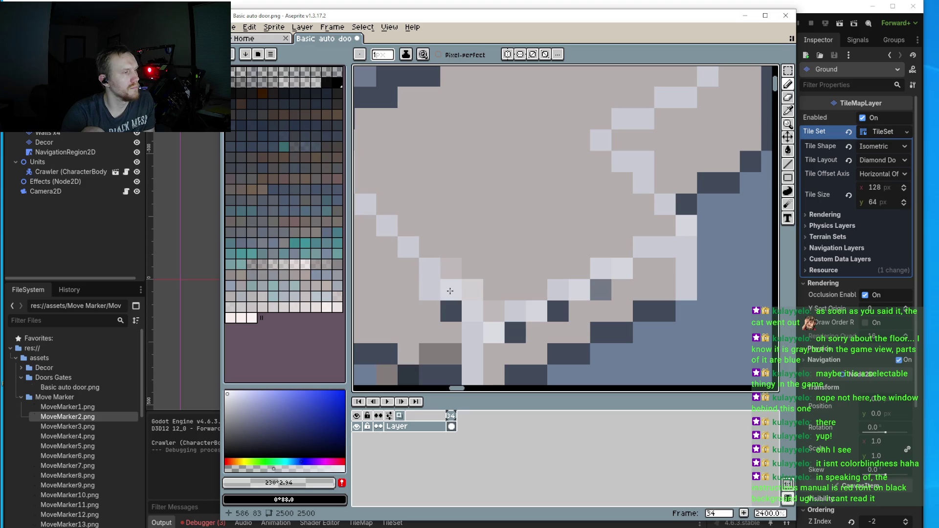
scroll(557, 312, down, 3)
scroll(627, 254, up, 4)
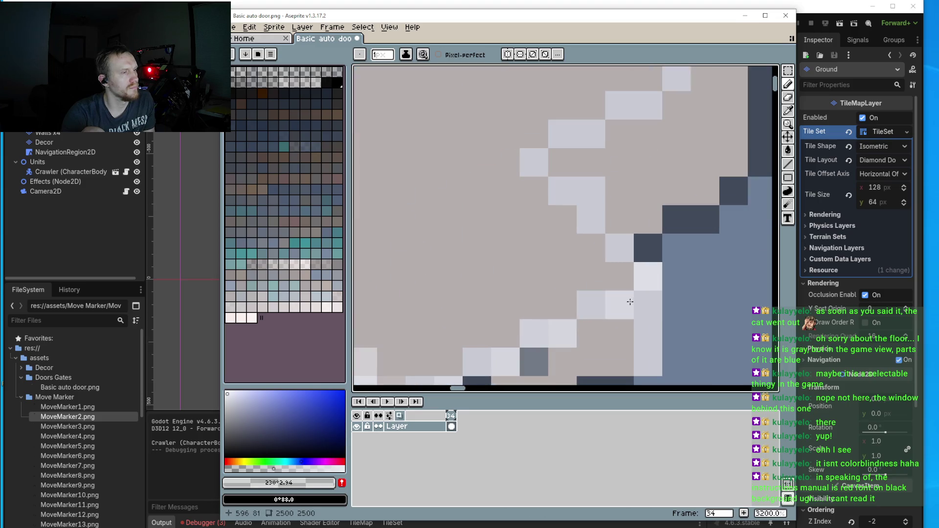
drag(628, 254, 425, 345)
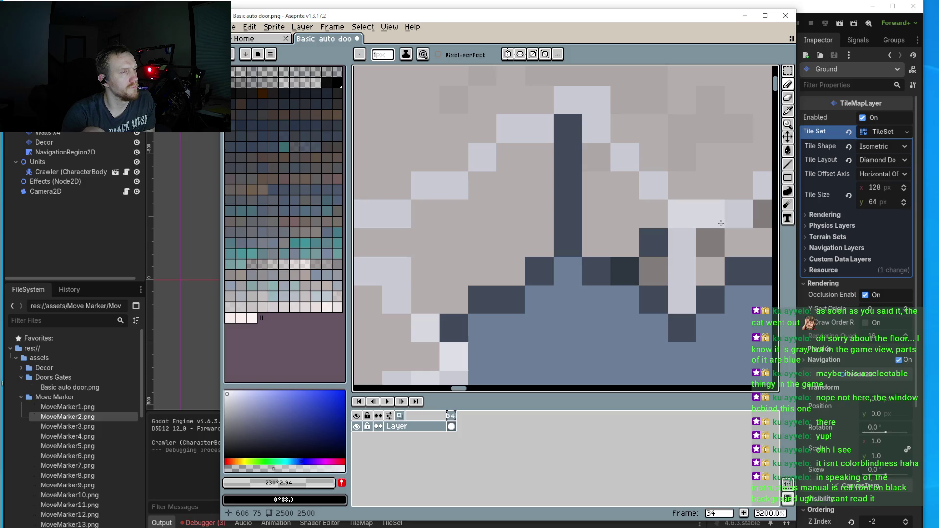
click(657, 189)
scroll(696, 216, down, 4)
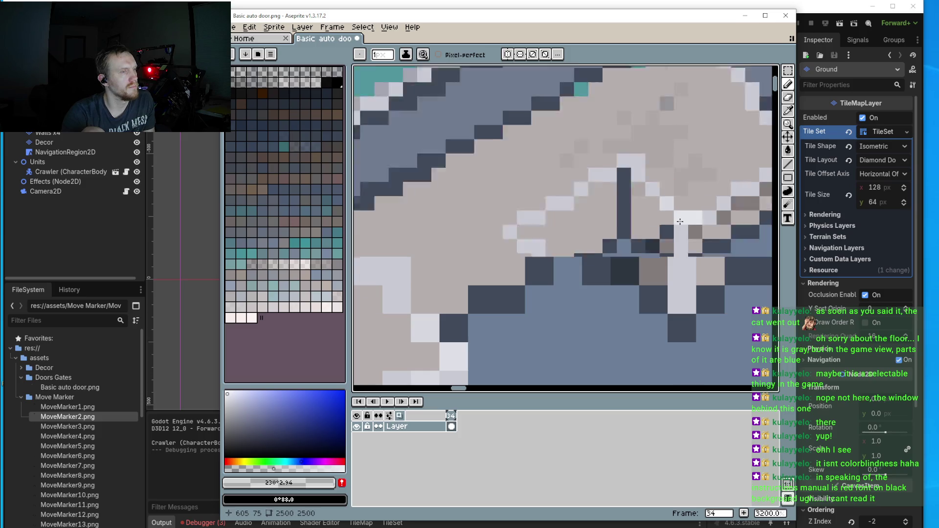
scroll(734, 210, up, 3)
scroll(749, 207, down, 2)
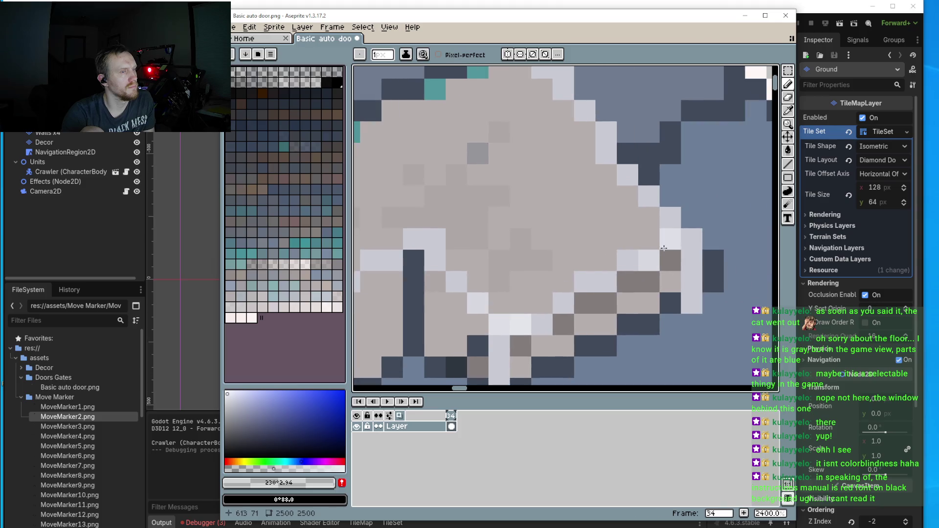
scroll(646, 228, down, 1)
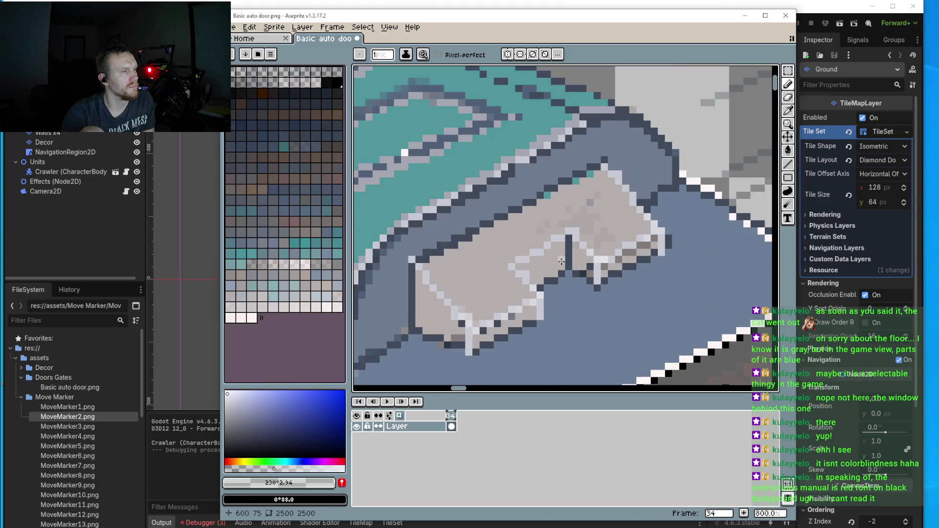
scroll(561, 261, up, 1)
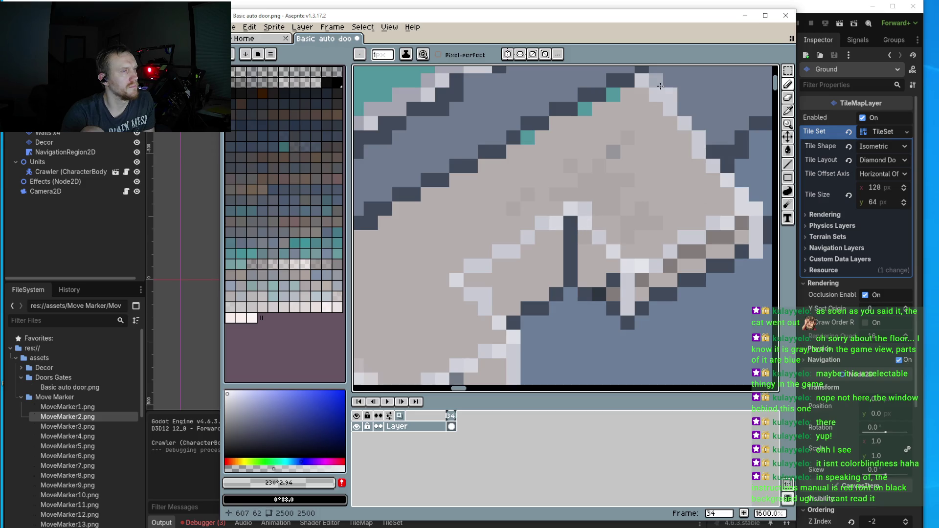
scroll(614, 154, down, 3)
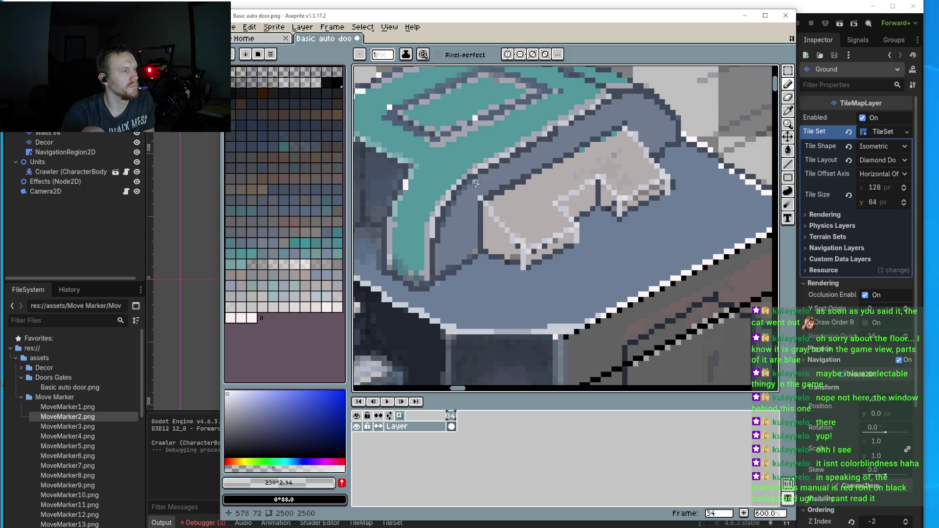
- Add a diagonal run of light-teal highlight pixels along the grey edge
scroll(475, 183, up, 4)
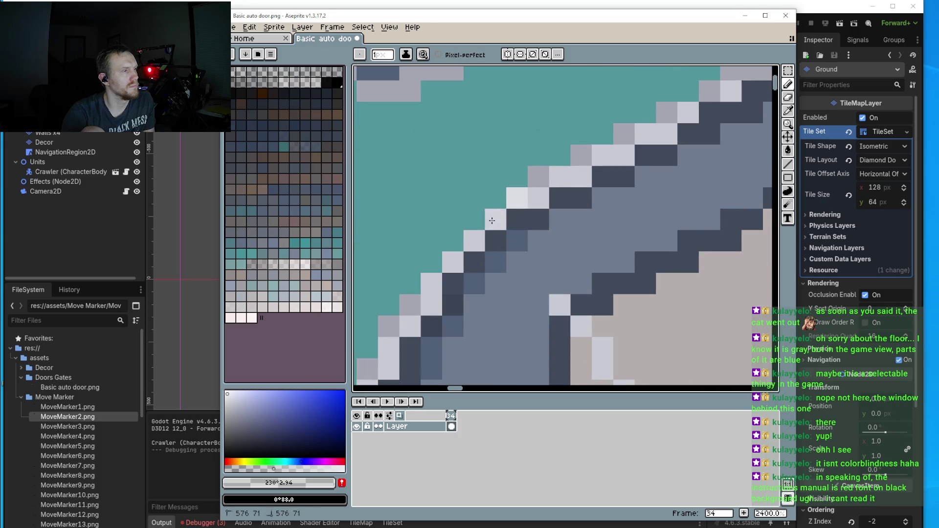
click(495, 198)
click(475, 219)
click(517, 176)
click(453, 241)
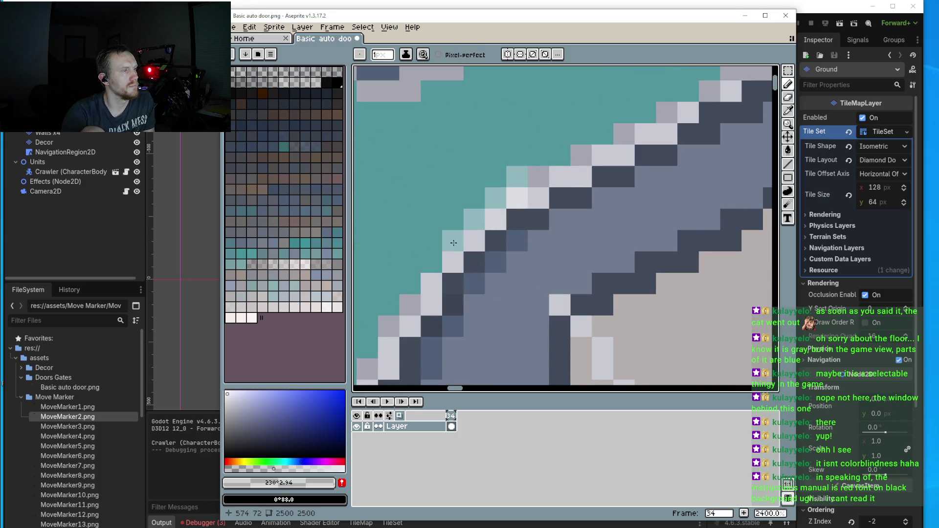
click(431, 262)
- Turn a few diagonal edge pixels near-white and save Basic auto door.png
key(x)
click(539, 198)
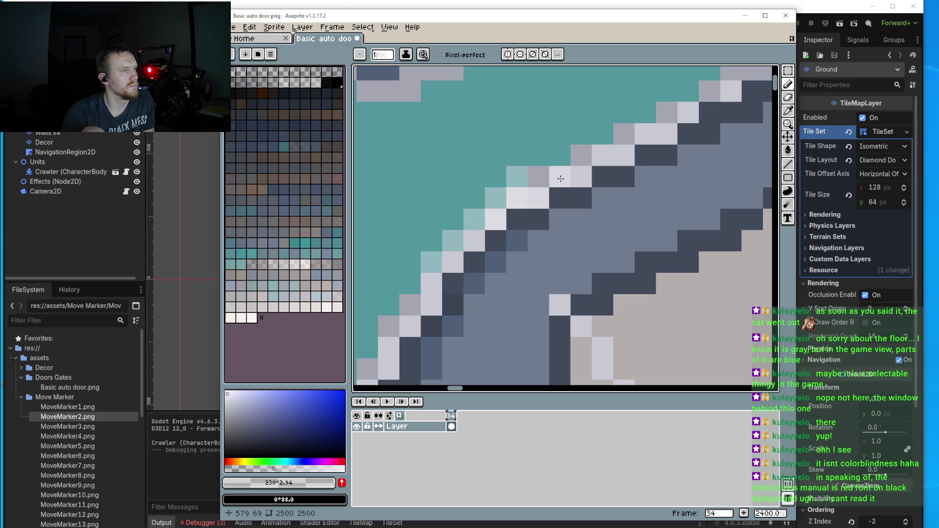
scroll(561, 179, down, 6)
scroll(676, 132, up, 5)
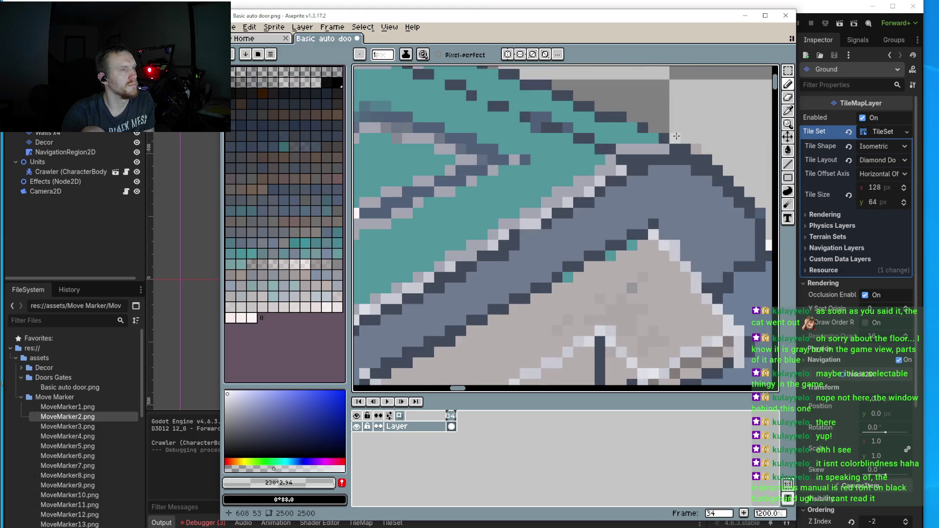
click(633, 154)
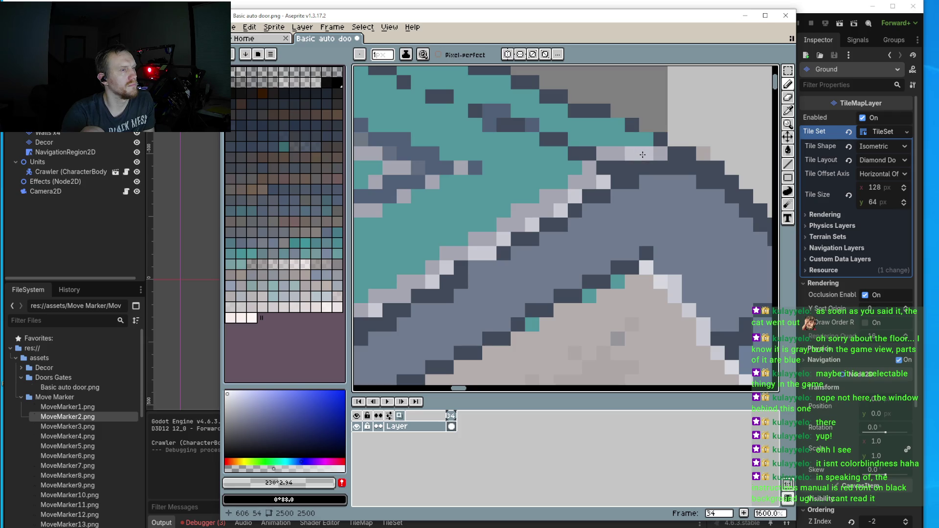
drag(567, 189, 516, 224)
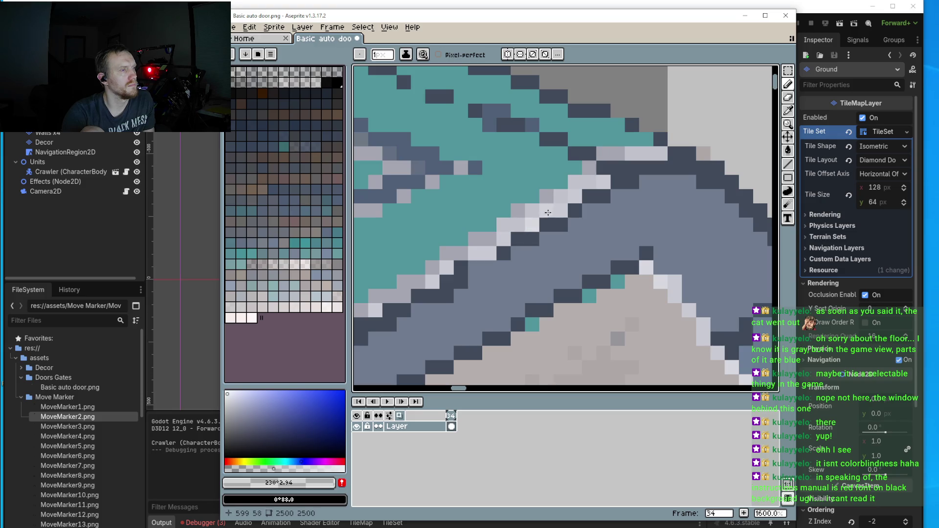
scroll(547, 213, down, 7)
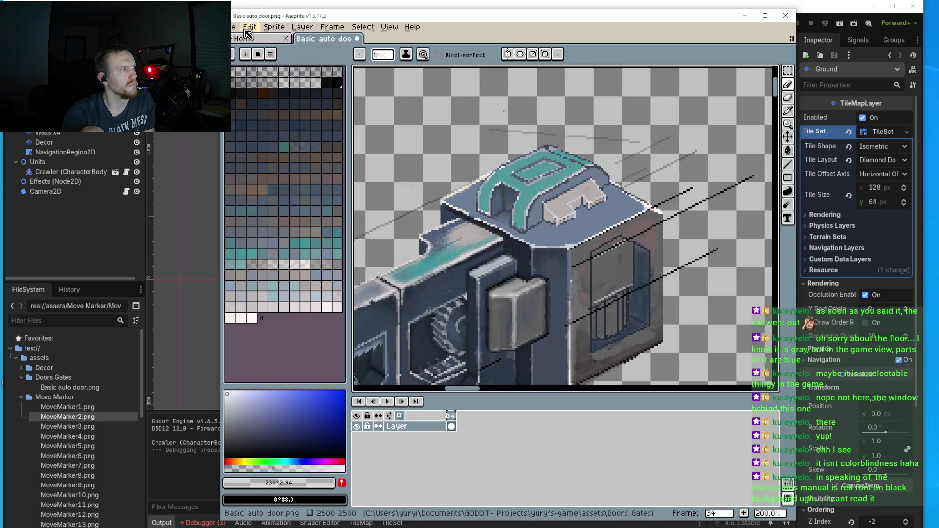
click(249, 33)
- Switch to Godot and run the project to preview the level
click(255, 73)
key(alt+Tab)
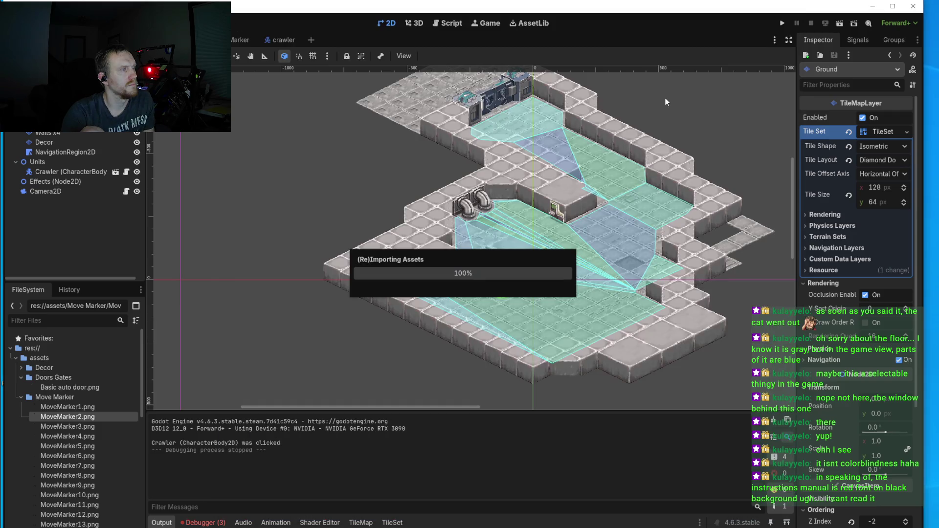
click(782, 23)
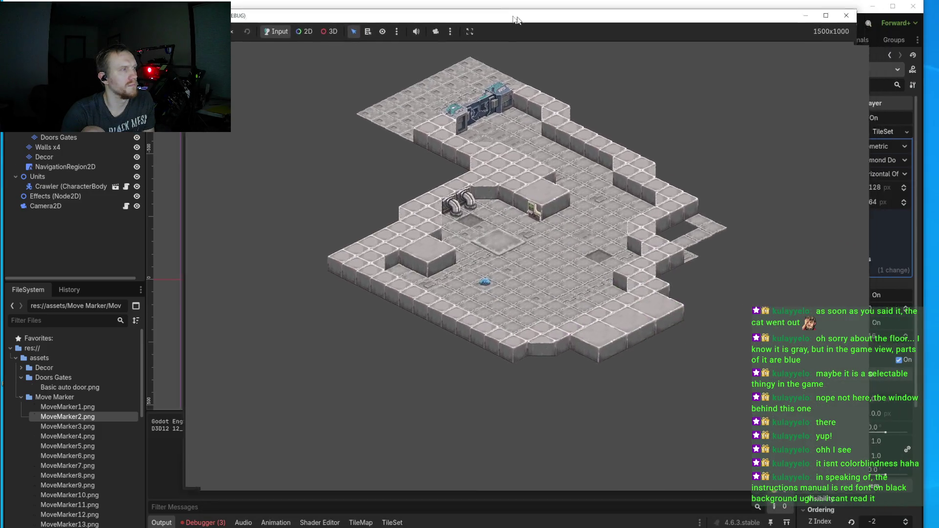
drag(516, 19, 498, 19)
scroll(443, 295, up, 2)
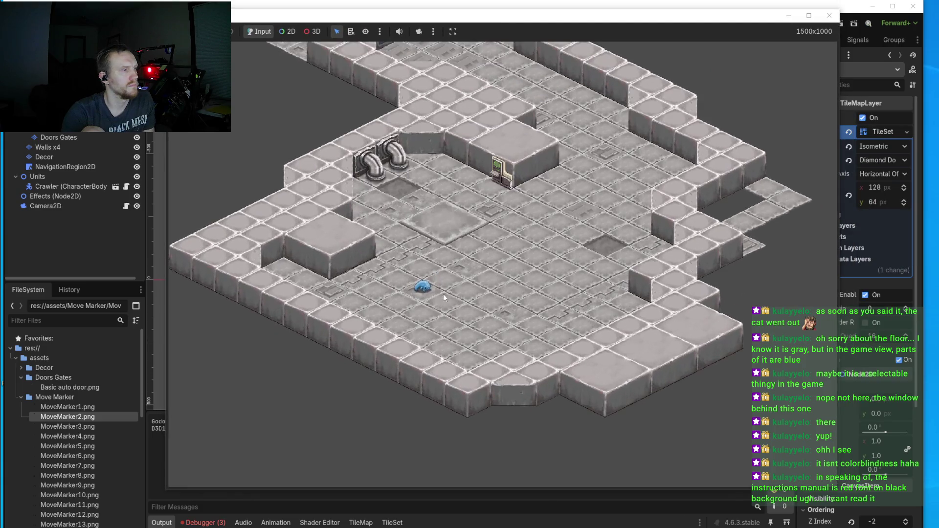
- Walk the crawler around and in front of the door machine, then close the game
click(456, 272)
scroll(515, 254, up, 3)
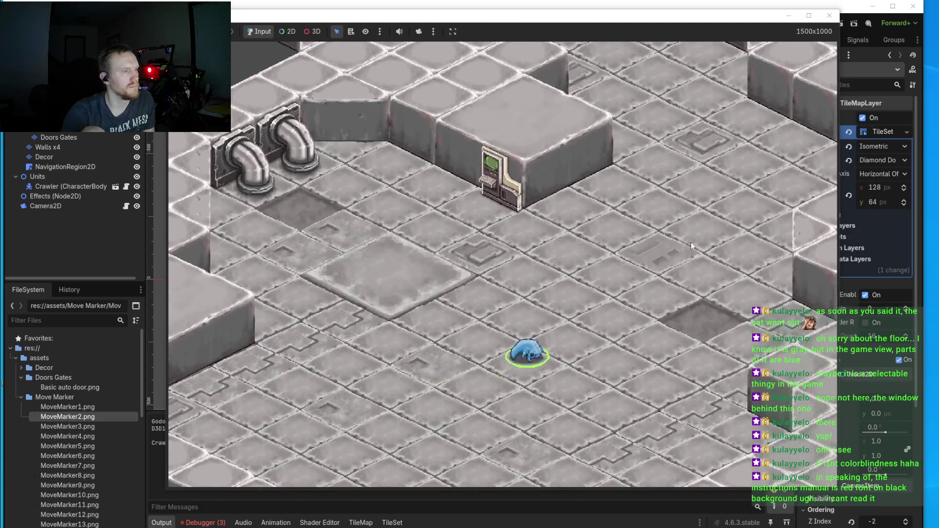
click(691, 242)
scroll(691, 242, down, 3)
scroll(594, 234, up, 3)
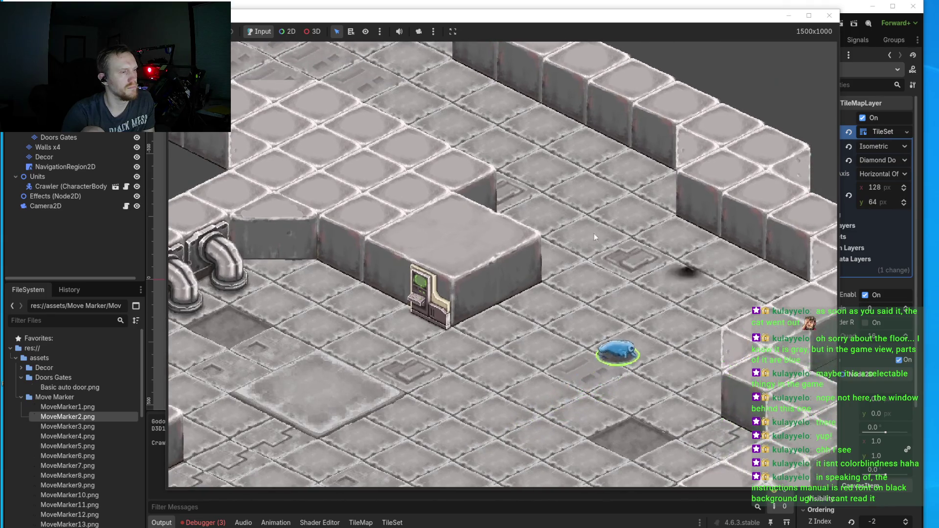
scroll(568, 198, down, 3)
click(434, 181)
scroll(483, 280, up, 3)
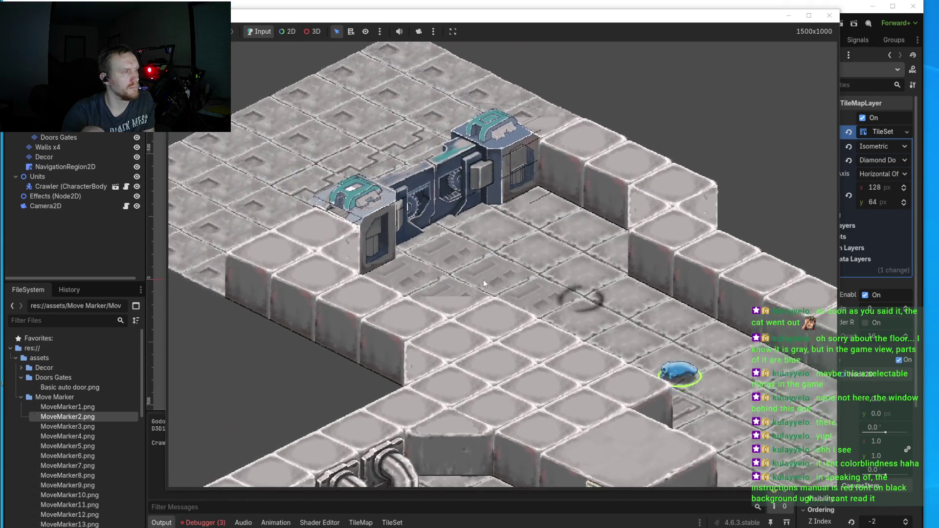
scroll(490, 248, down, 3)
click(555, 299)
scroll(555, 299, up, 3)
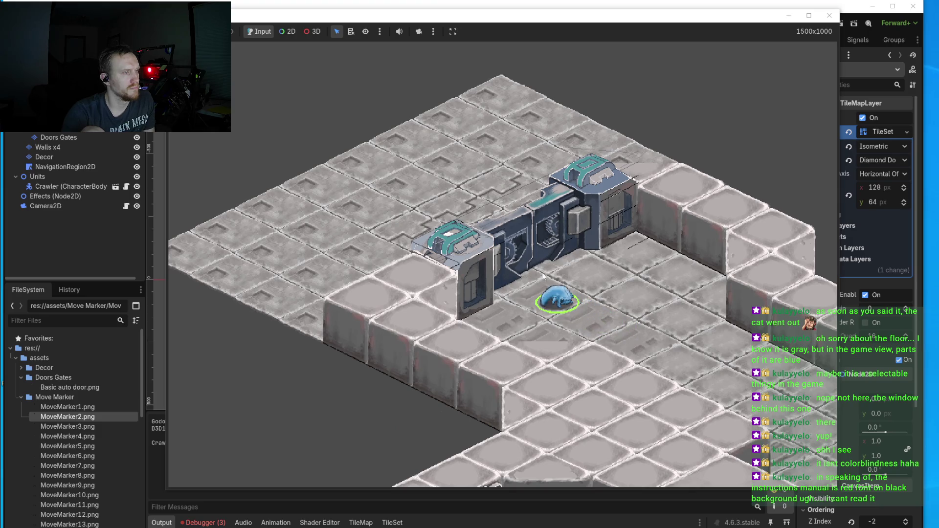
click(628, 267)
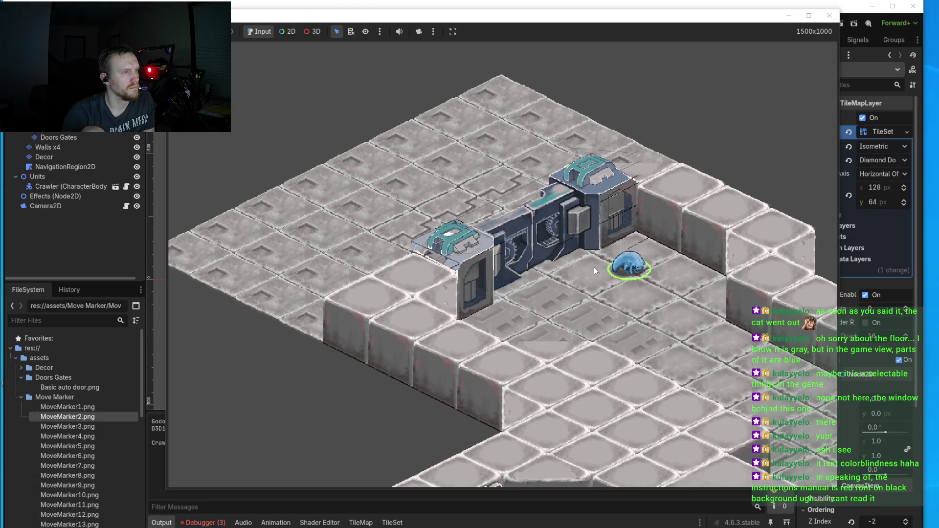
click(559, 300)
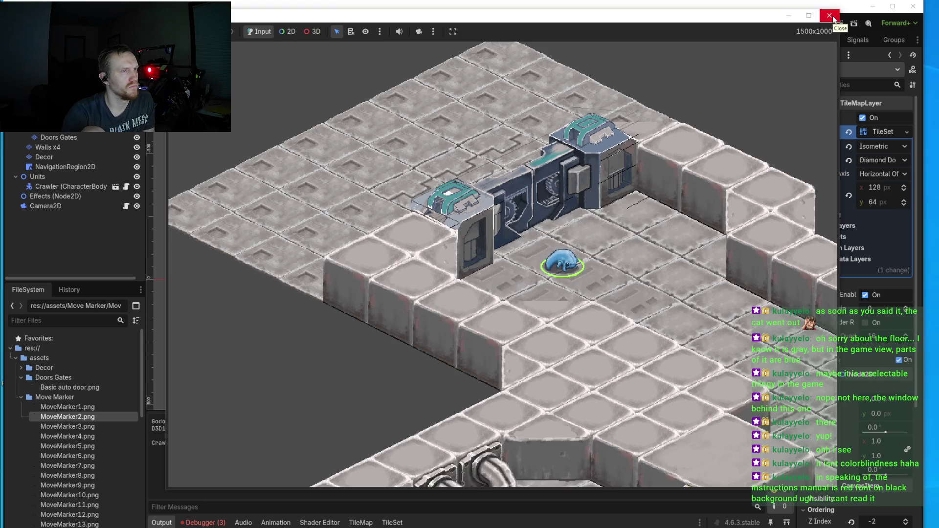
click(830, 17)
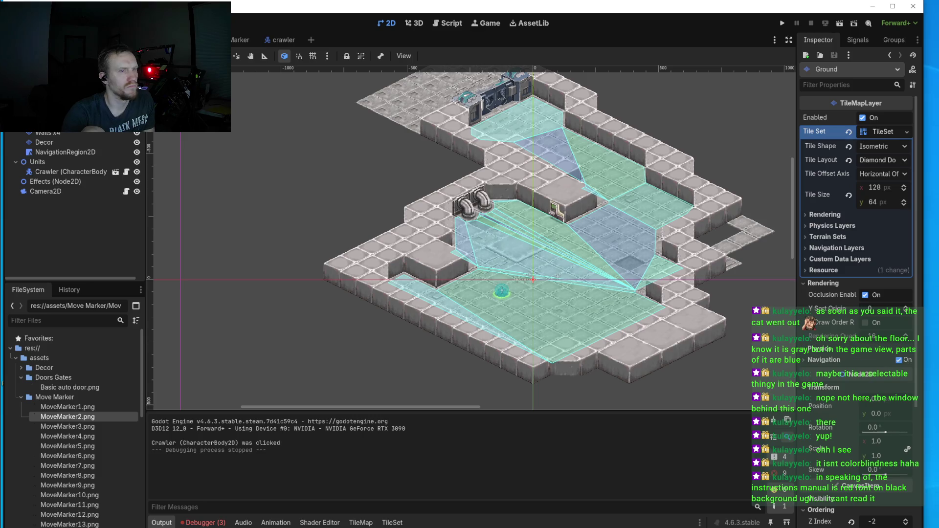
- Back in Aseprite, paint a short stroke down the cover's edge and undo a stray pixel
key(alt+Tab)
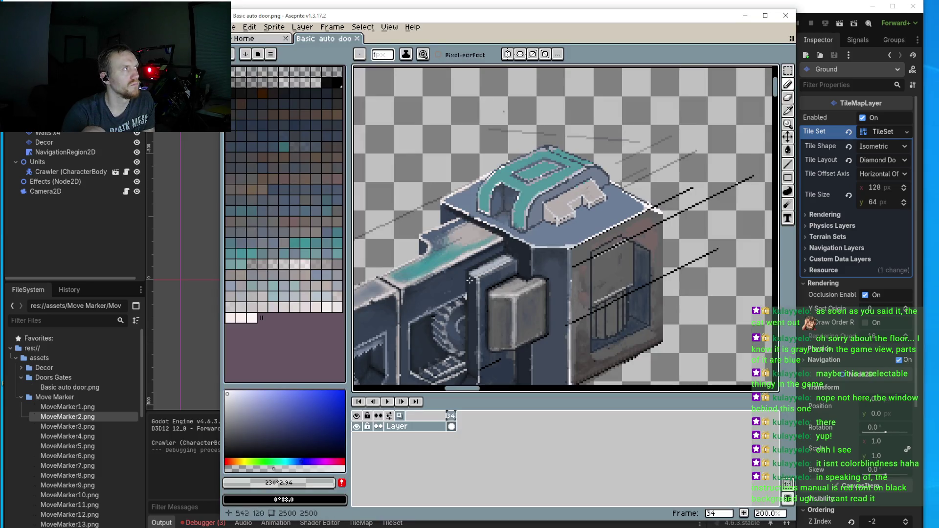
scroll(574, 301, up, 3)
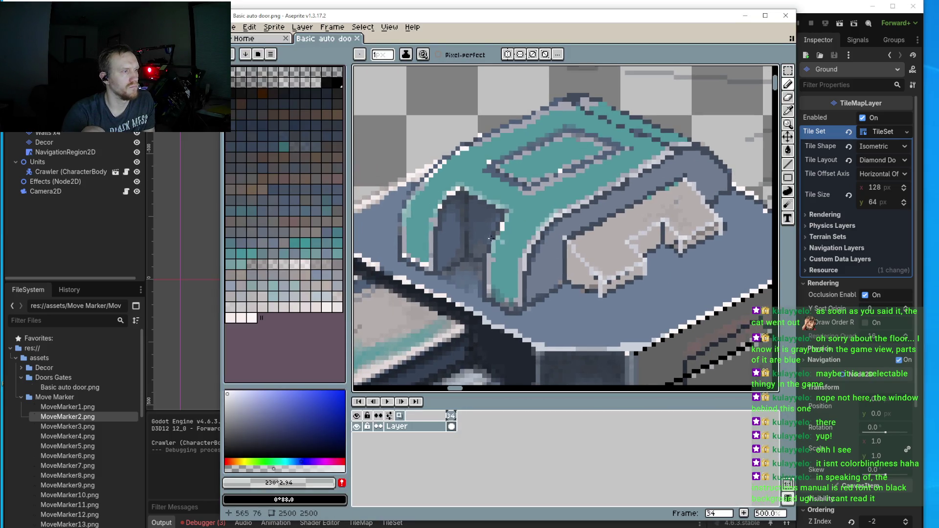
scroll(530, 263, up, 4)
drag(511, 270, 507, 343)
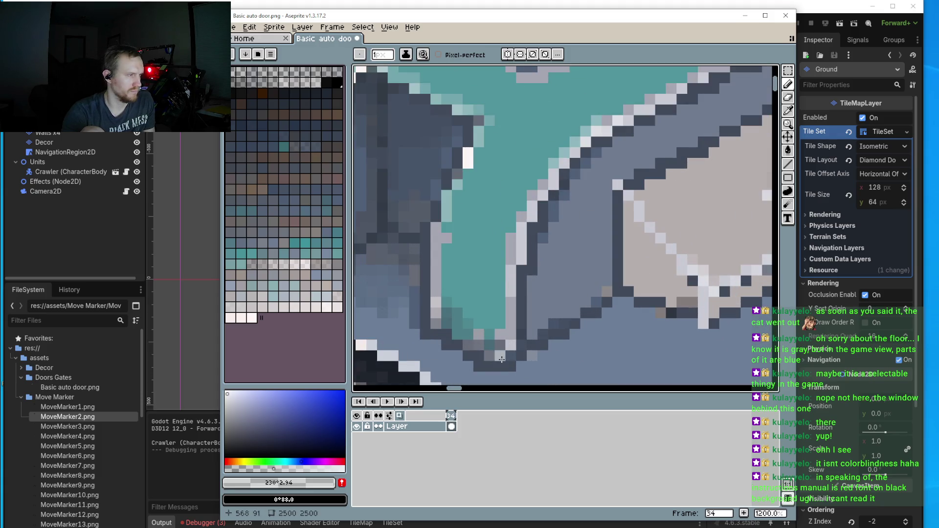
scroll(501, 360, down, 5)
scroll(566, 324, up, 6)
click(563, 318)
key(ctrl+z)
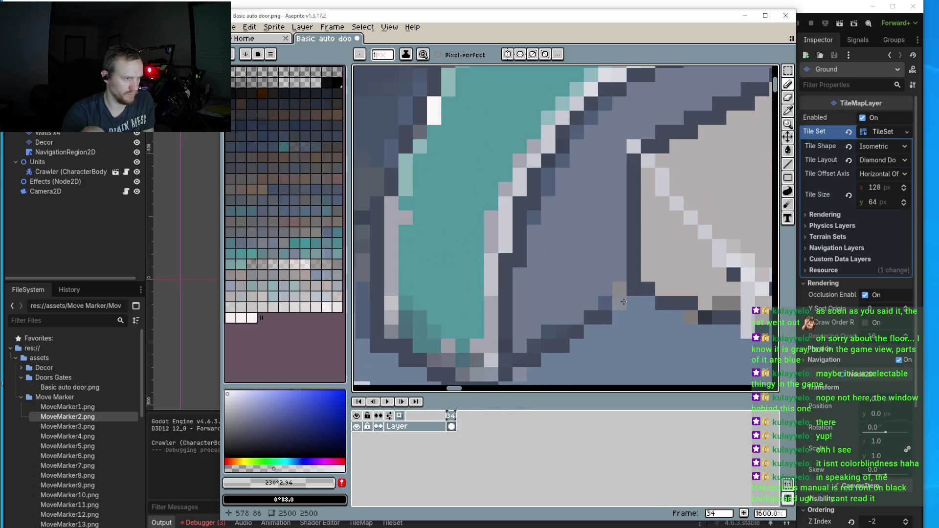
- Sample the blue-grey outline, pick a darker shade, and shade the panel's lower edge
alt+click(567, 321)
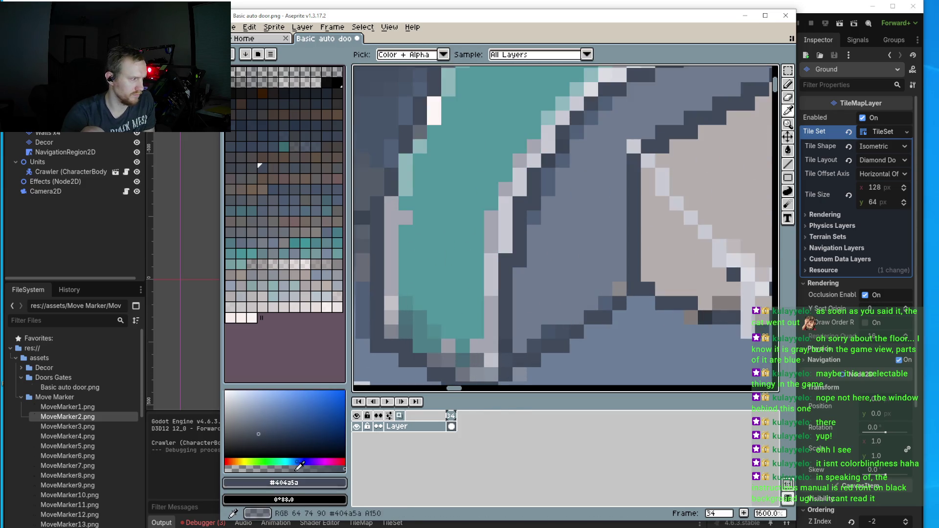
click(254, 439)
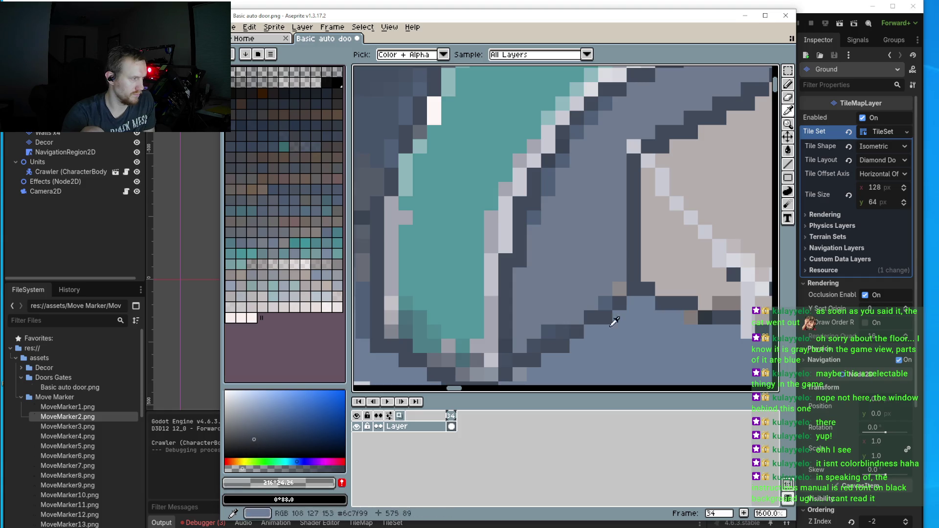
key(b)
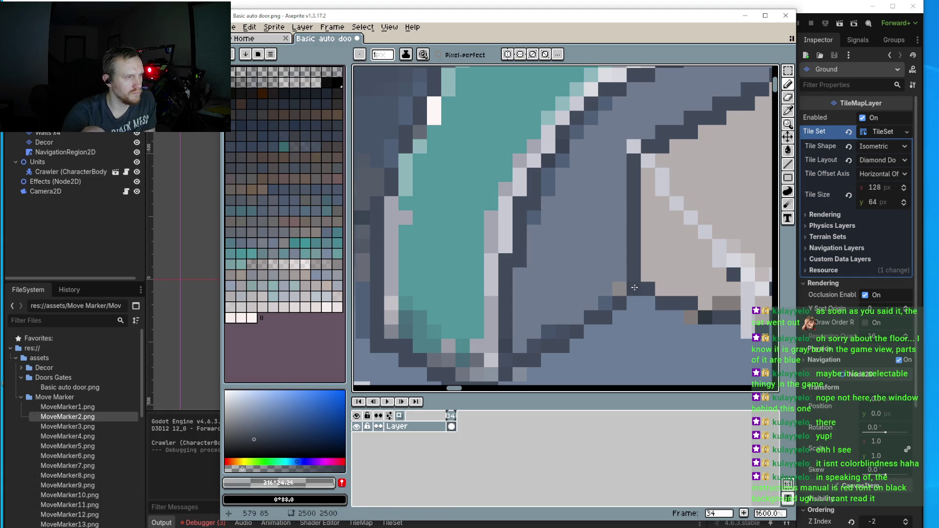
click(247, 446)
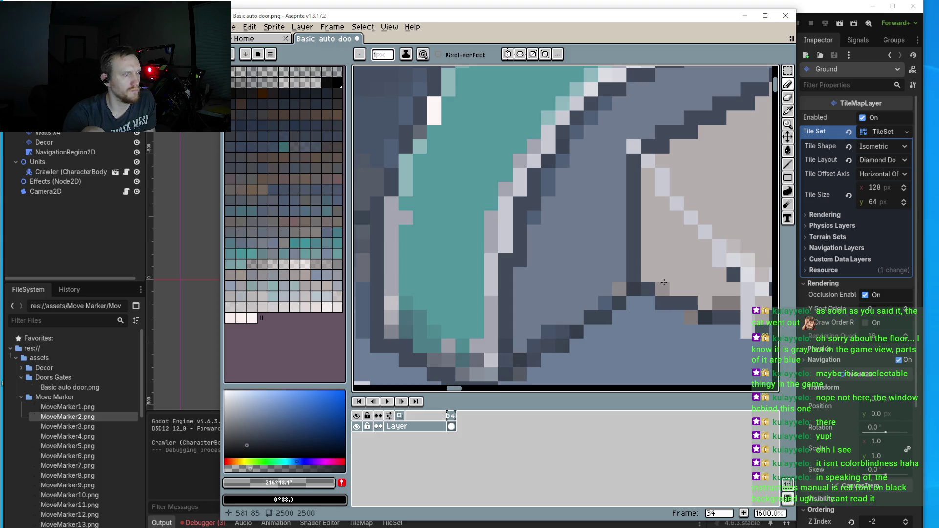
drag(650, 295, 644, 279)
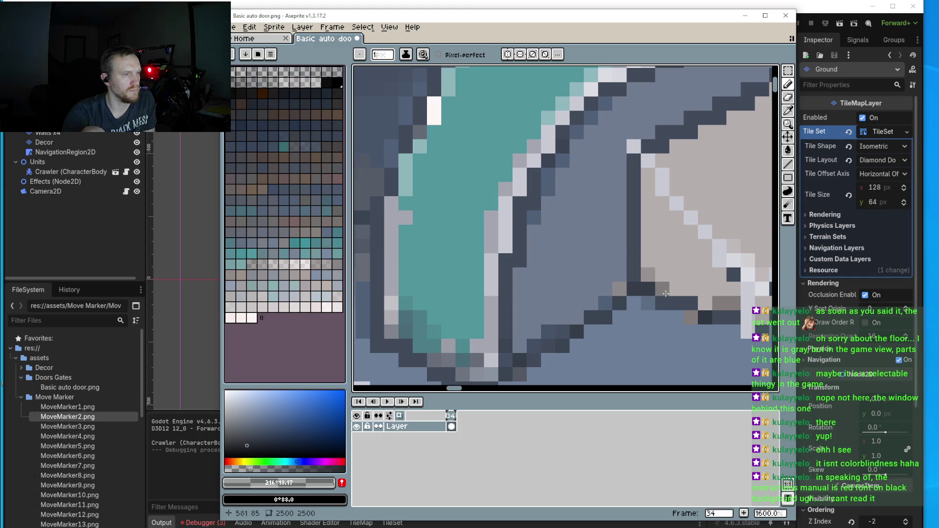
mouse_move(693, 313)
mouse_down()
mouse_move(704, 304)
mouse_move(628, 272)
mouse_move(577, 317)
mouse_move(567, 315)
mouse_move(608, 276)
mouse_move(519, 337)
mouse_move(592, 276)
mouse_up()
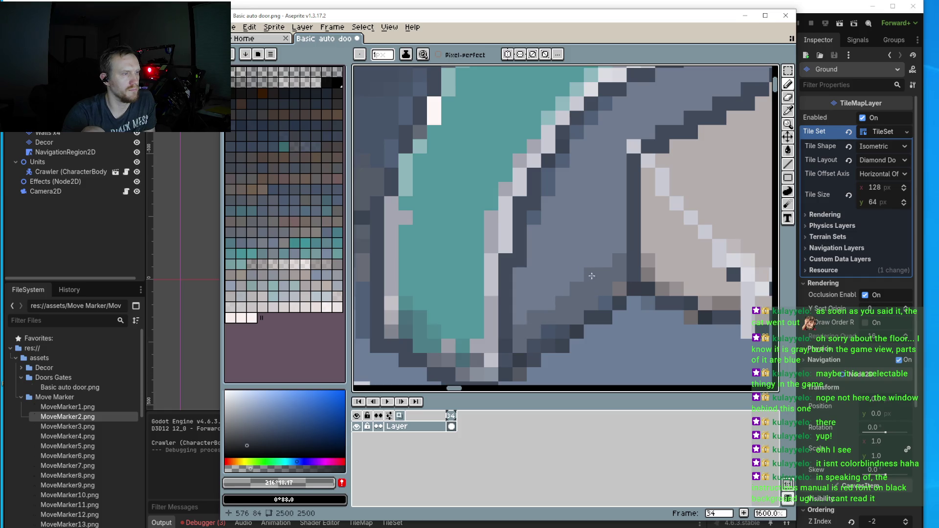
- Paint a dark line along the panel edge and darken the shadow below its lower-left corner
scroll(619, 260, down, 4)
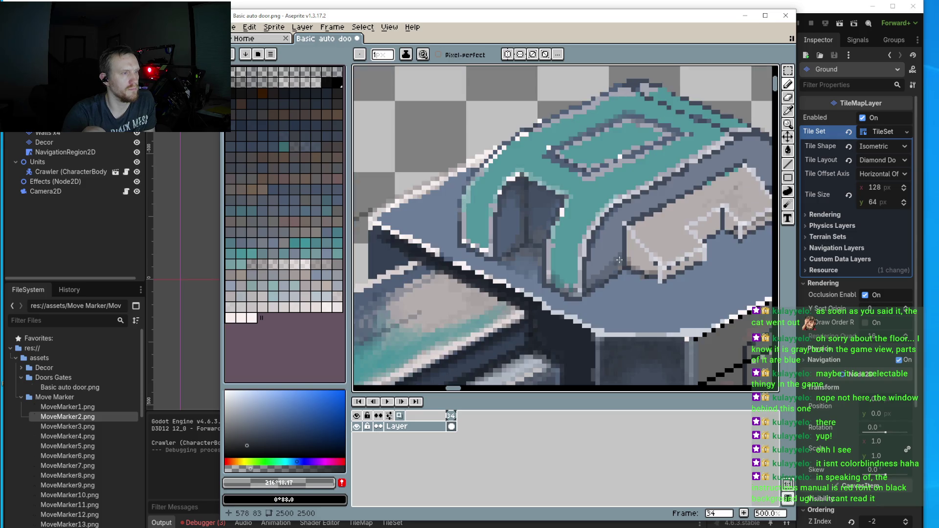
scroll(578, 256, up, 4)
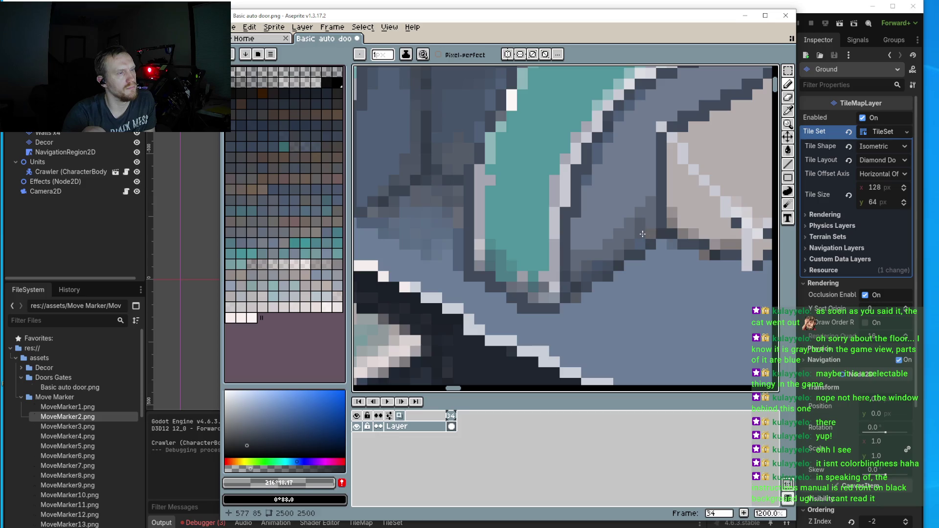
scroll(653, 192, down, 4)
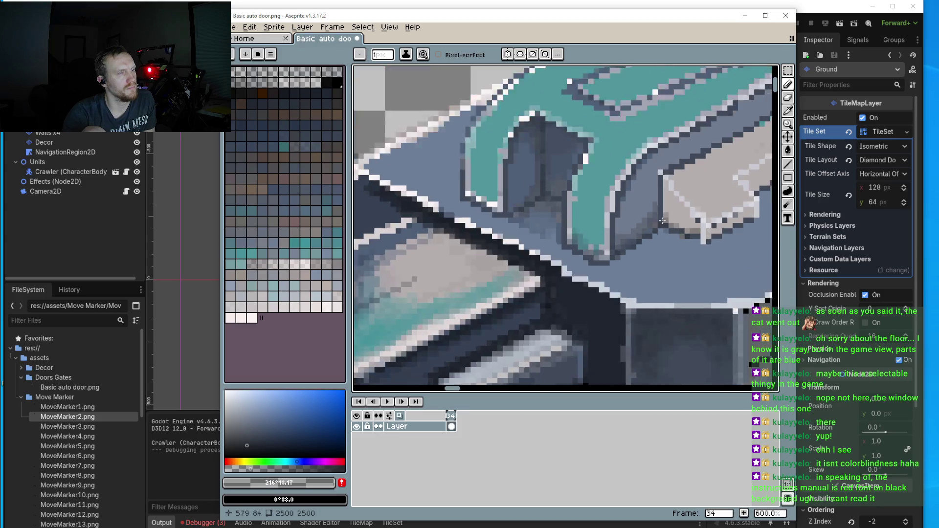
drag(653, 191, 565, 275)
scroll(499, 256, up, 4)
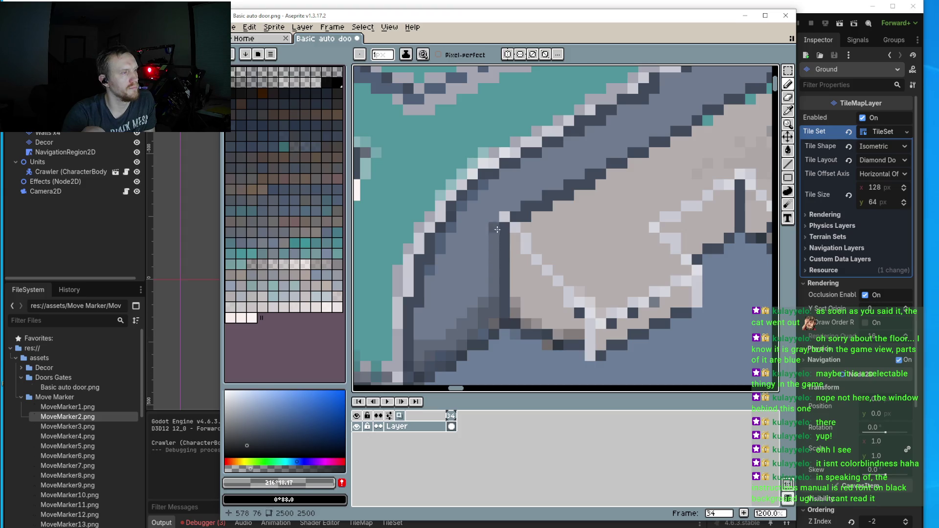
drag(497, 229, 510, 210)
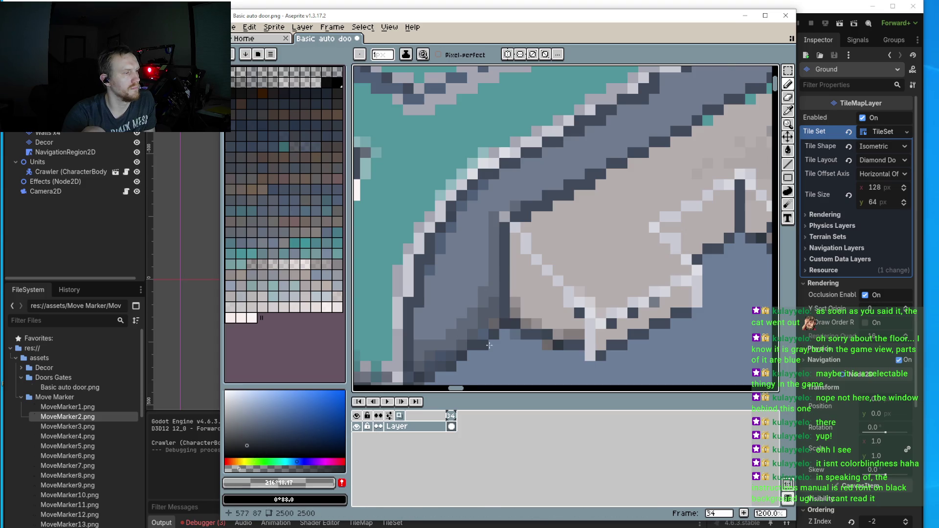
scroll(489, 346, up, 3)
click(495, 296)
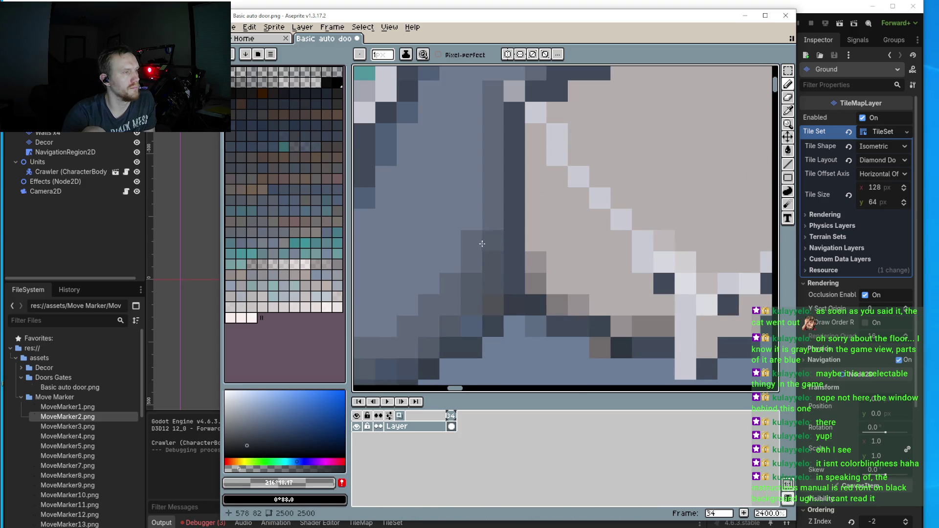
scroll(495, 218, down, 3)
scroll(469, 244, up, 3)
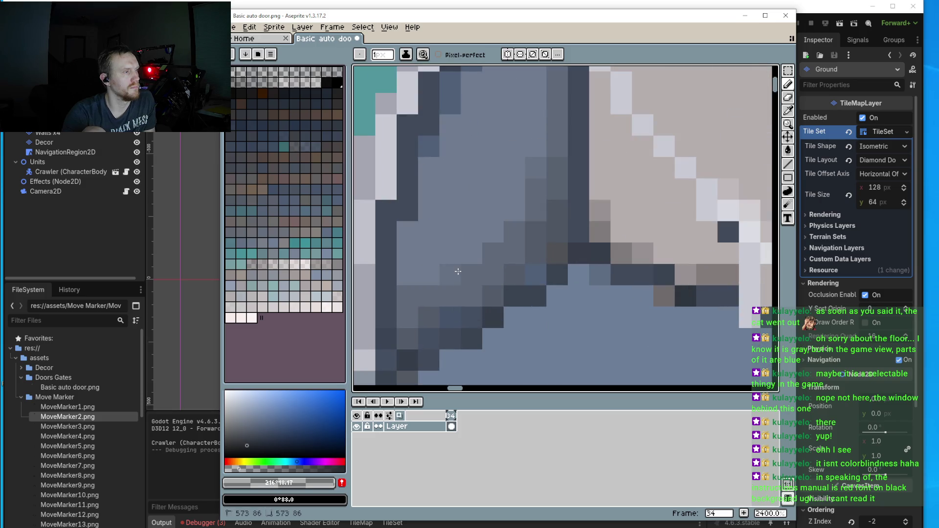
scroll(421, 298, down, 6)
scroll(494, 311, up, 2)
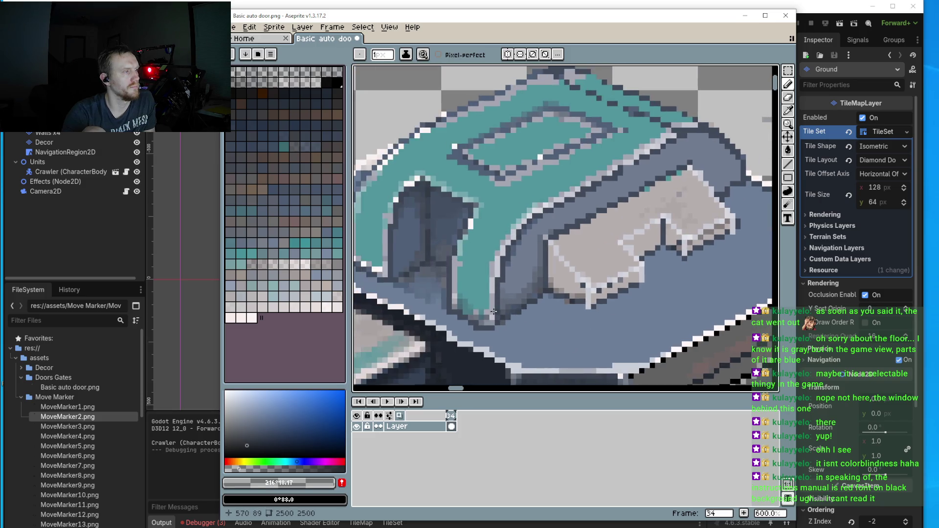
scroll(494, 311, up, 3)
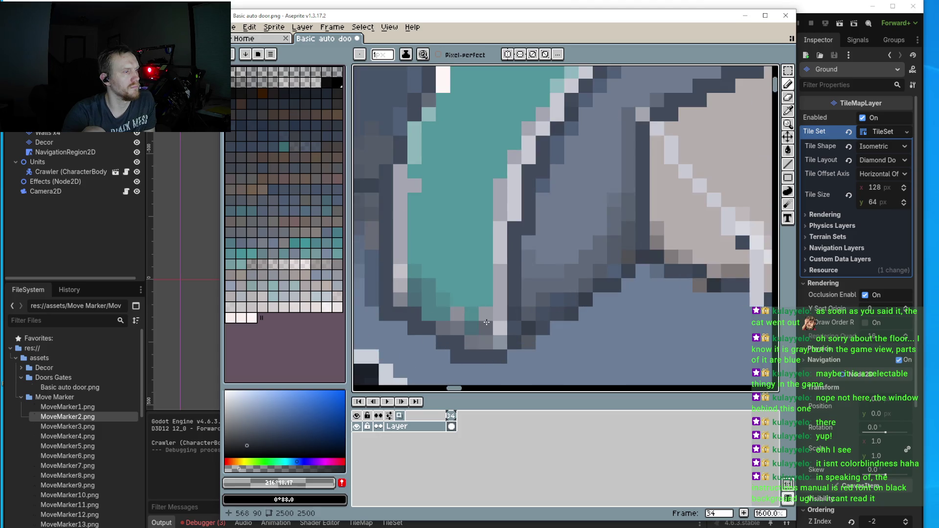
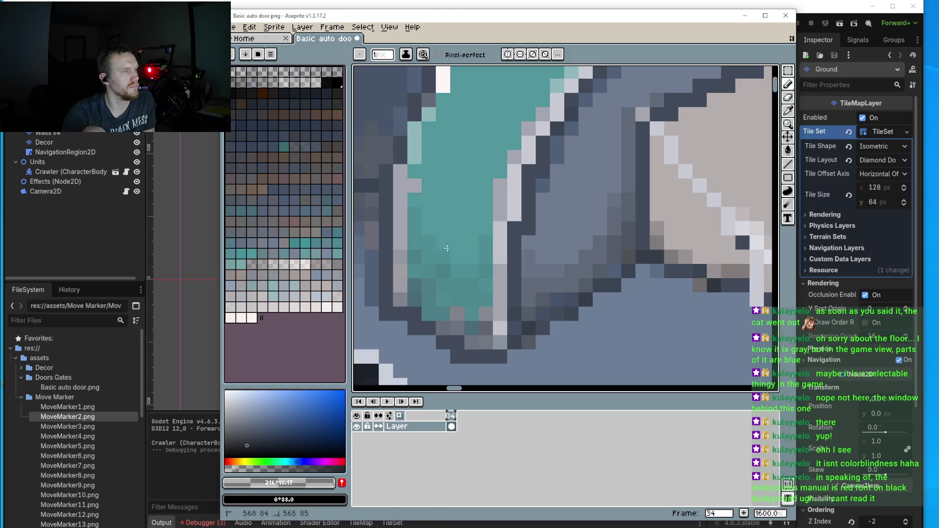
- Pencil grey #7b7677 shading pixels along the block's shaded edge around the dark notch
scroll(470, 228, down, 4)
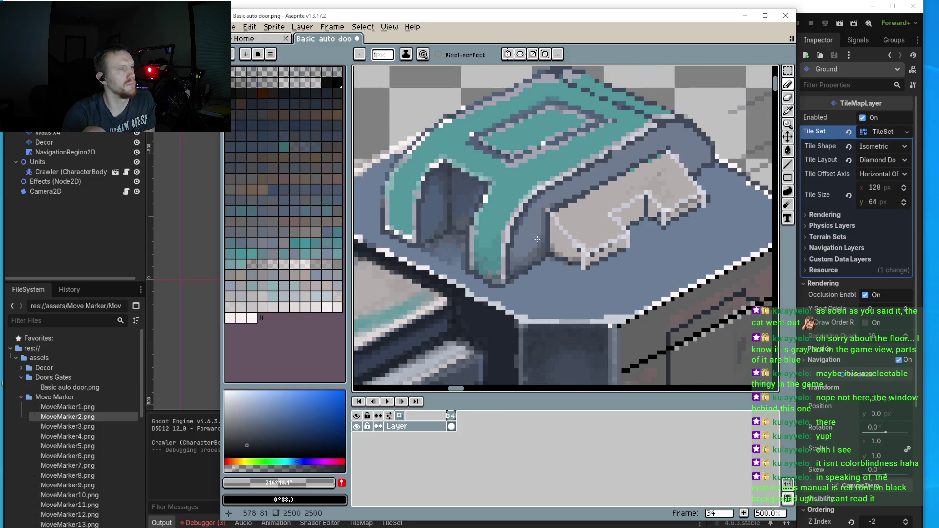
scroll(651, 184, up, 4)
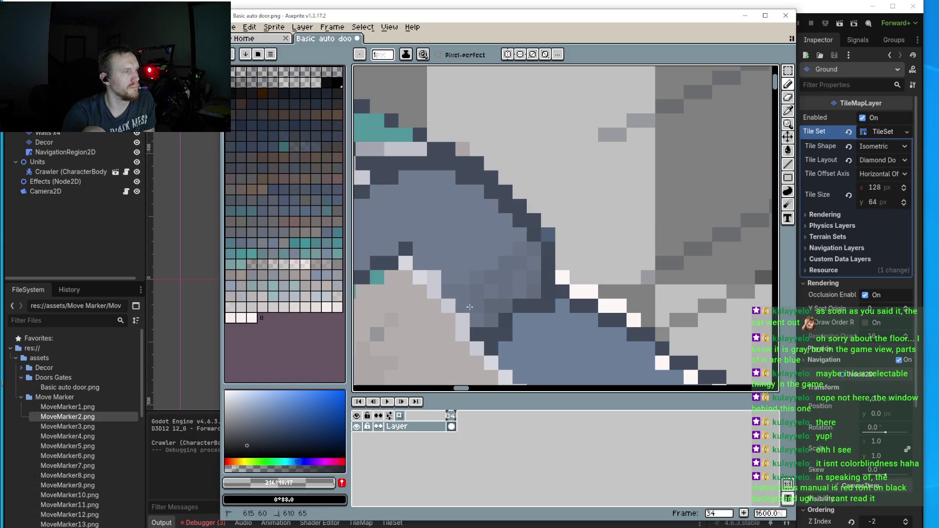
drag(507, 304, 517, 303)
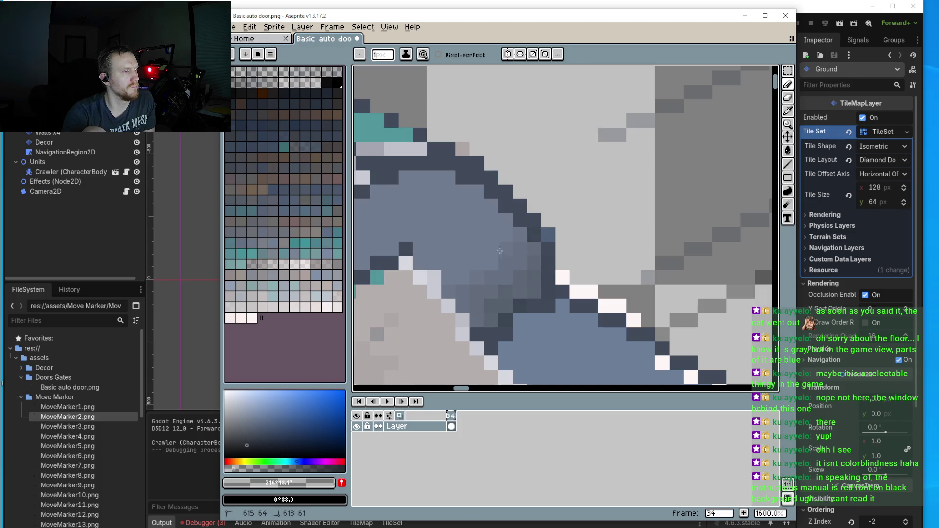
drag(456, 275, 479, 263)
scroll(500, 216, down, 3)
scroll(527, 203, up, 2)
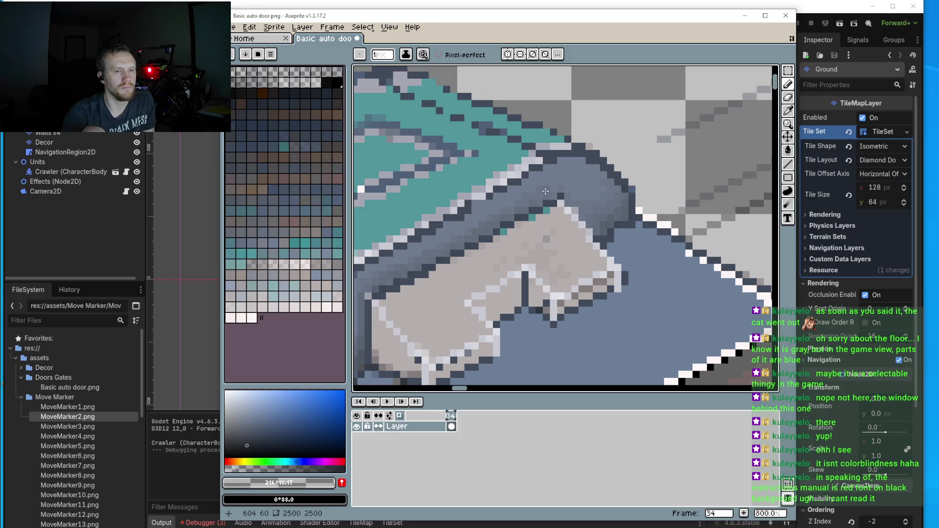
scroll(554, 199, down, 2)
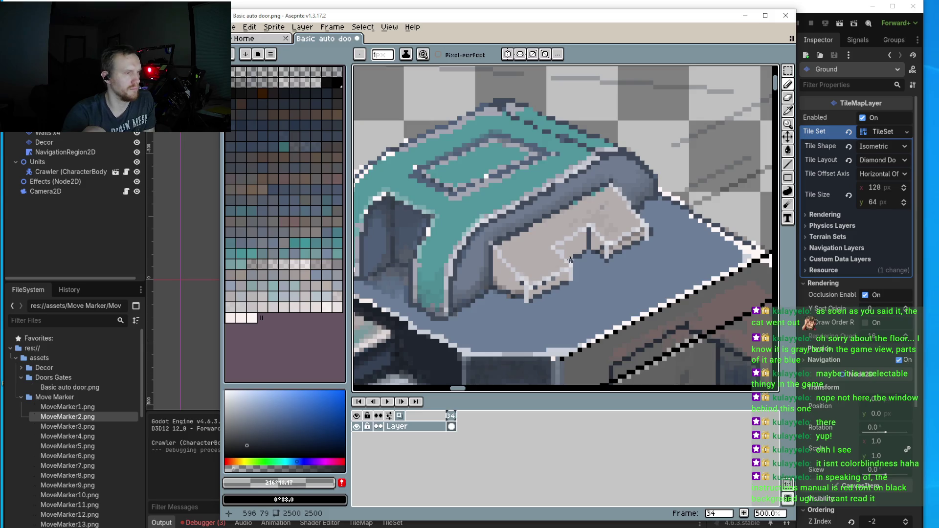
scroll(575, 256, up, 5)
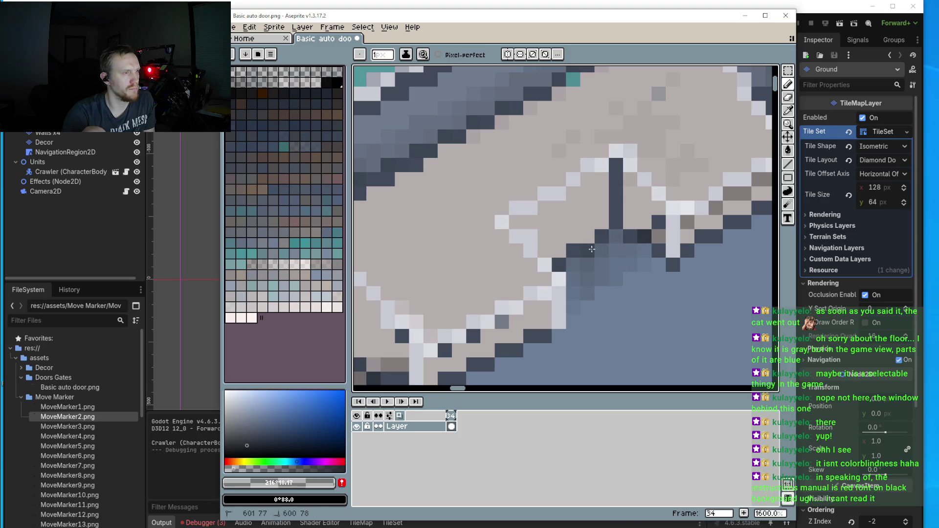
mouse_move(592, 249)
mouse_down()
mouse_move(558, 247)
mouse_move(594, 222)
mouse_move(533, 249)
mouse_move(599, 184)
mouse_move(641, 229)
mouse_move(634, 218)
mouse_move(641, 226)
mouse_move(601, 221)
mouse_move(601, 206)
mouse_move(614, 227)
mouse_up()
- Pick mid-grey #7b7677 from the canvas and recolour the light edge pixels with it
alt+click(662, 225)
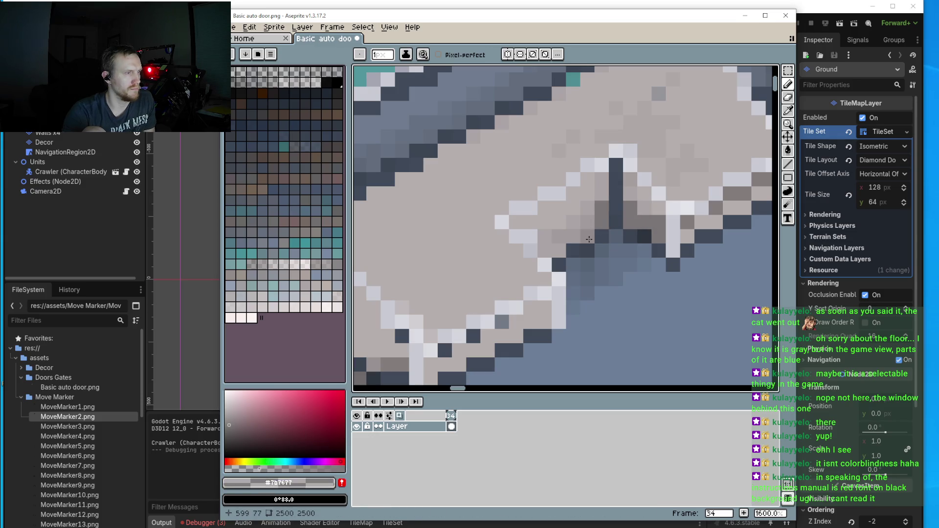
mouse_move(559, 251)
mouse_down()
mouse_move(547, 250)
mouse_move(593, 221)
mouse_up()
scroll(627, 190, down, 4)
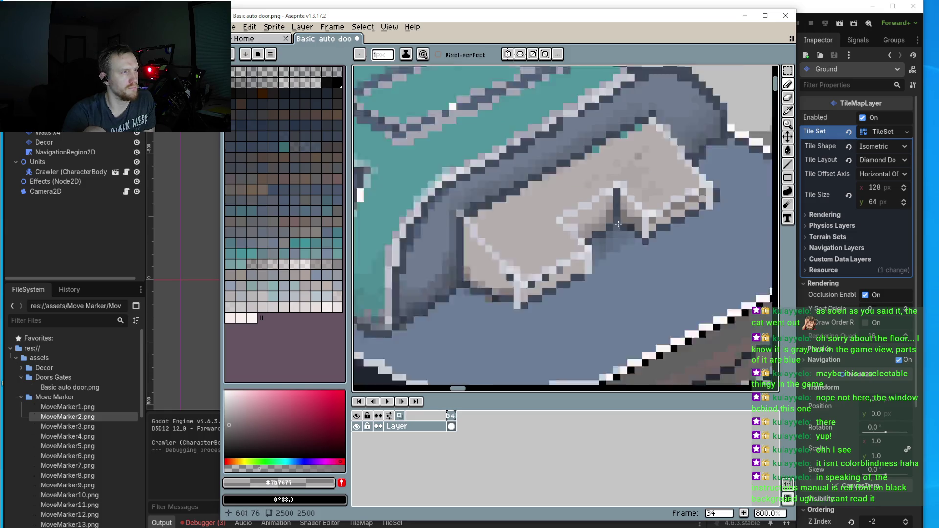
scroll(626, 221, up, 4)
scroll(625, 221, up, 1)
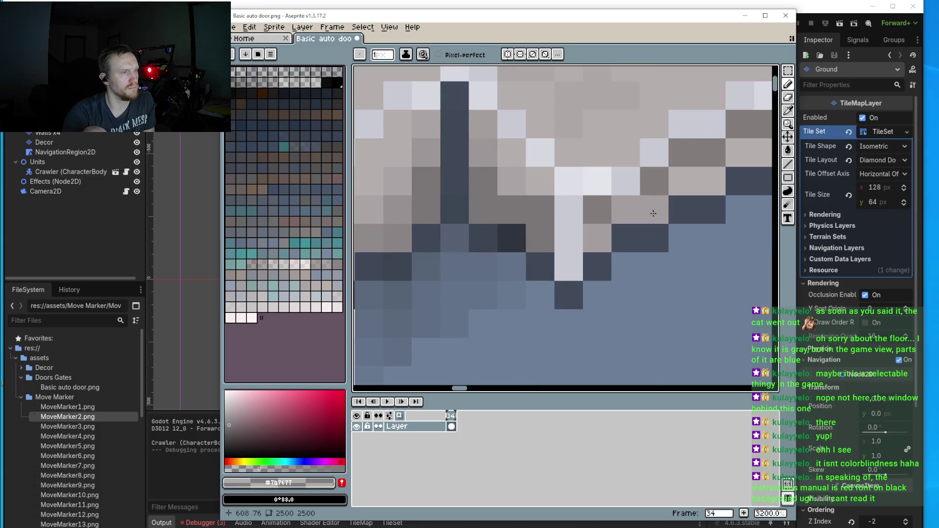
drag(654, 210, 626, 210)
click(598, 238)
click(621, 233)
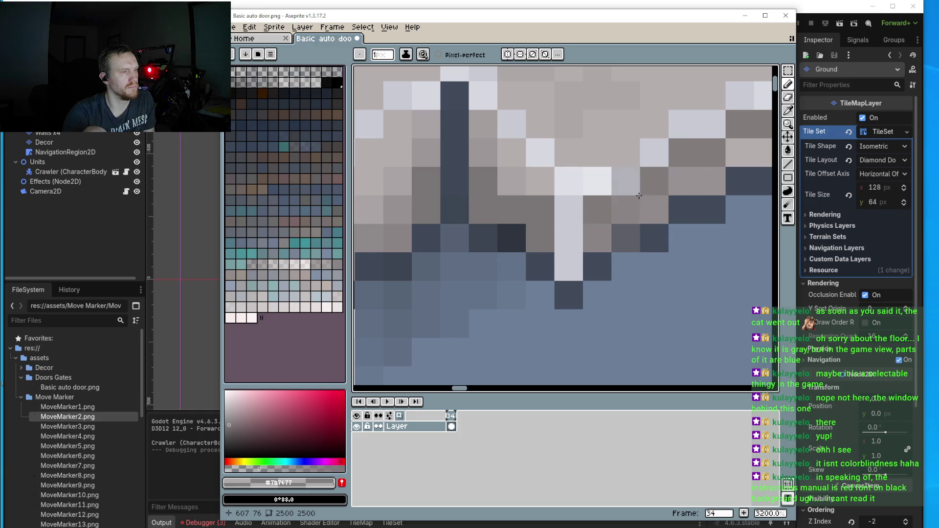
- Extend the #7b7677 shading along the block's lower diagonal edge
drag(639, 196, 540, 252)
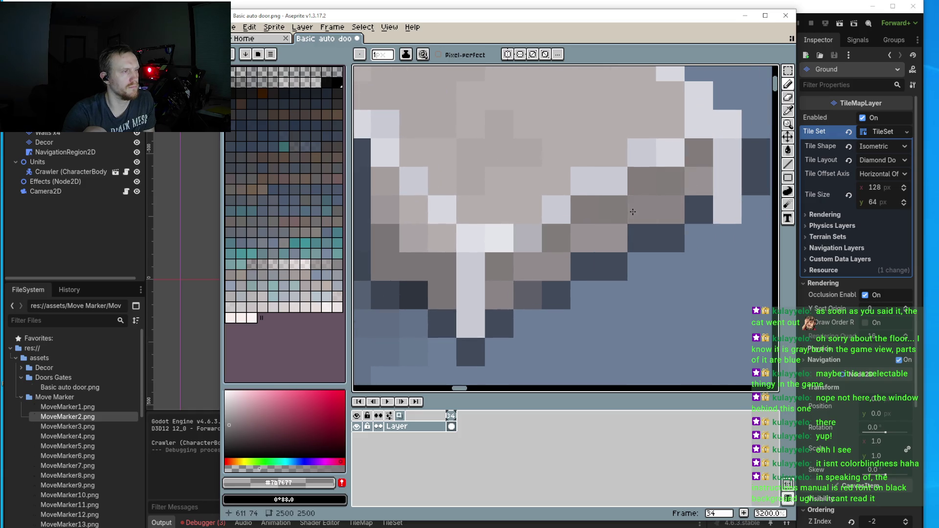
scroll(670, 154, down, 5)
scroll(563, 228, up, 4)
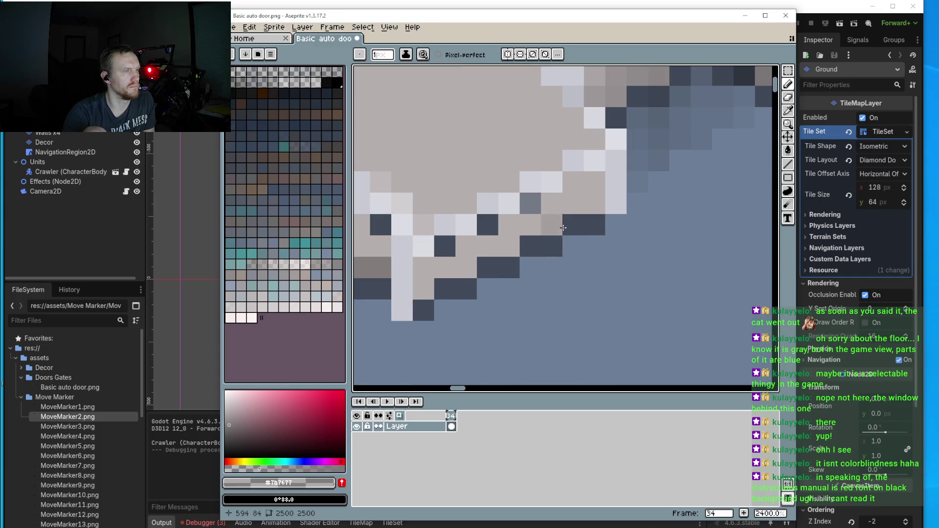
mouse_move(563, 228)
mouse_down()
mouse_move(573, 182)
mouse_move(594, 203)
mouse_move(552, 203)
mouse_move(543, 218)
mouse_move(470, 246)
mouse_move(509, 247)
mouse_move(423, 274)
mouse_move(424, 293)
mouse_up()
scroll(430, 274, left, 2)
drag(457, 242, 395, 241)
click(438, 220)
click(416, 220)
scroll(526, 247, down, 3)
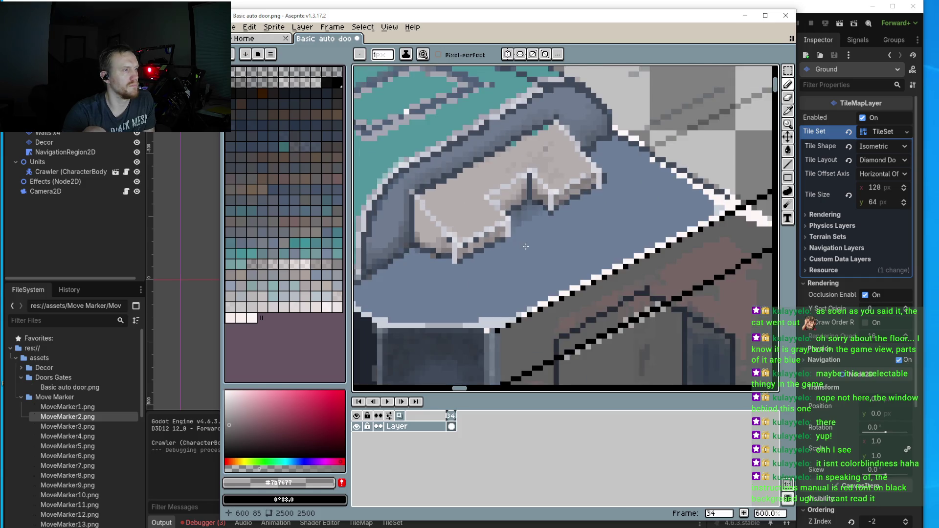
scroll(525, 246, down, 2)
scroll(410, 277, up, 5)
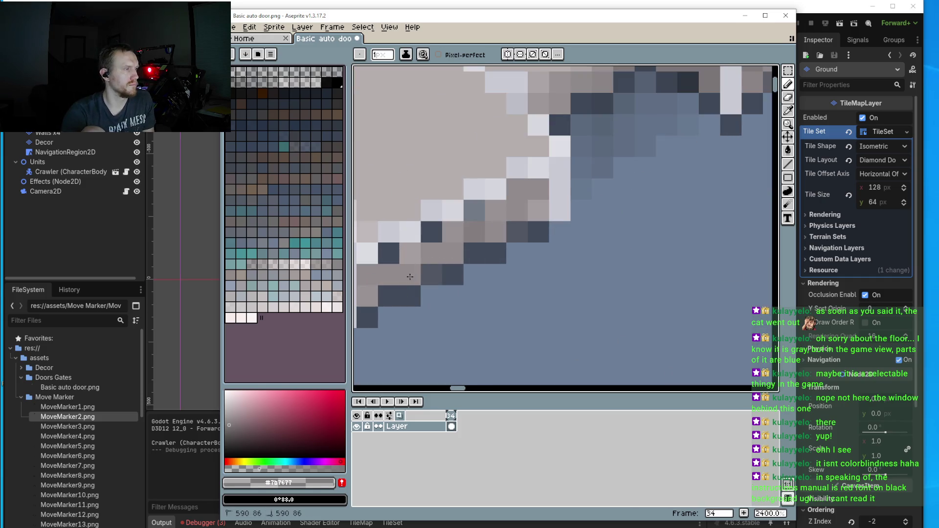
drag(410, 277, 410, 255)
click(463, 247)
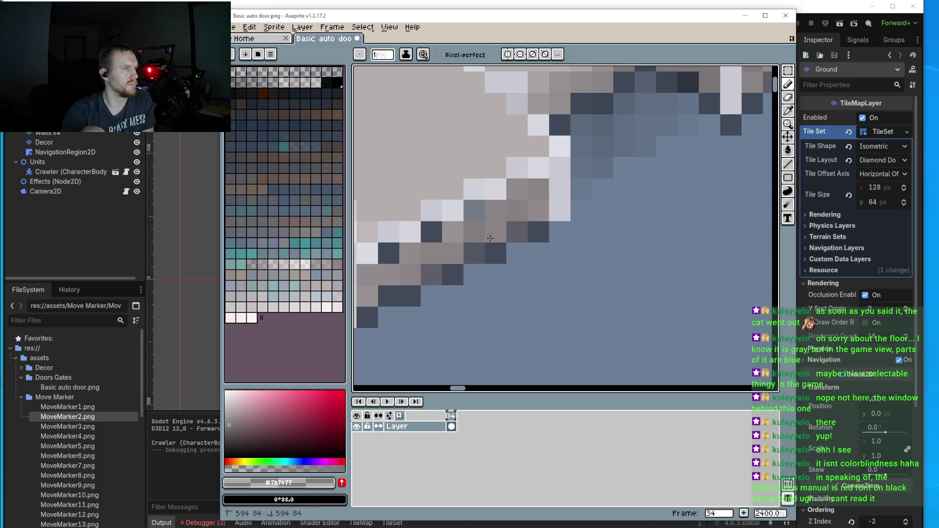
- Sample the dark blue-grey #3a4351 from the artwork
scroll(491, 287, down, 4)
scroll(491, 287, down, 1)
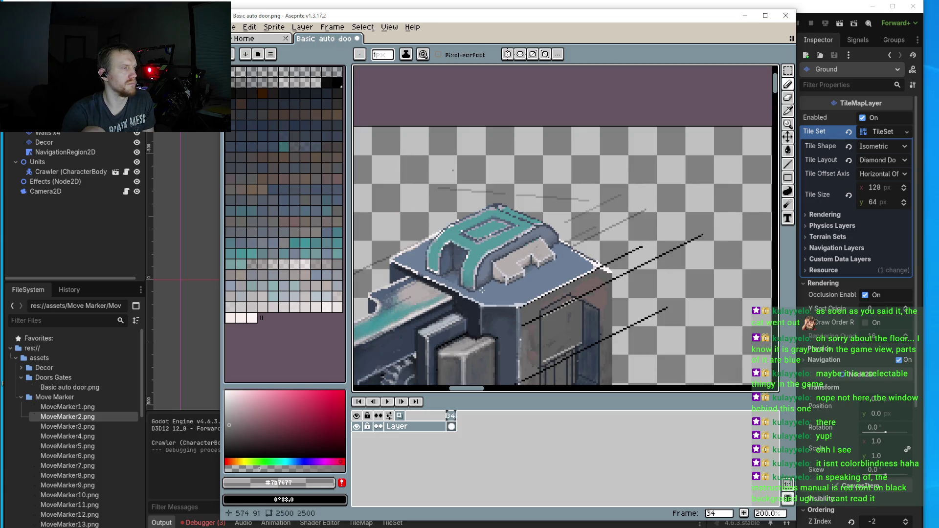
scroll(516, 281, up, 4)
scroll(557, 249, up, 2)
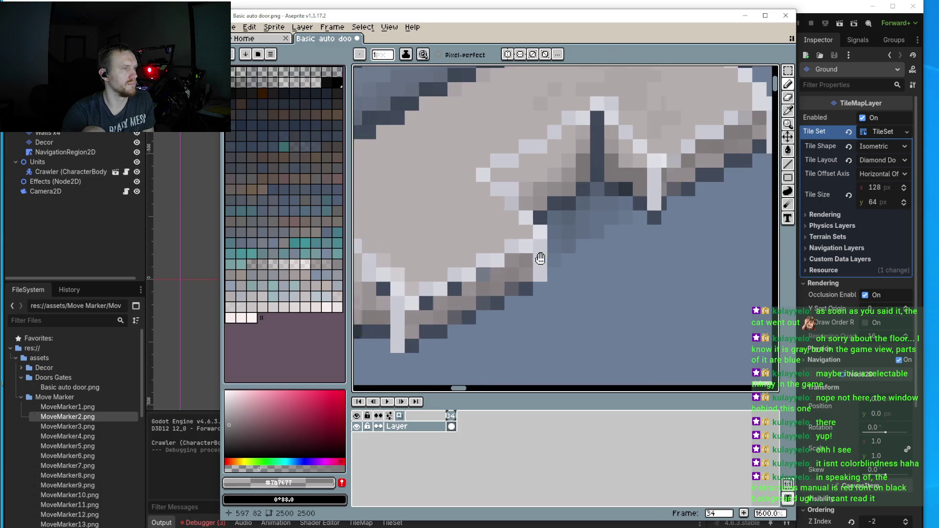
alt+click(432, 272)
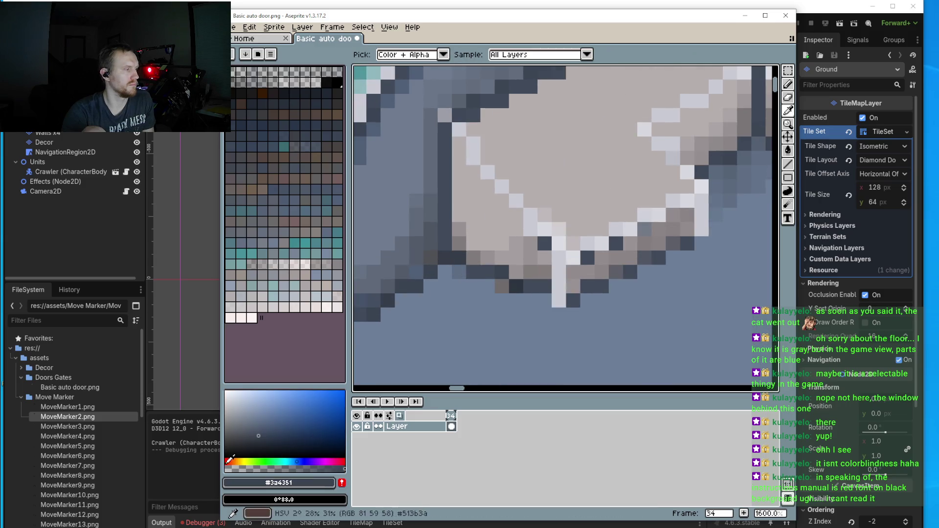
- Darken shadow pixels below the block in #3a4351 and grey out the white highlight's bottom
scroll(408, 307, up, 2)
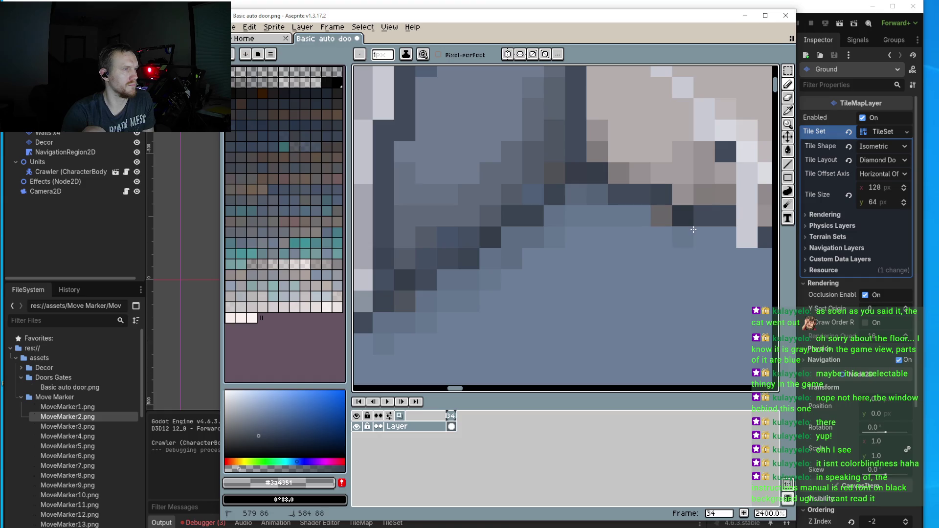
drag(693, 229, 510, 218)
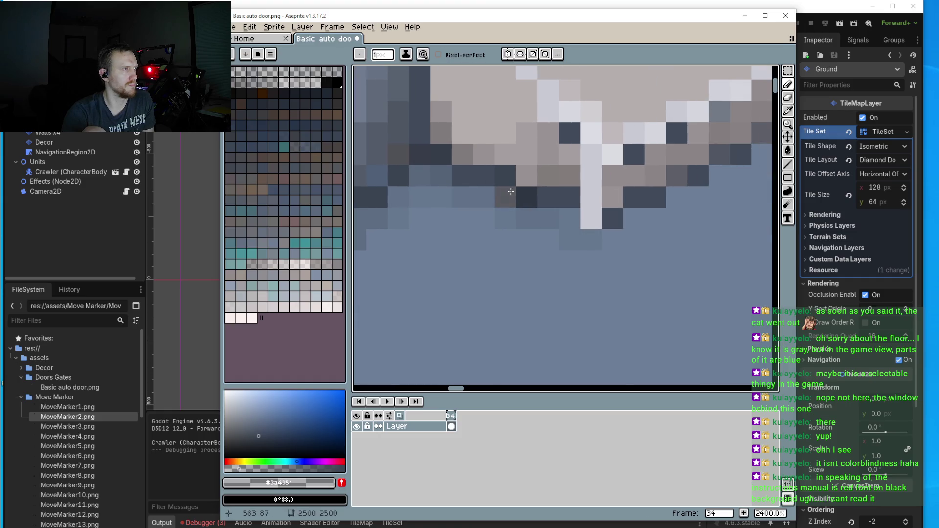
click(462, 197)
click(571, 252)
click(590, 261)
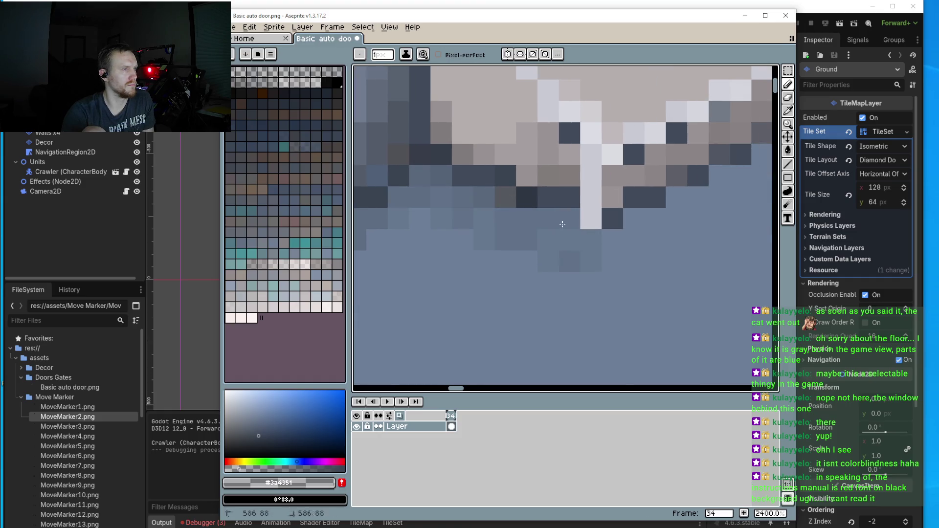
click(591, 219)
click(588, 199)
click(608, 235)
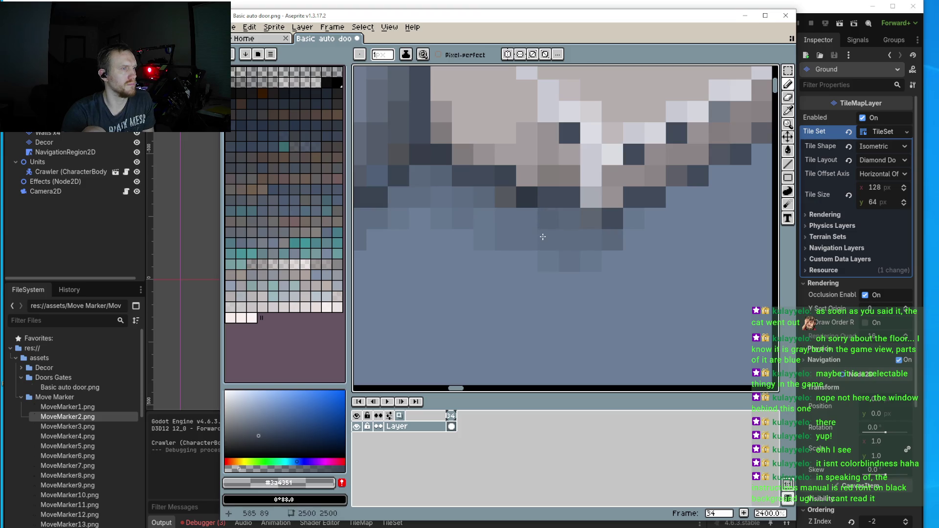
- Darken the remaining shadow and light-grey edge pixels beside the block in #3a4351
scroll(582, 237, down, 6)
scroll(584, 237, up, 6)
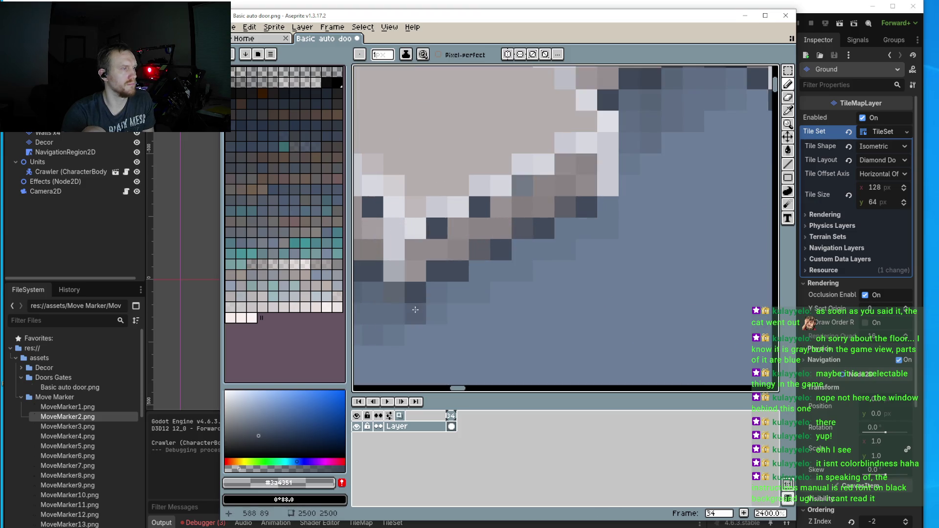
click(604, 202)
scroll(582, 252, down, 4)
scroll(631, 215, up, 3)
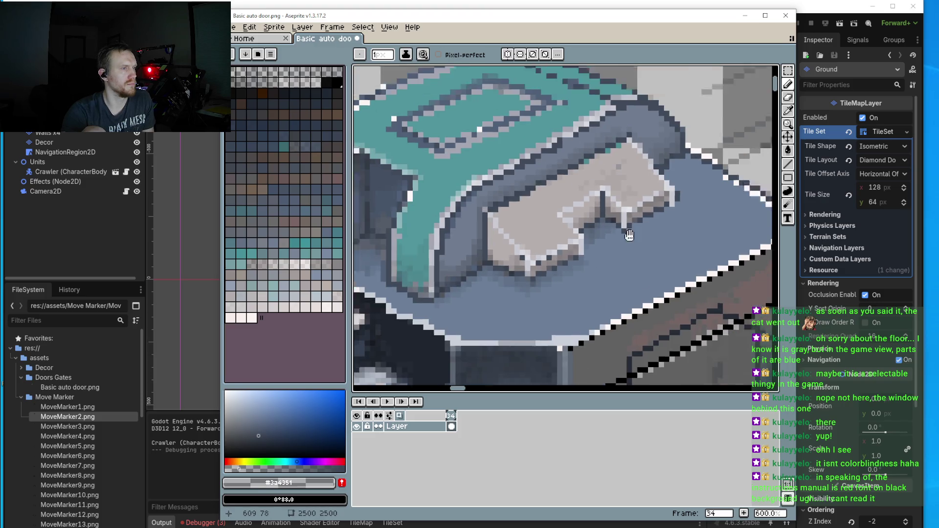
click(635, 215)
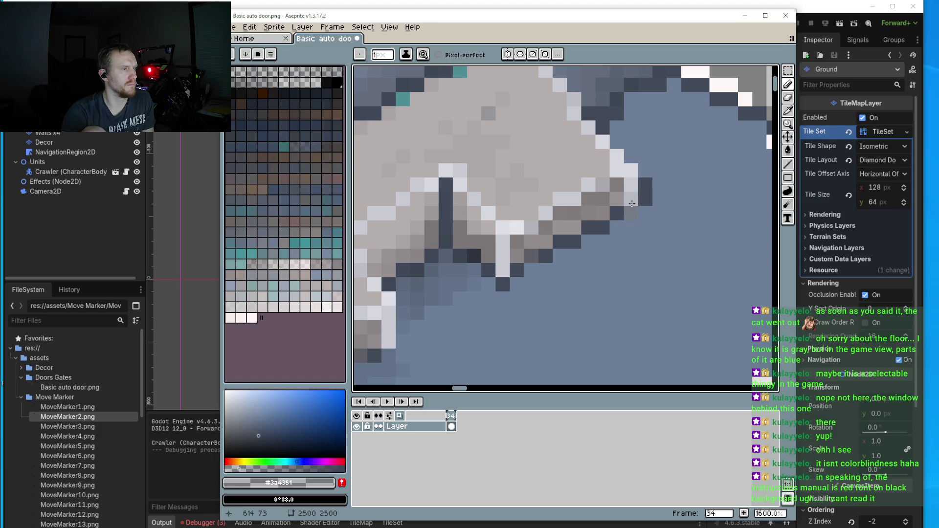
click(633, 203)
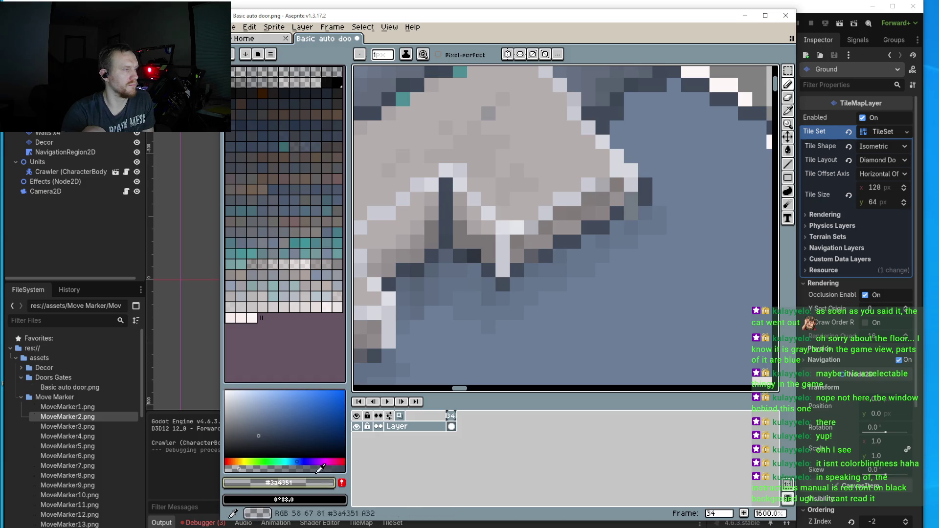
- Choose a slightly different dark blue-grey and draw shadow lines along the block's base edges
click(237, 450)
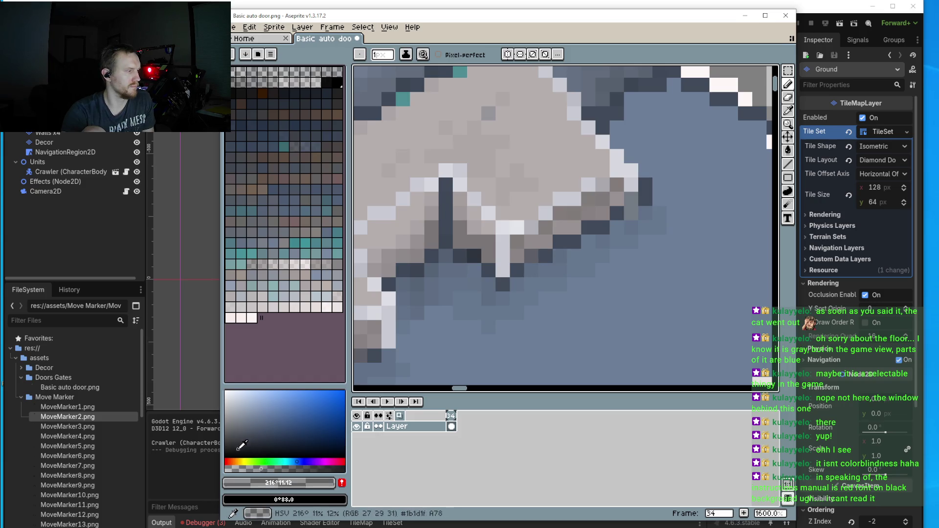
mouse_move(529, 267)
mouse_down()
mouse_move(572, 254)
mouse_move(587, 238)
mouse_up()
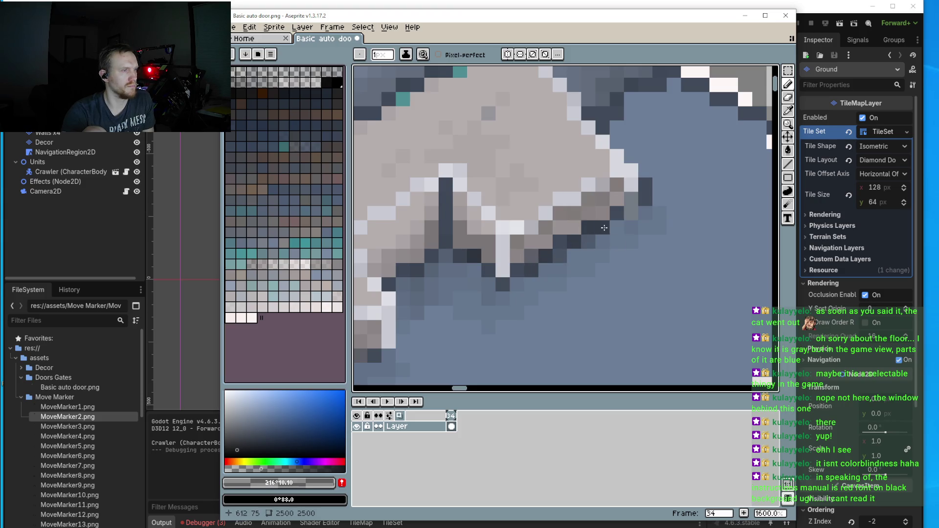
drag(645, 202, 631, 213)
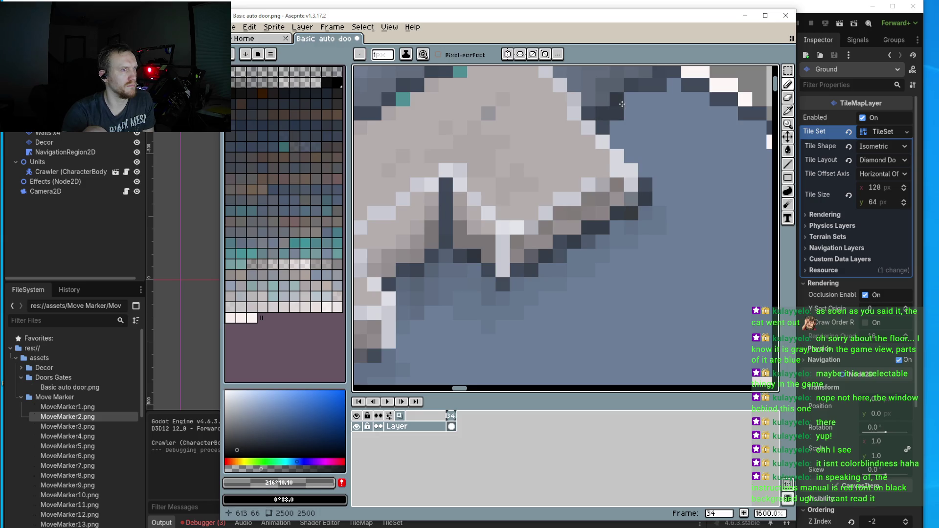
mouse_move(631, 99)
mouse_down()
mouse_move(558, 173)
mouse_move(592, 142)
mouse_up()
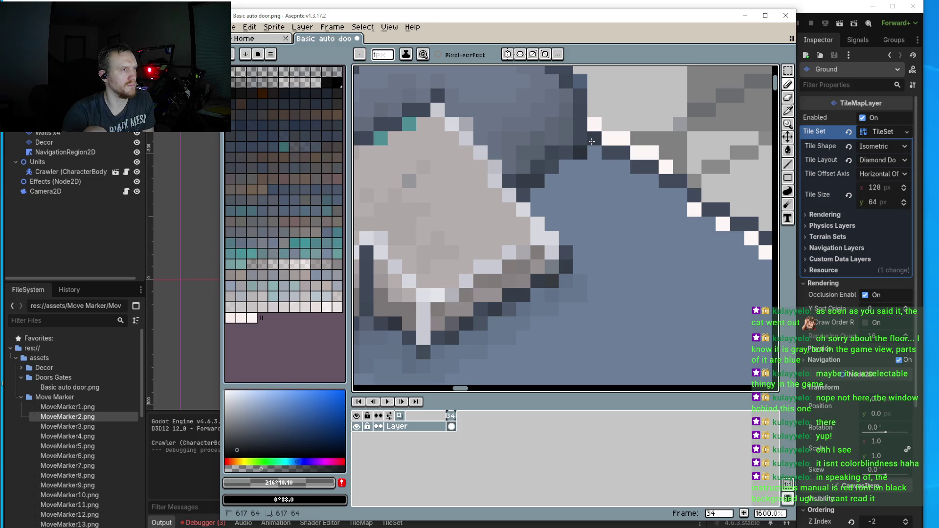
click(555, 165)
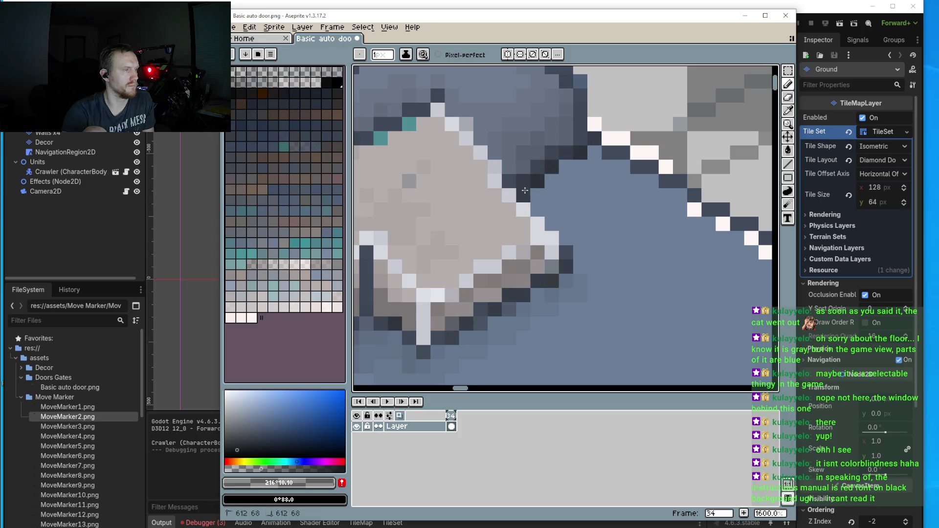
mouse_move(525, 190)
mouse_down()
mouse_move(580, 176)
mouse_move(575, 168)
mouse_move(590, 154)
mouse_up()
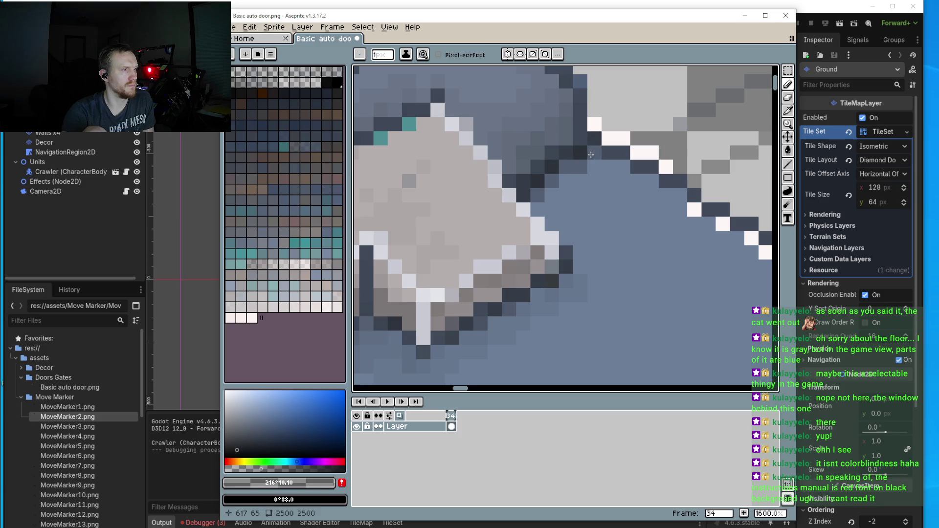
click(570, 153)
- Paint a row of dark shadow pixels and extend the shadow line down-left
scroll(528, 186, down, 2)
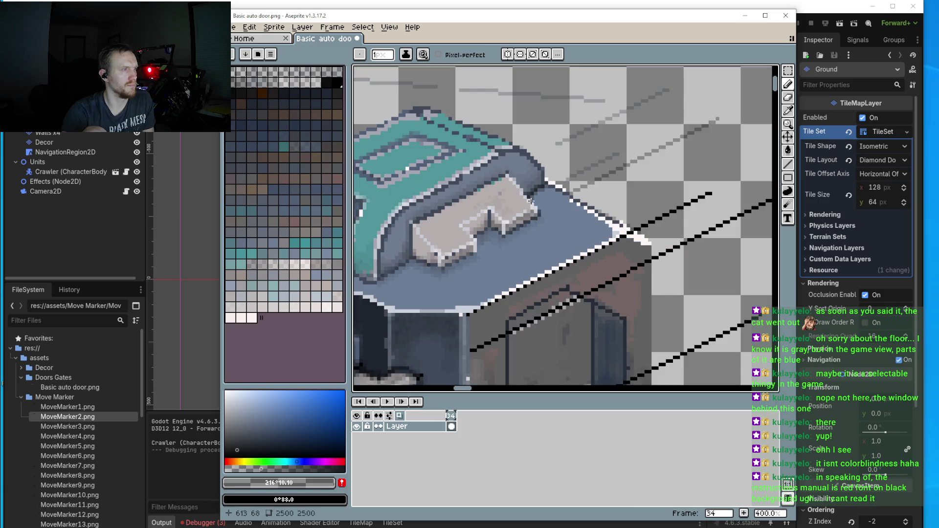
scroll(485, 238, up, 3)
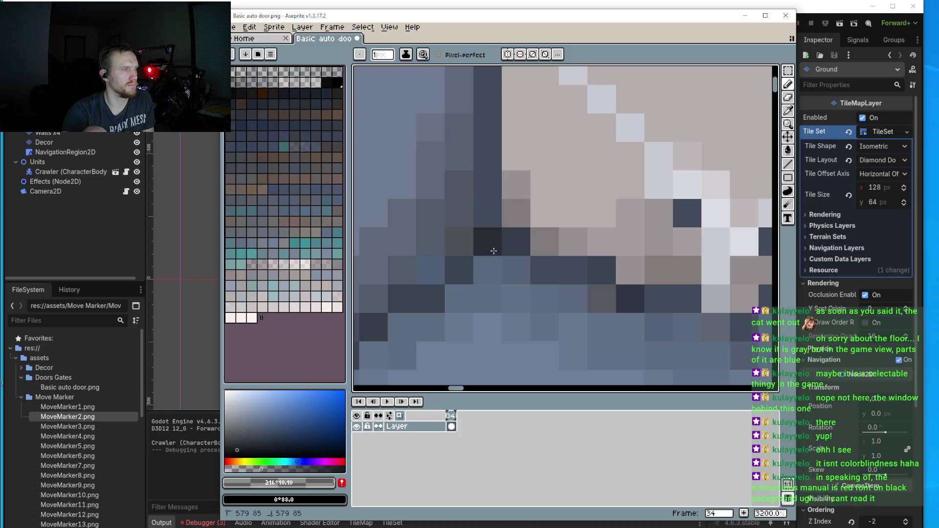
mouse_move(459, 270)
mouse_down()
mouse_move(545, 271)
mouse_move(493, 271)
mouse_up()
scroll(534, 282, down, 3)
scroll(534, 283, up, 2)
drag(474, 283, 430, 302)
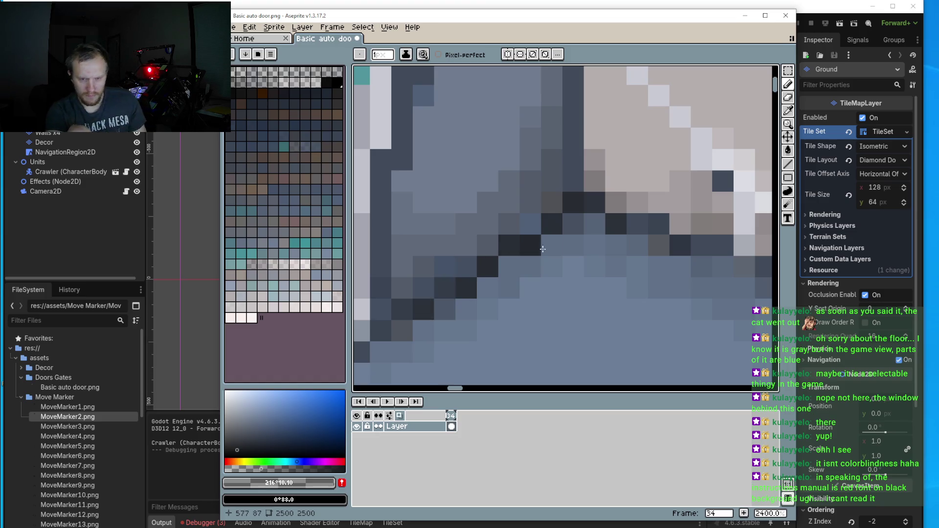
- Darken a few more shadow pixels at the far end of the light block
scroll(431, 301, down, 7)
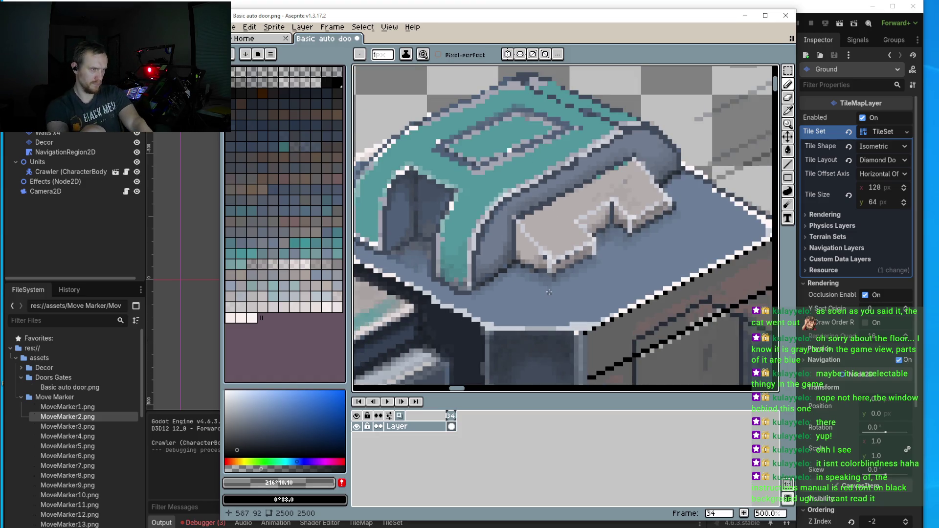
scroll(539, 309, down, 4)
scroll(553, 305, up, 11)
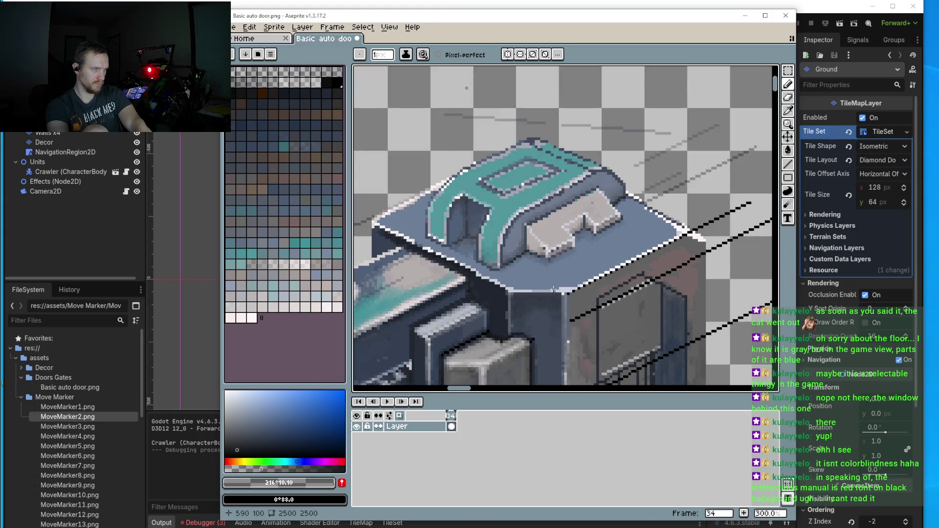
scroll(497, 195, left, 2)
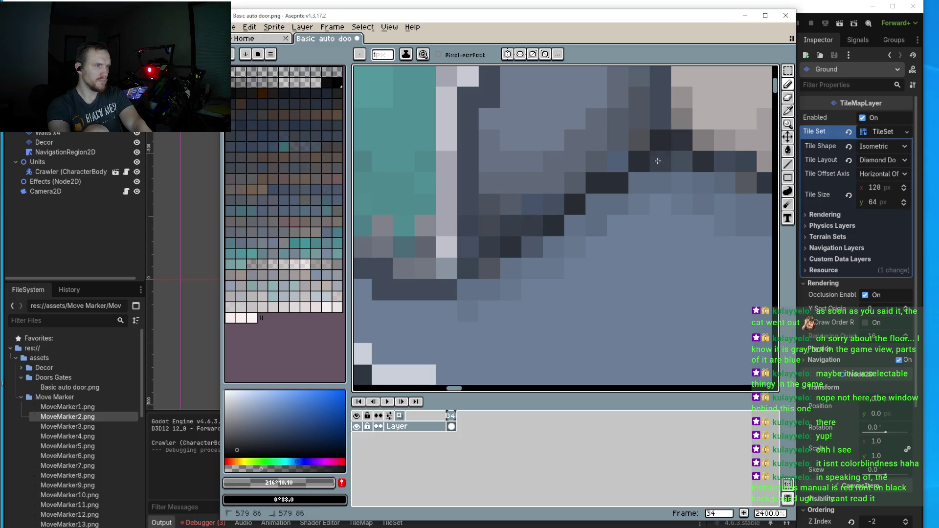
click(639, 182)
click(619, 204)
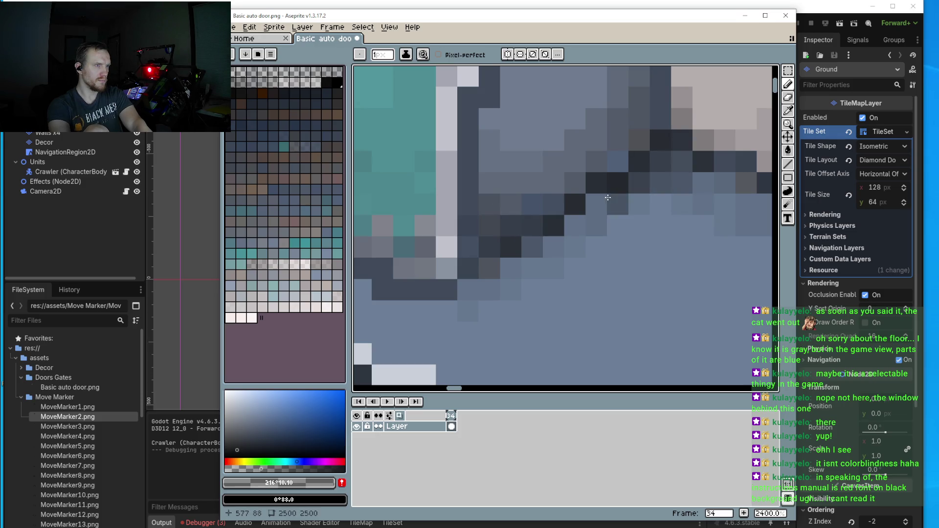
click(597, 205)
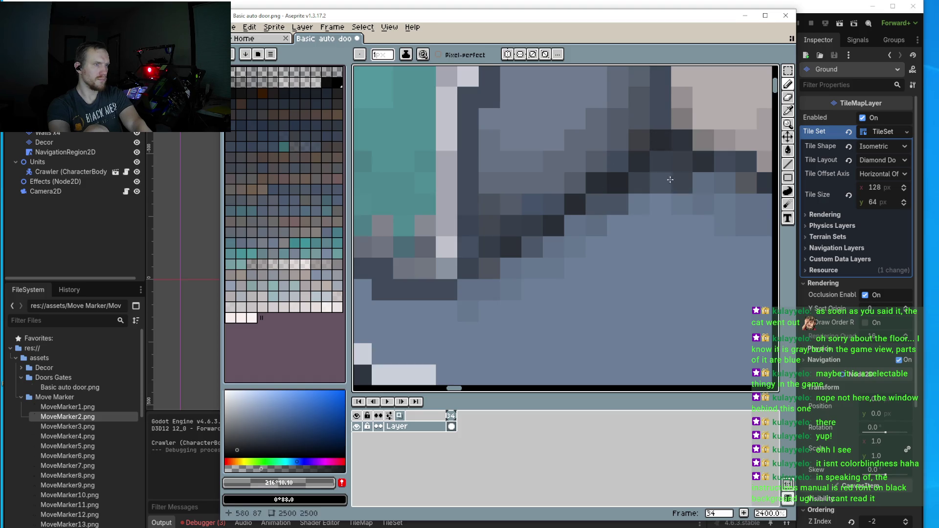
scroll(702, 222, down, 5)
scroll(702, 221, down, 3)
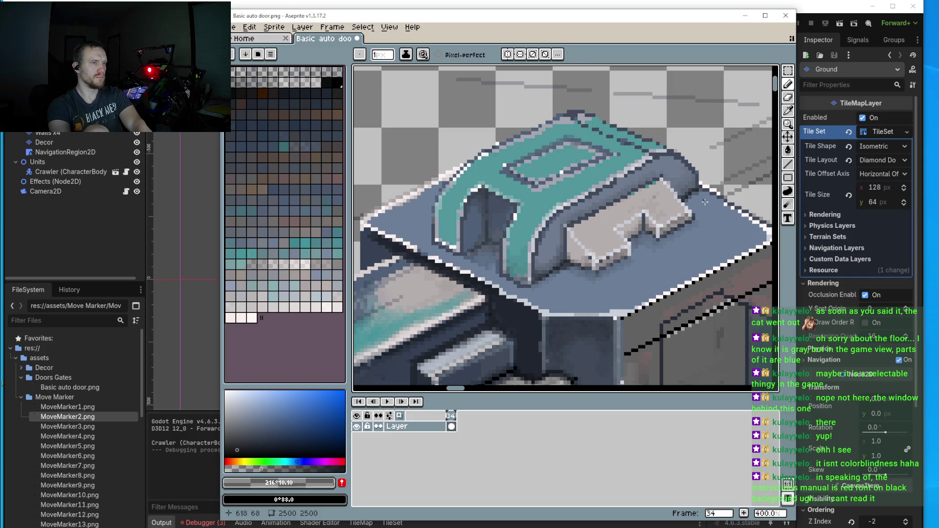
scroll(705, 202, up, 5)
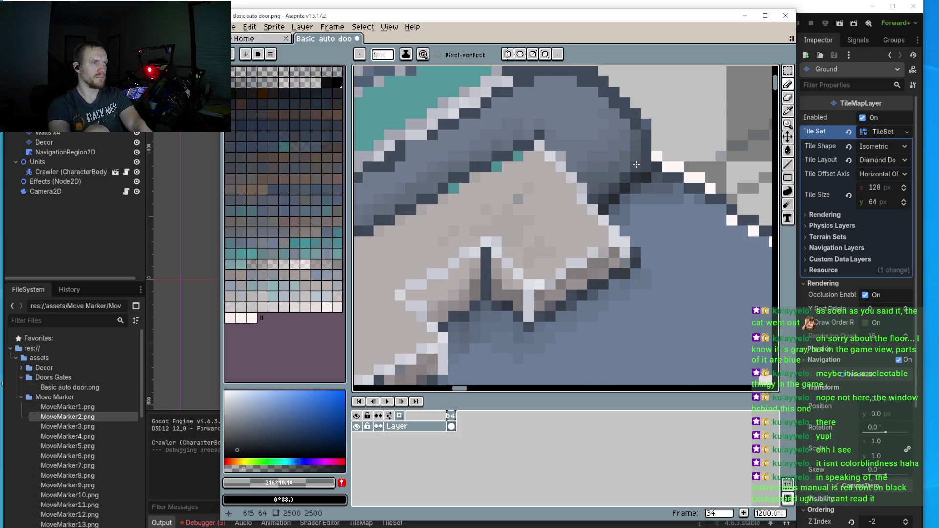
- Touch up the grey block's edge with a couple of grey pixels and a darker stroke
scroll(636, 167, down, 2)
scroll(522, 219, up, 3)
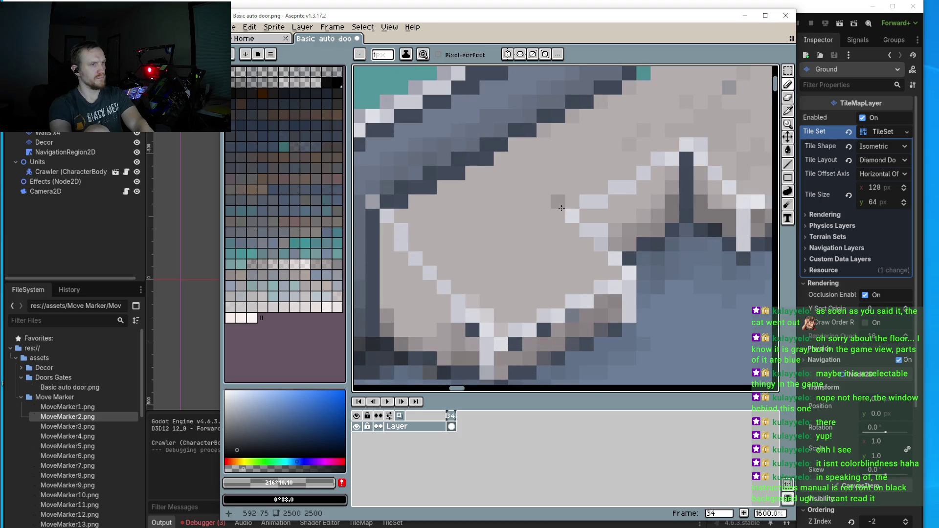
click(572, 201)
click(602, 185)
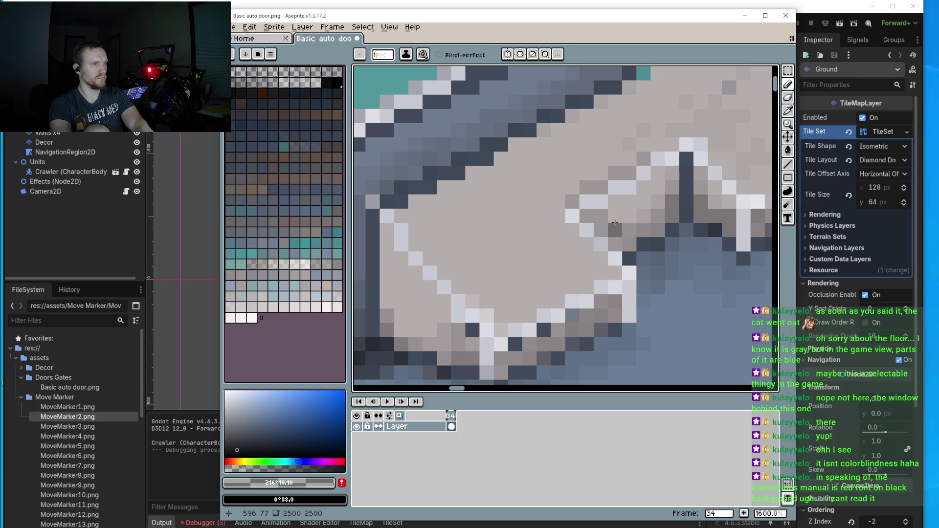
scroll(631, 216, down, 1)
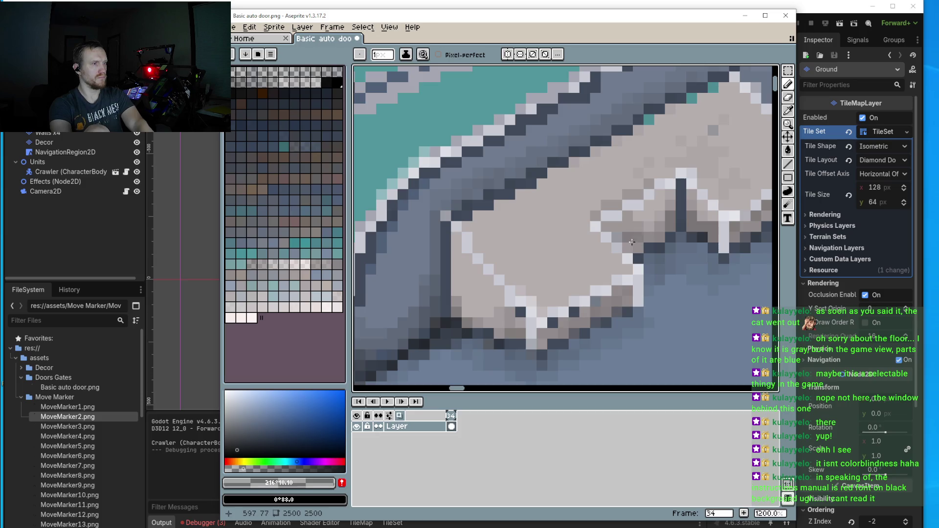
scroll(639, 241, down, 5)
scroll(639, 212, up, 6)
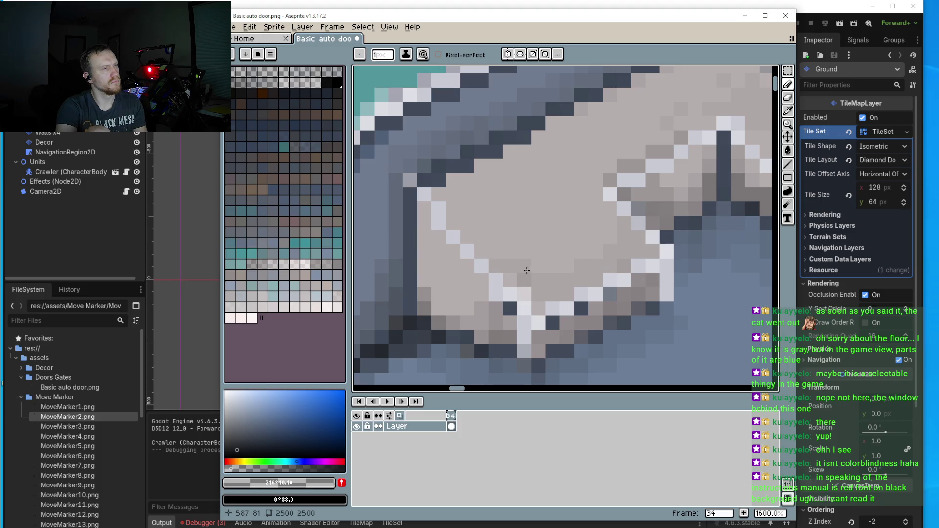
drag(484, 252, 495, 254)
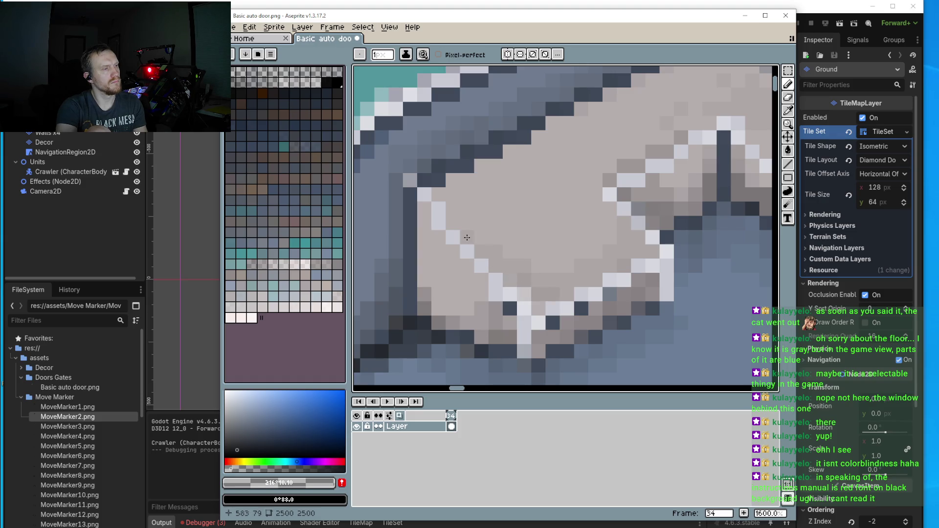
scroll(583, 235, down, 4)
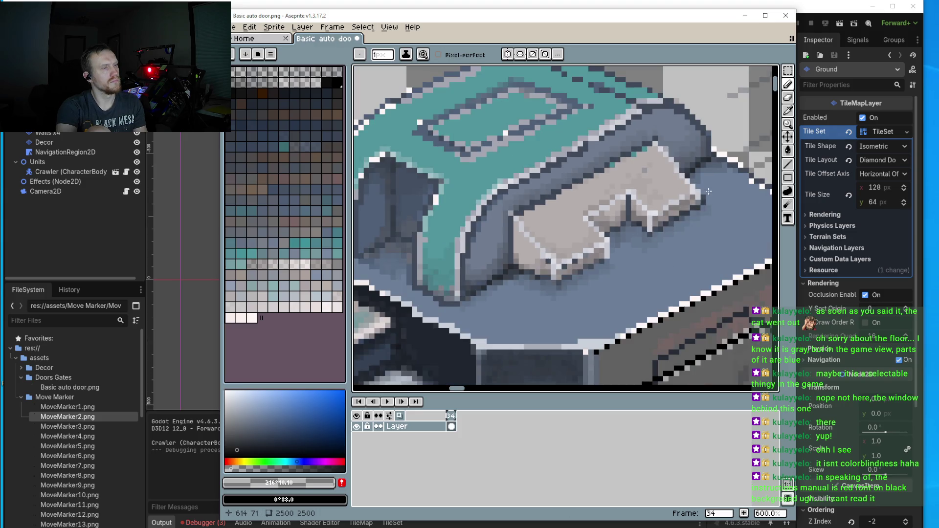
scroll(705, 193, up, 4)
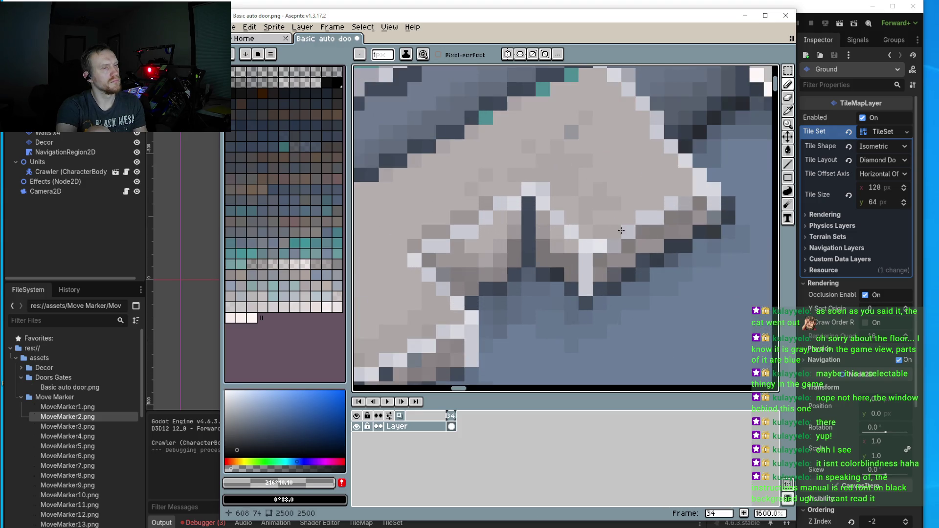
scroll(621, 230, down, 8)
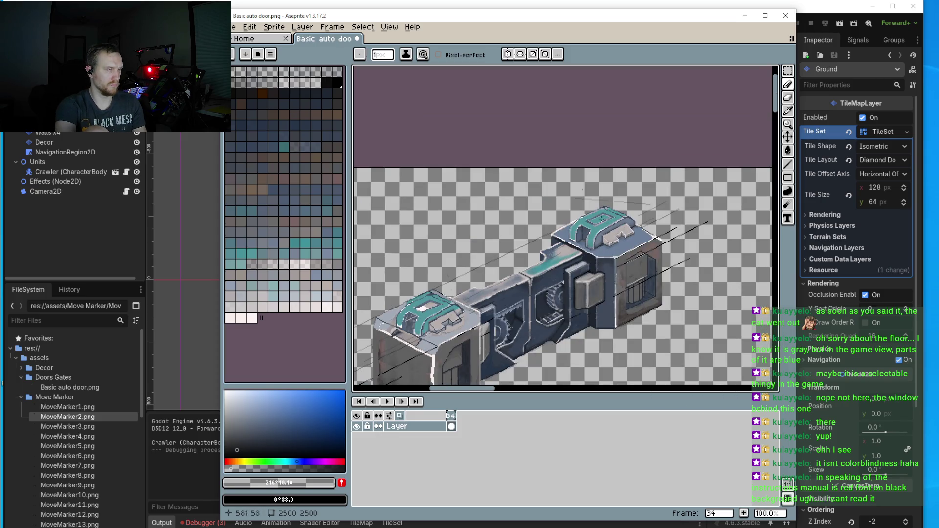
scroll(594, 222, up, 4)
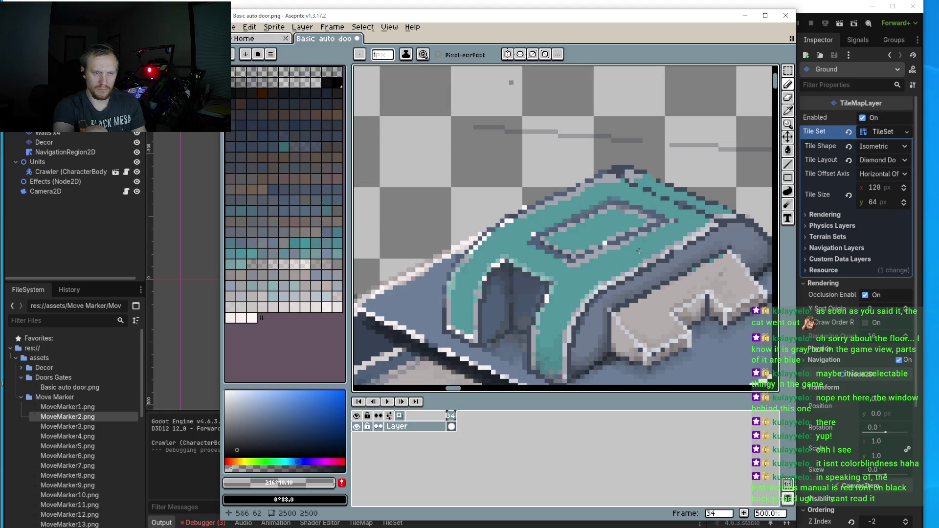
scroll(638, 251, up, 2)
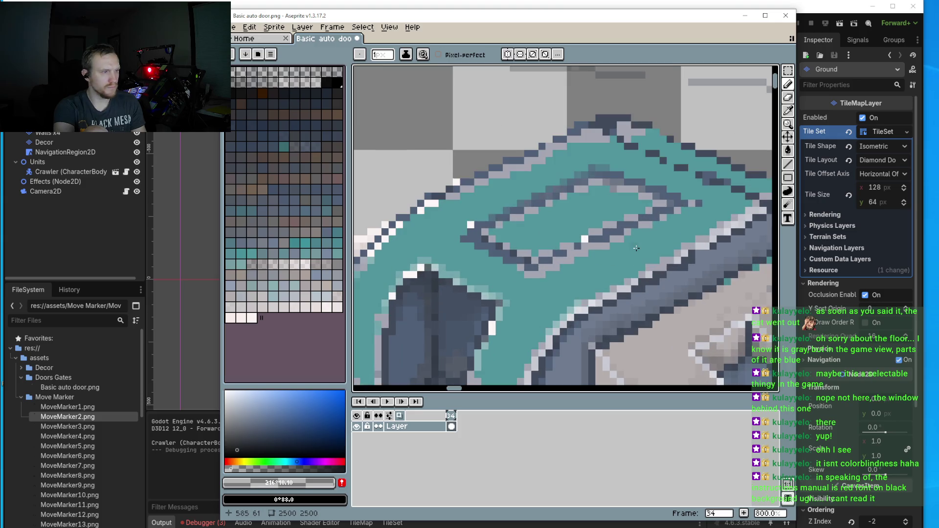
- Sample the grey, lighten it to semi-transparent lavender #babcd1, and tint the block's top face
key(i)
click(605, 245)
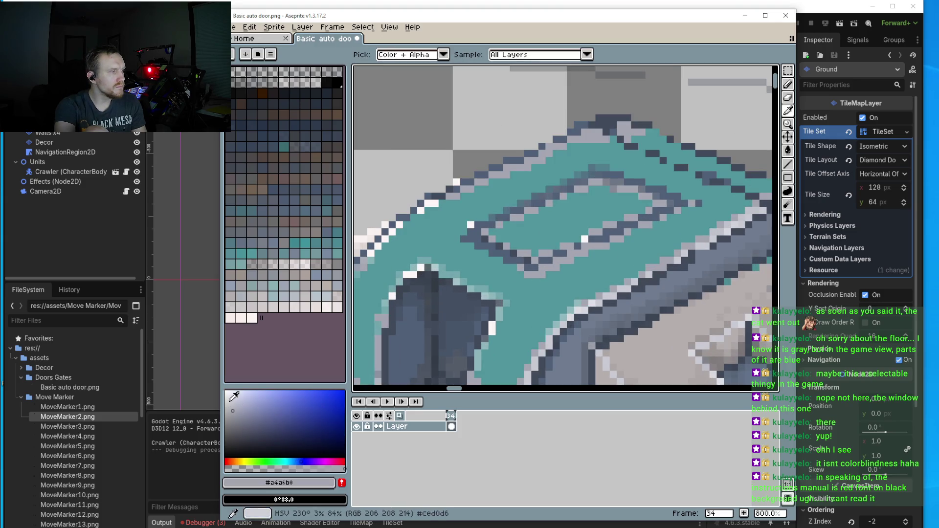
click(241, 399)
click(250, 468)
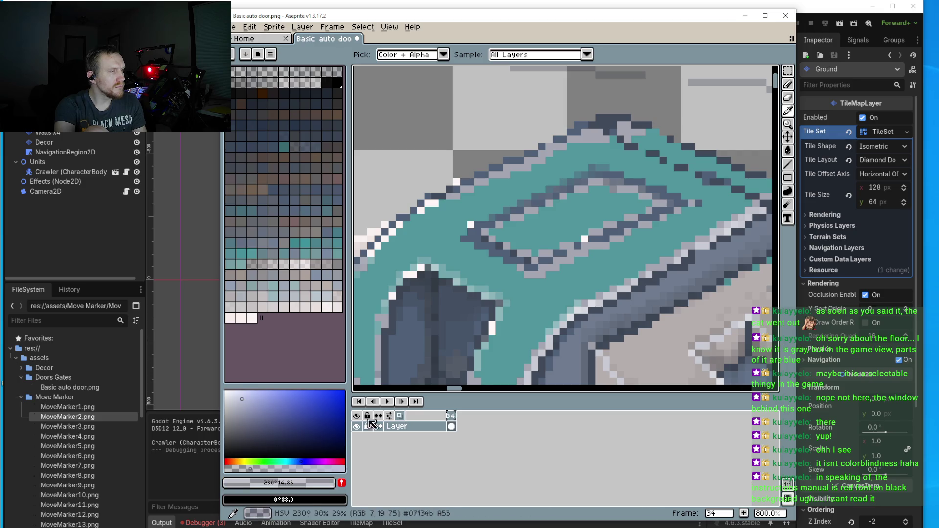
scroll(540, 197, up, 5)
key(b)
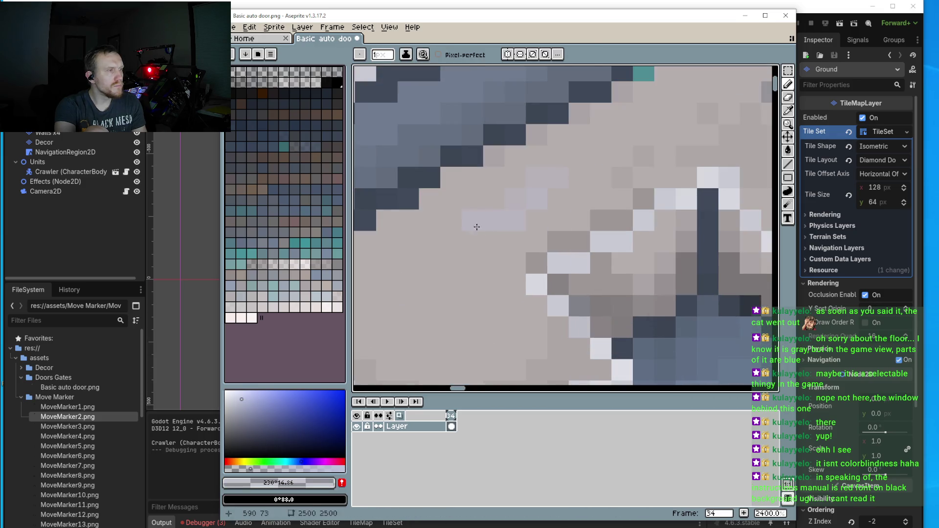
mouse_move(477, 227)
mouse_down()
mouse_move(509, 201)
mouse_move(479, 206)
mouse_up()
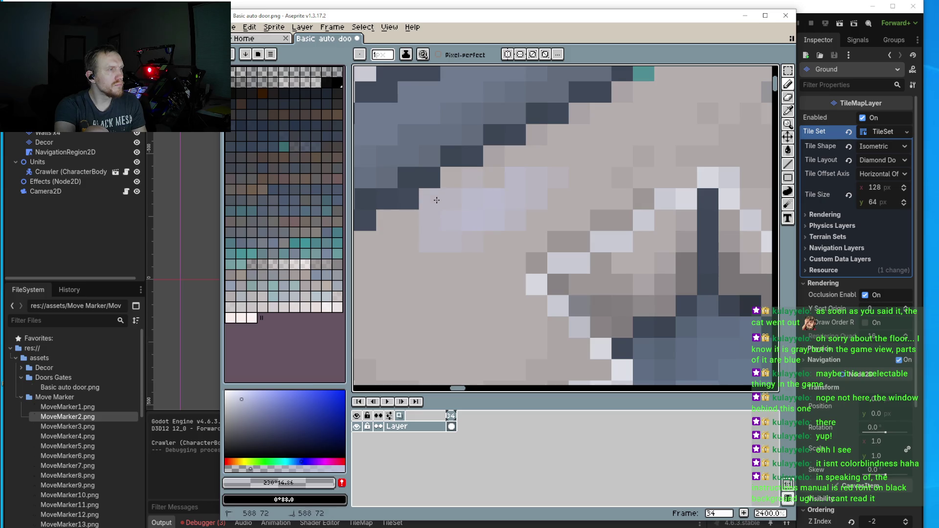
alt+click(476, 215)
- Fill most of the block's top face with lavender #babcd1, covering the beige-grey pixels
mouse_move(476, 216)
mouse_down()
mouse_move(520, 228)
mouse_move(494, 152)
mouse_move(451, 187)
mouse_move(437, 173)
mouse_move(408, 193)
mouse_move(401, 228)
mouse_move(418, 248)
mouse_move(499, 235)
mouse_move(454, 260)
mouse_move(498, 269)
mouse_move(464, 296)
mouse_move(499, 322)
mouse_move(528, 313)
mouse_move(523, 335)
mouse_move(556, 240)
mouse_move(584, 211)
mouse_move(587, 247)
mouse_move(562, 282)
mouse_move(562, 344)
mouse_move(626, 303)
mouse_move(604, 252)
mouse_move(630, 268)
mouse_move(626, 244)
mouse_move(641, 296)
mouse_move(668, 299)
mouse_up()
scroll(520, 228, down, 1)
scroll(636, 244, down, 2)
scroll(618, 208, up, 2)
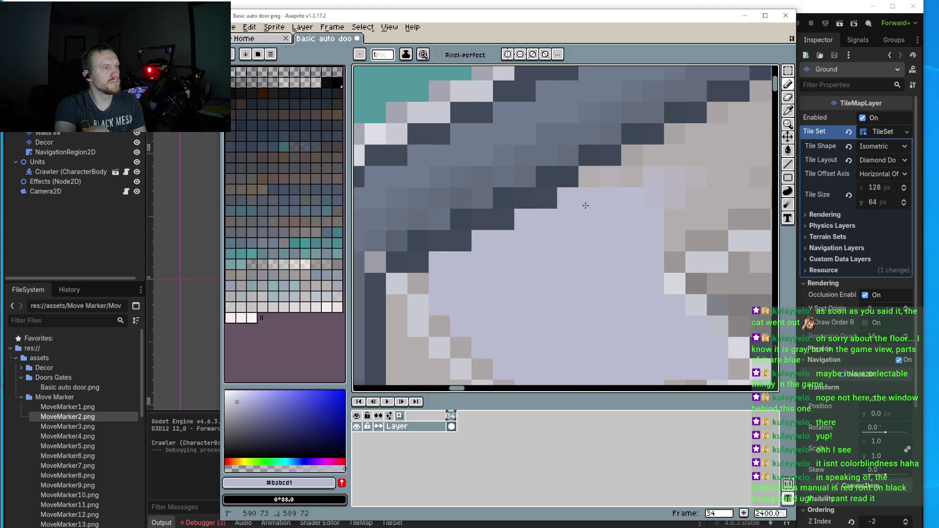
mouse_move(585, 206)
mouse_down()
mouse_move(632, 177)
mouse_move(601, 177)
mouse_move(673, 163)
mouse_move(664, 228)
mouse_move(680, 240)
mouse_move(639, 229)
mouse_move(656, 200)
mouse_move(626, 155)
mouse_move(691, 206)
mouse_up()
scroll(570, 214, right, 3)
mouse_move(570, 214)
mouse_down()
mouse_move(556, 162)
mouse_move(600, 158)
mouse_move(596, 230)
mouse_move(617, 157)
mouse_move(613, 125)
mouse_up()
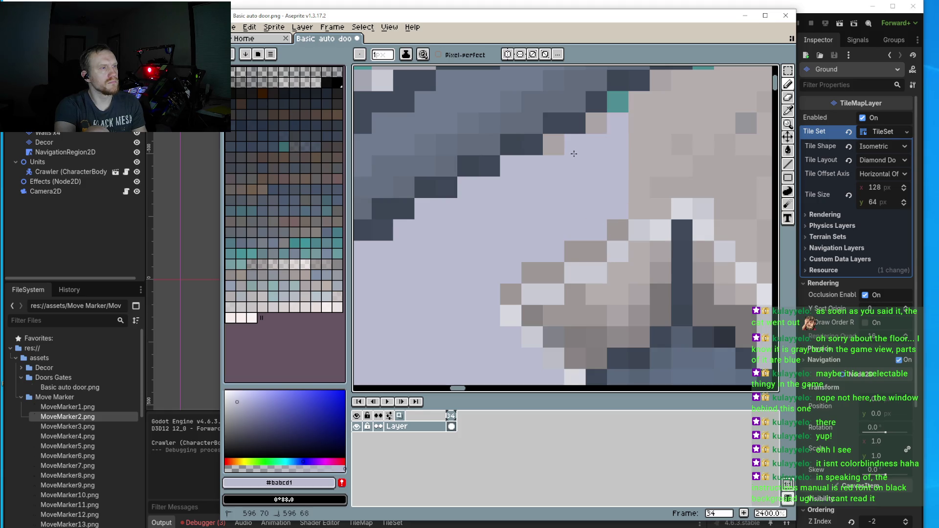
mouse_move(574, 153)
mouse_down()
mouse_move(640, 189)
mouse_move(519, 242)
mouse_move(536, 181)
mouse_move(563, 142)
mouse_move(528, 153)
mouse_move(606, 168)
mouse_move(546, 225)
mouse_move(560, 223)
mouse_move(585, 261)
mouse_move(626, 280)
mouse_move(626, 249)
mouse_move(555, 157)
mouse_move(606, 123)
mouse_move(589, 148)
mouse_move(623, 142)
mouse_move(604, 208)
mouse_move(636, 235)
mouse_move(637, 256)
mouse_move(668, 220)
mouse_move(647, 161)
mouse_move(658, 196)
mouse_move(697, 230)
mouse_up()
- Repaint the stray tan pixels along the panel's lower edge in lavender #babcd1
scroll(547, 225, down, 4)
scroll(563, 211, up, 3)
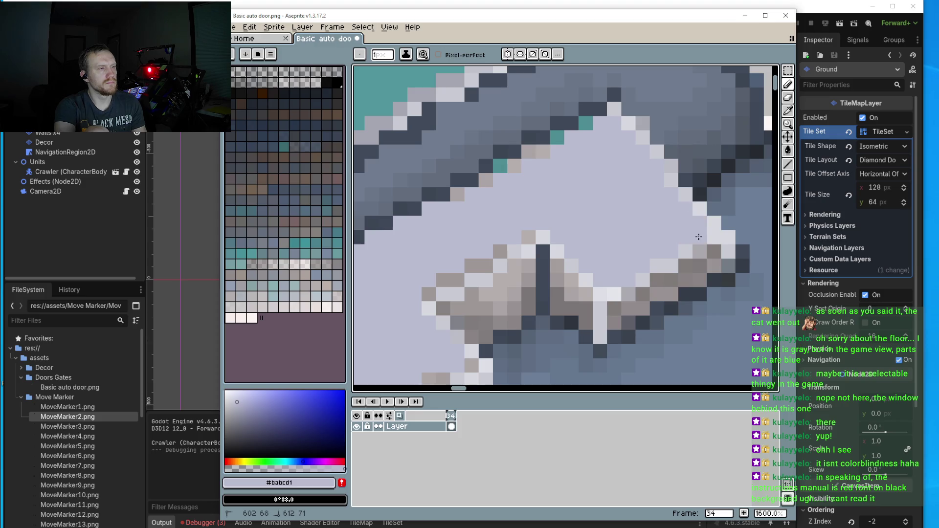
scroll(699, 237, down, 3)
scroll(598, 306, up, 3)
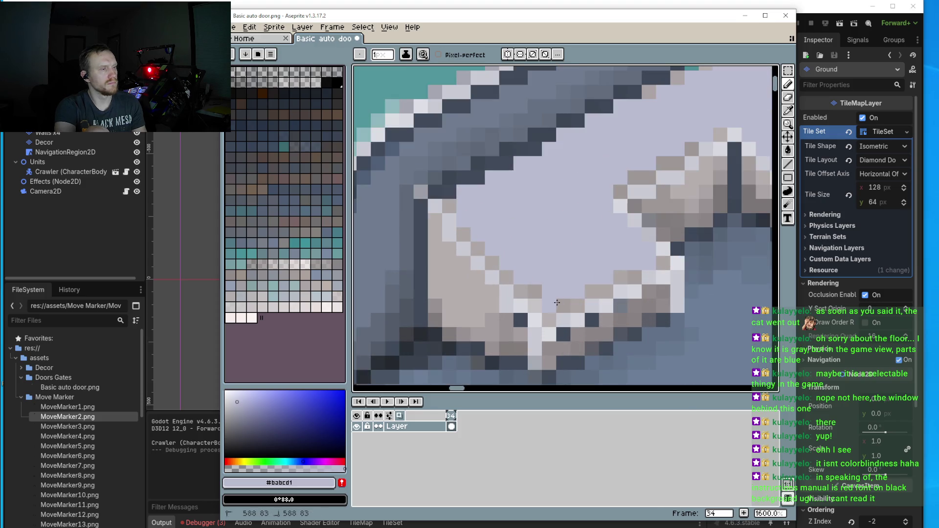
drag(580, 289, 603, 277)
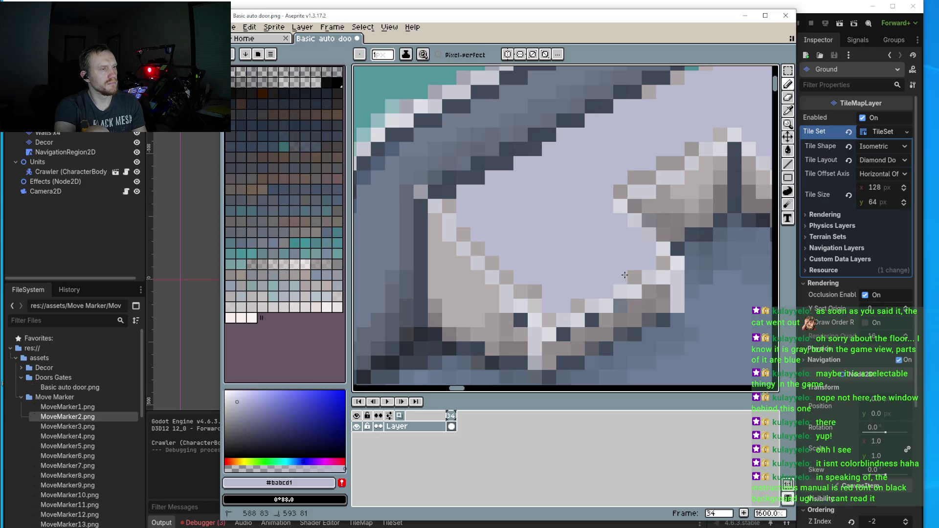
- Eyedrop slate grey #707c8f and cover the beige pixels beside the lavender panel
scroll(610, 273, down, 3)
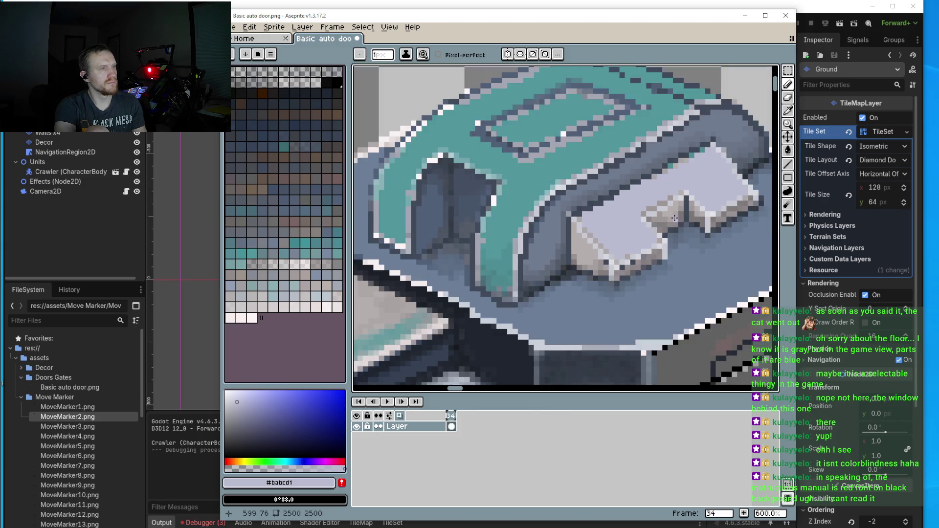
scroll(558, 223, up, 4)
scroll(557, 222, down, 4)
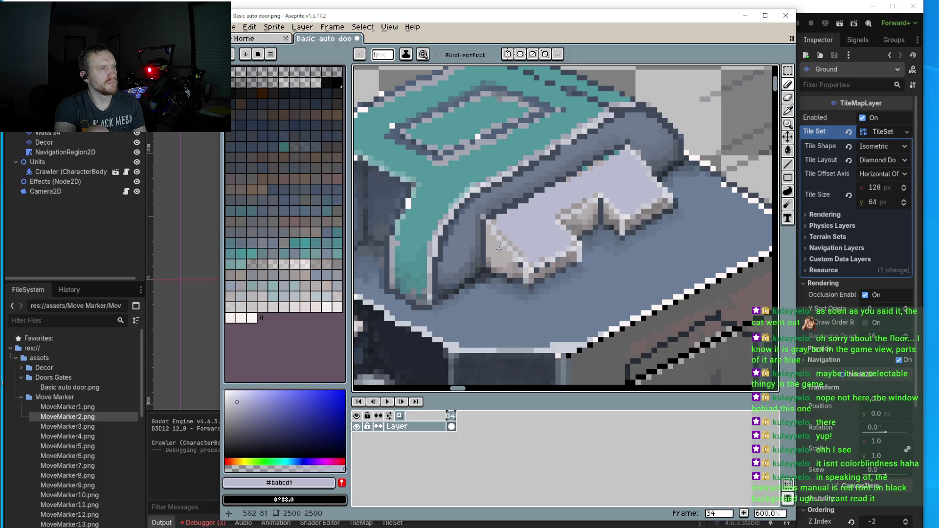
scroll(516, 251, down, 1)
scroll(478, 263, up, 4)
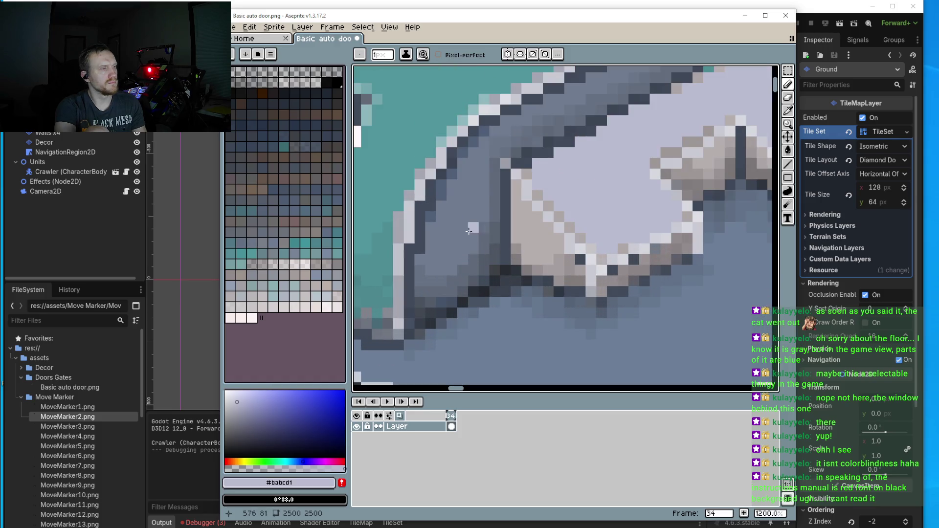
alt+click(464, 218)
mouse_move(513, 187)
mouse_down()
mouse_move(517, 228)
mouse_move(525, 220)
mouse_up()
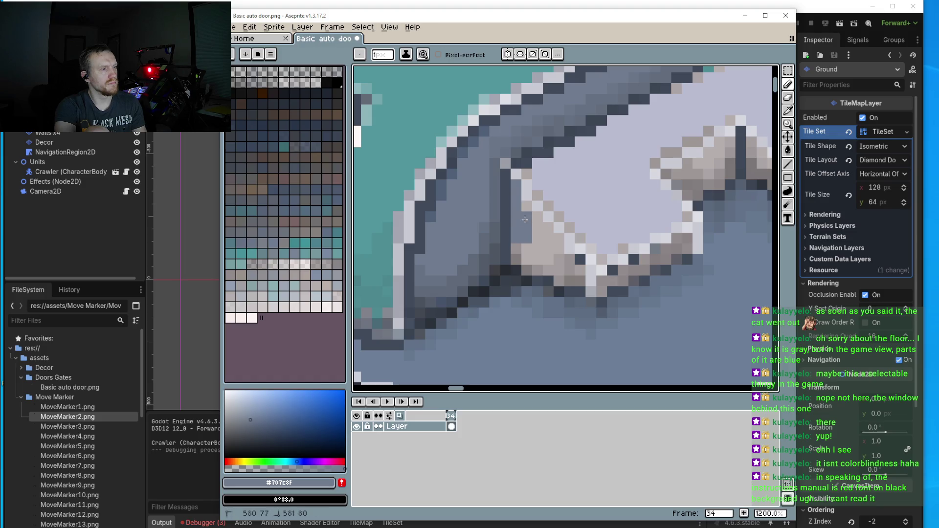
mouse_move(530, 255)
mouse_down()
mouse_move(536, 217)
mouse_move(573, 280)
mouse_up()
click(517, 250)
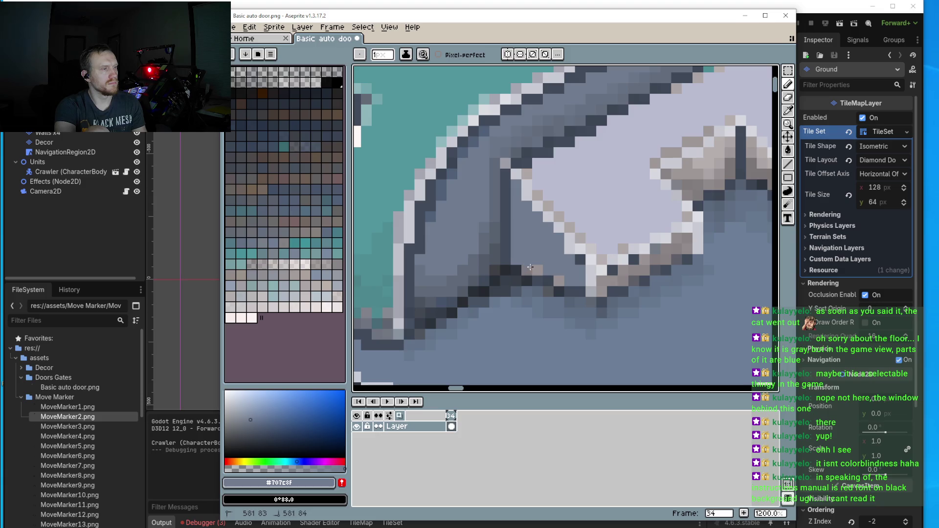
- Sample darker grey #606a7a and draw a shadow line down the panel's left side
key(i)
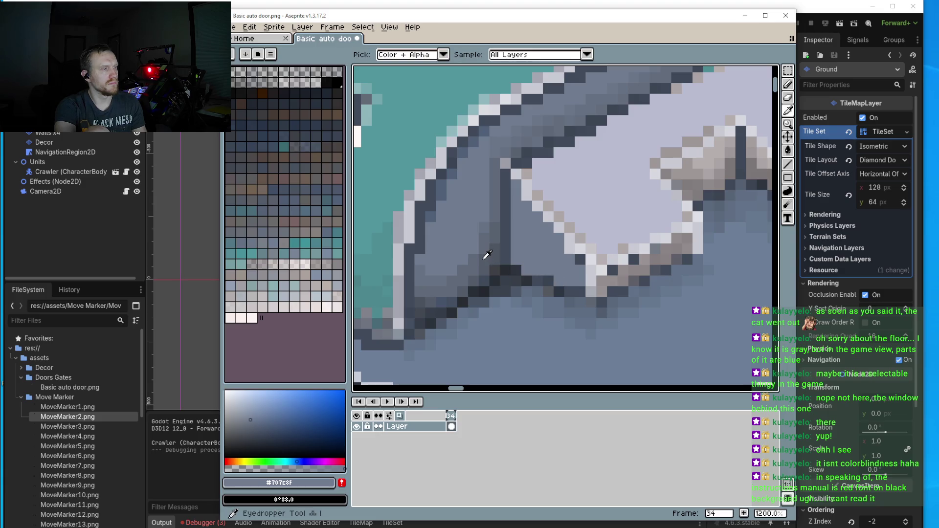
click(483, 239)
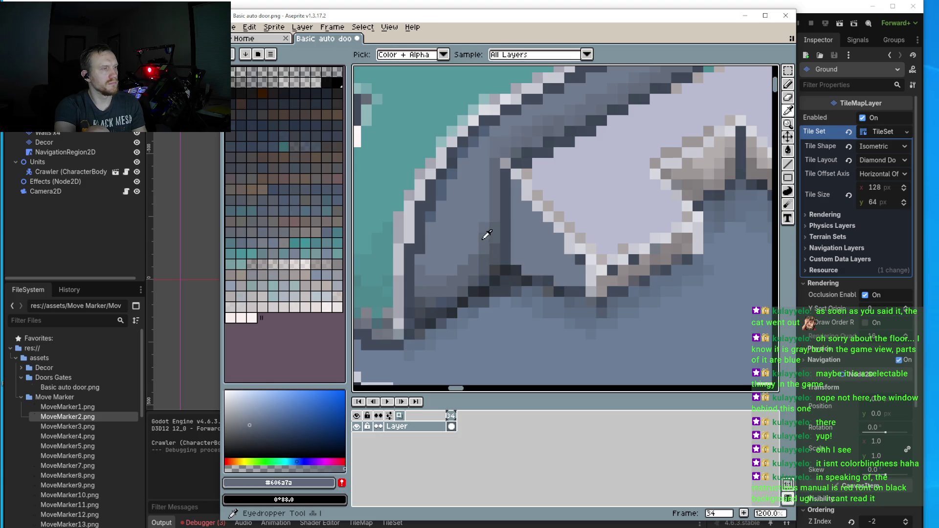
key(b)
mouse_move(516, 186)
mouse_down()
mouse_move(517, 257)
mouse_move(562, 280)
mouse_move(543, 270)
mouse_up()
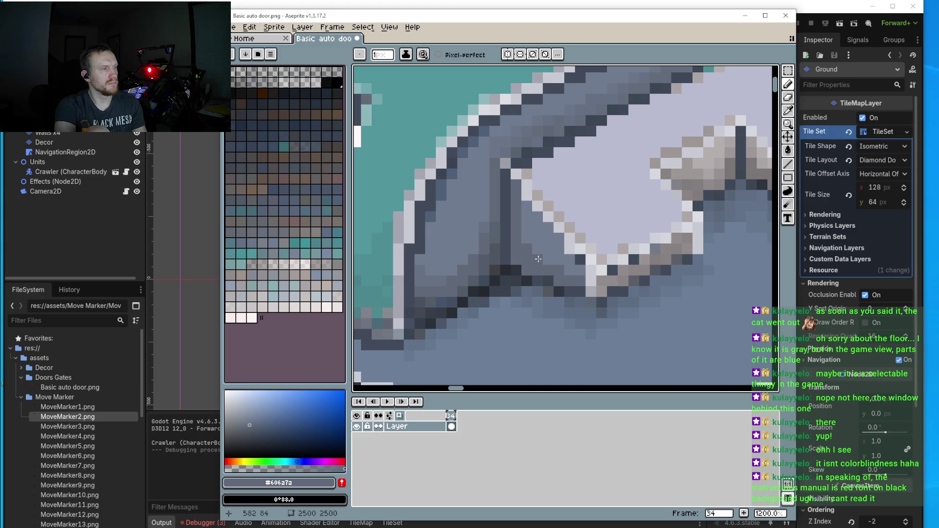
scroll(538, 259, down, 4)
scroll(636, 217, up, 4)
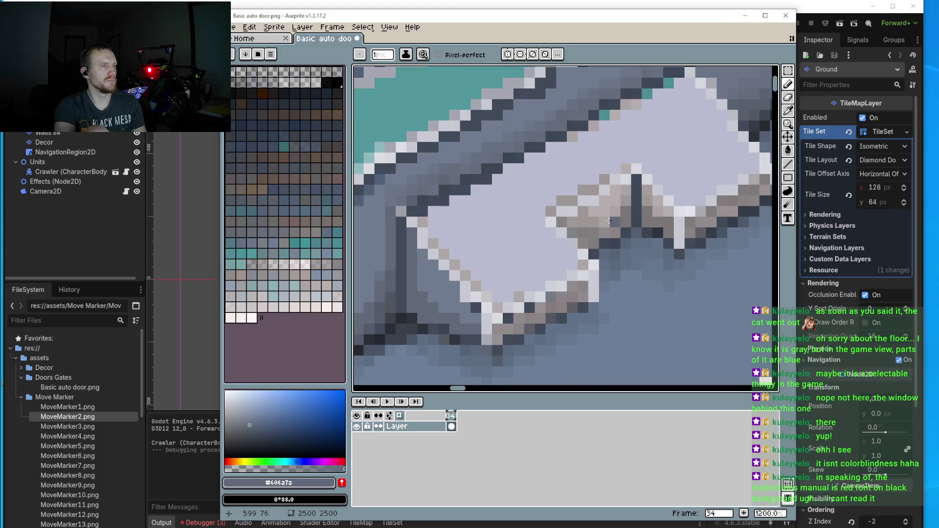
scroll(566, 221, up, 1)
- Fill the panel's notch with blue-grey, undoing one stray pixel above it
mouse_move(567, 222)
mouse_down()
mouse_move(615, 209)
mouse_move(644, 186)
mouse_up()
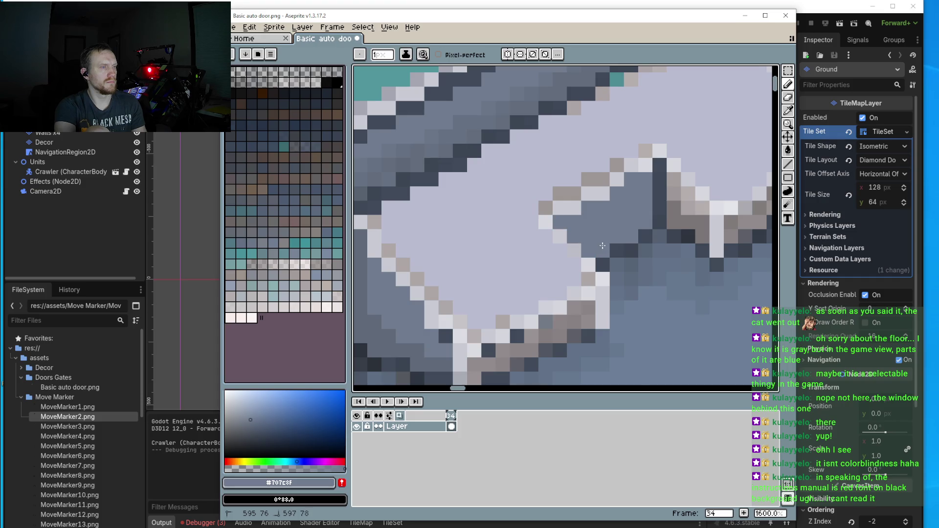
scroll(602, 246, down, 2)
scroll(597, 215, up, 2)
click(586, 188)
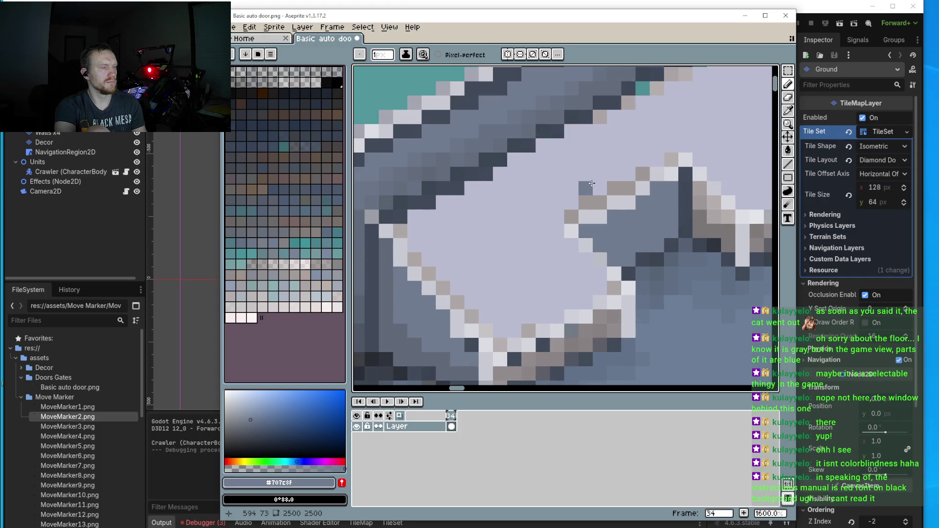
key(ctrl+z)
- Mix a muted, slightly saturated purple-grey and trace the panel's lower-left edge with it
key(i)
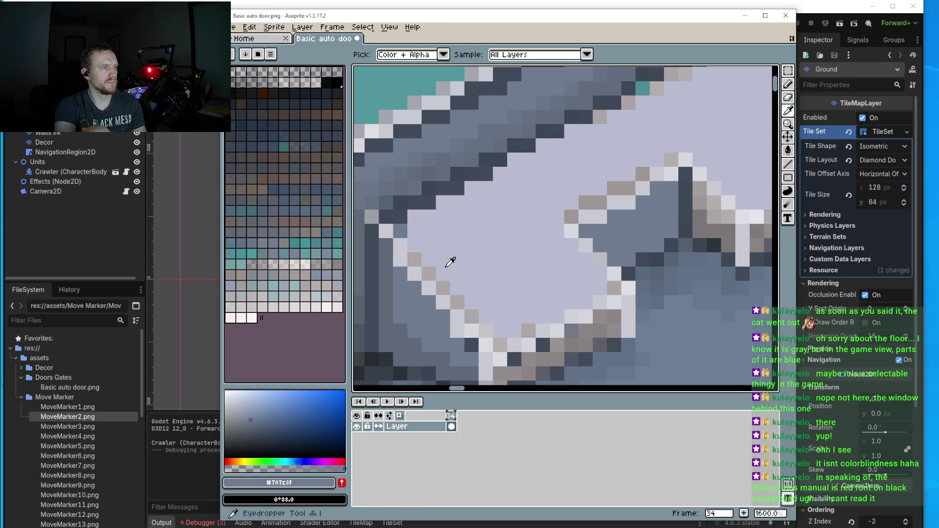
click(450, 262)
click(239, 409)
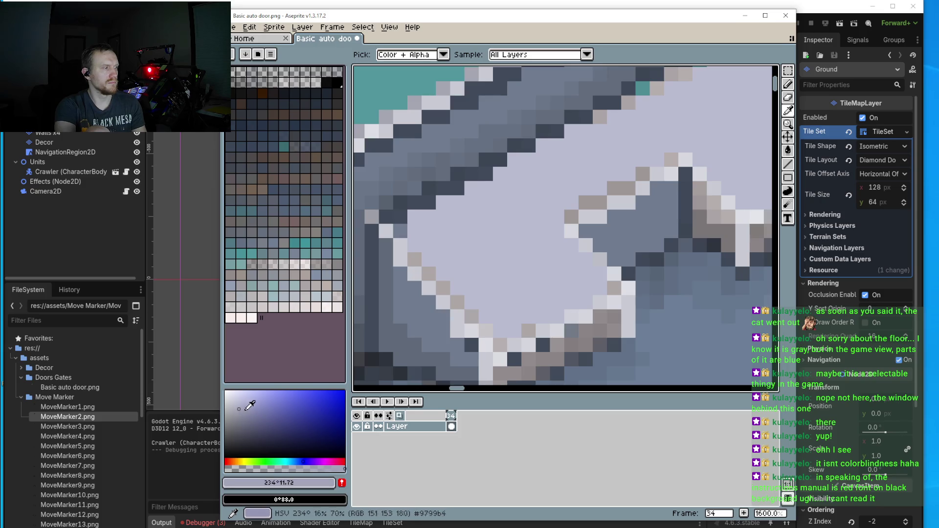
click(245, 417)
key(b)
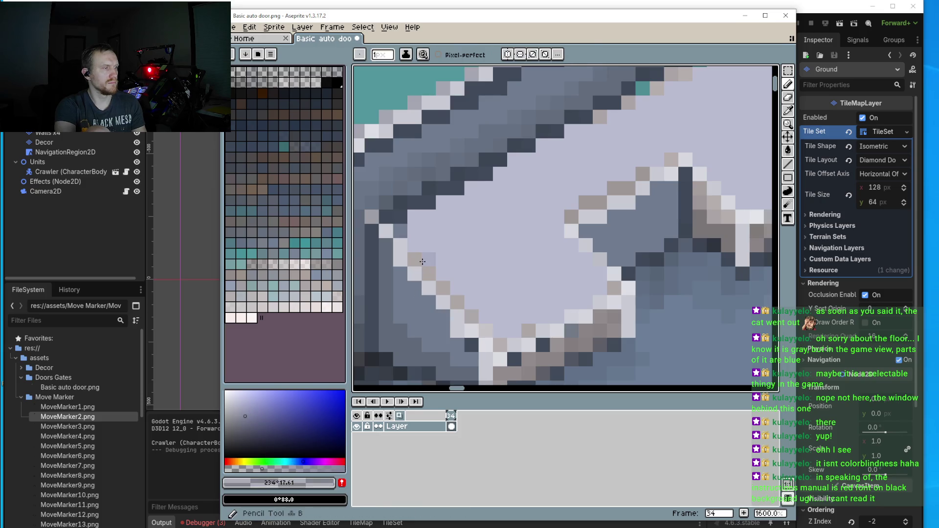
click(414, 245)
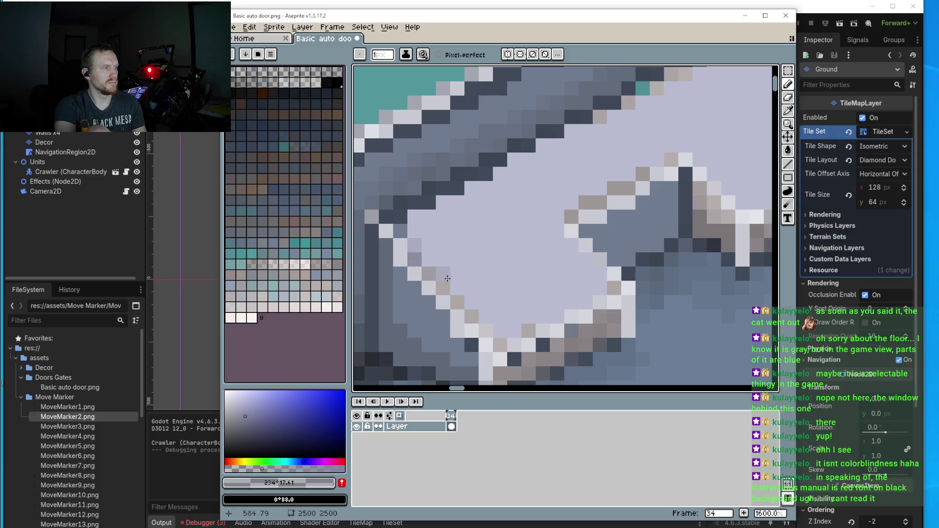
click(443, 287)
drag(434, 274, 462, 309)
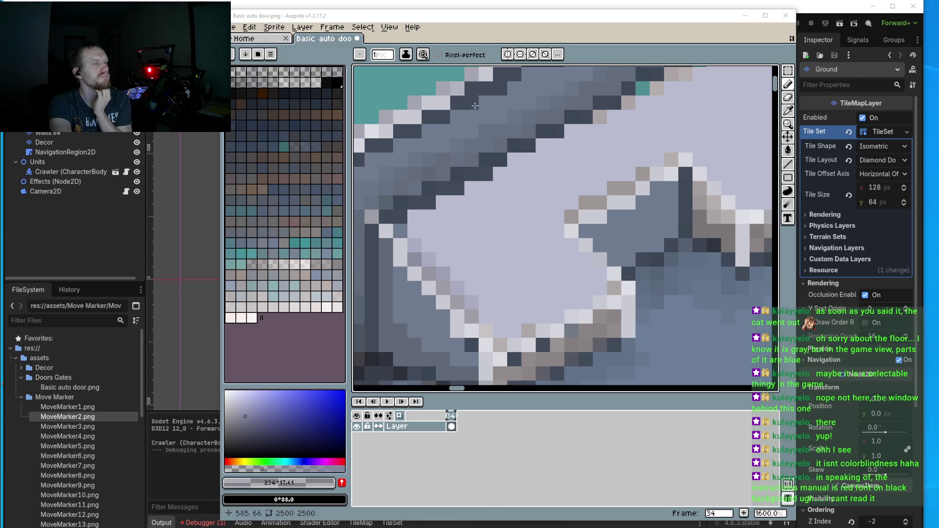
- Repaint the panel's curved lower edge pixels greyish-lavender at 3200% zoom
scroll(538, 165, down, 3)
scroll(538, 165, up, 6)
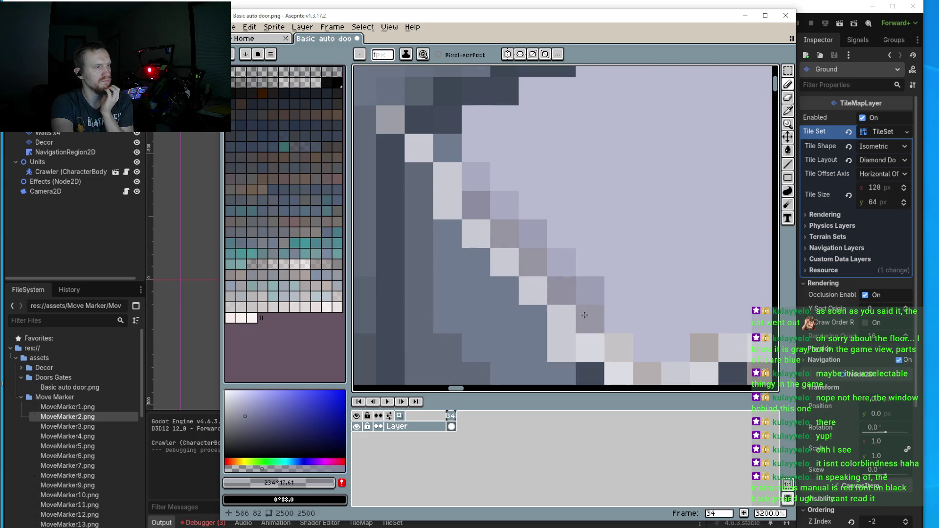
drag(618, 319, 519, 255)
click(551, 293)
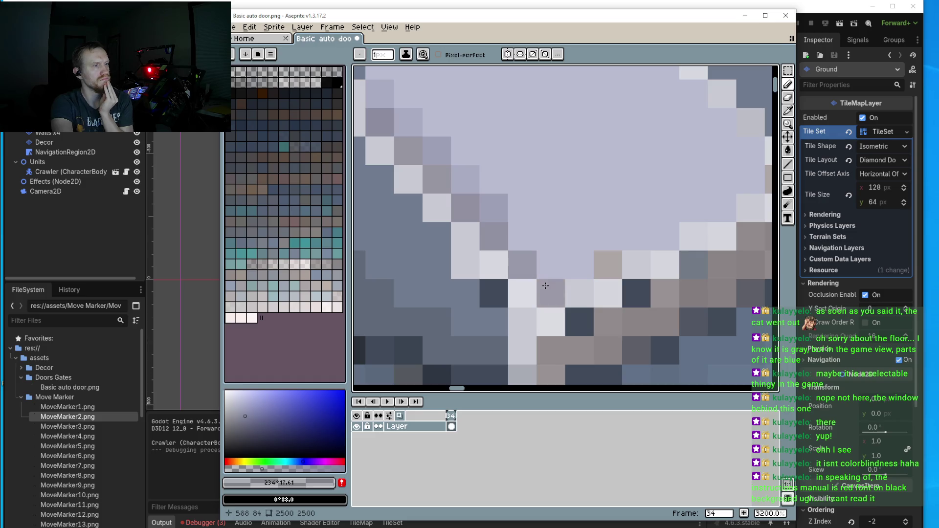
click(579, 293)
click(636, 264)
click(679, 232)
click(665, 236)
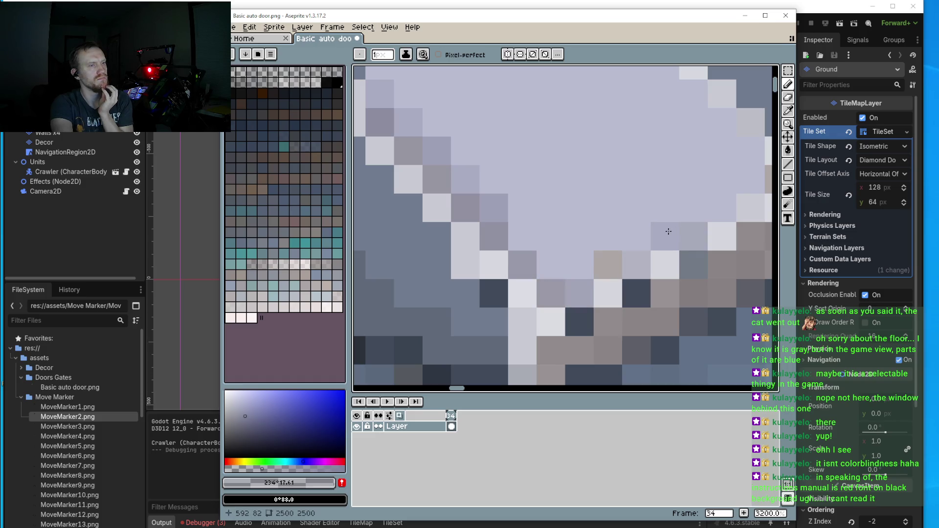
click(722, 207)
mouse_move(723, 203)
mouse_down()
mouse_move(617, 234)
mouse_move(632, 215)
mouse_up()
- Sample #babcd1, lighten it, and draw a pale highlight along the notch's top edge
scroll(632, 216, down, 4)
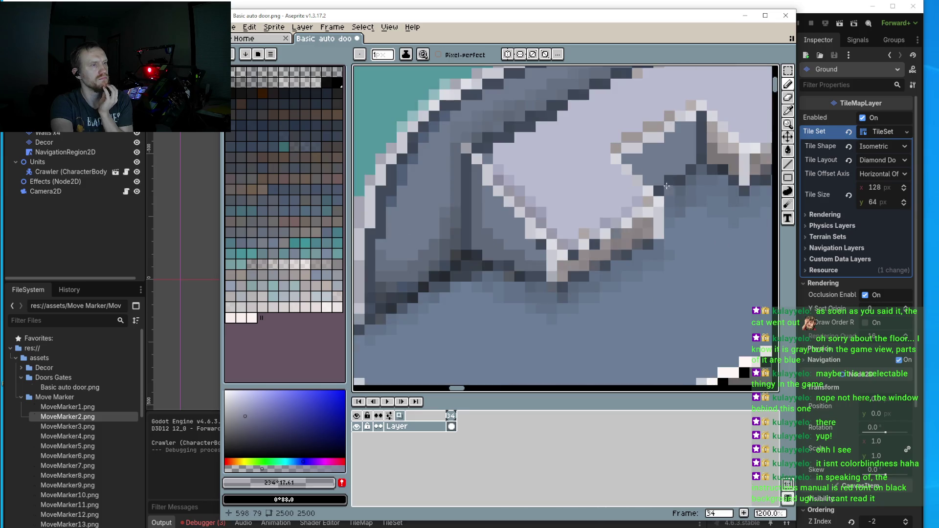
scroll(626, 145, up, 4)
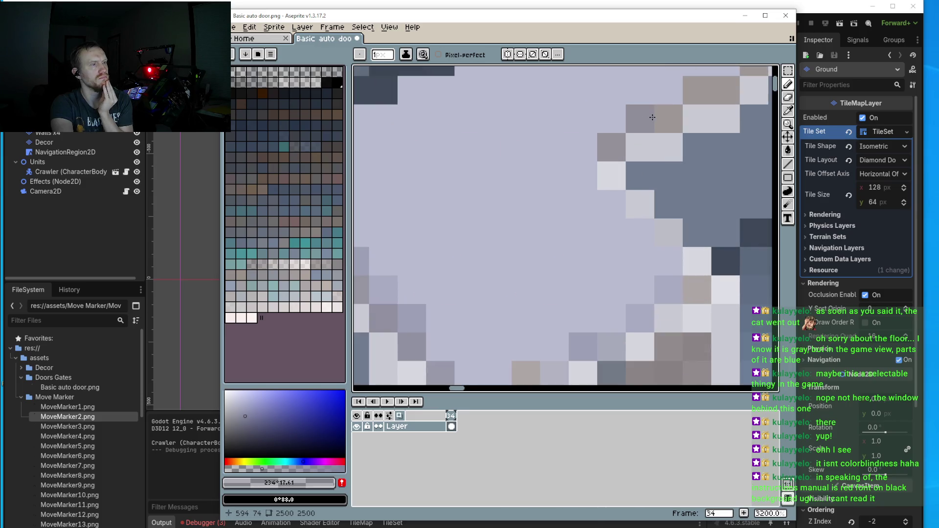
scroll(652, 118, down, 6)
scroll(576, 175, up, 1)
scroll(576, 175, up, 1)
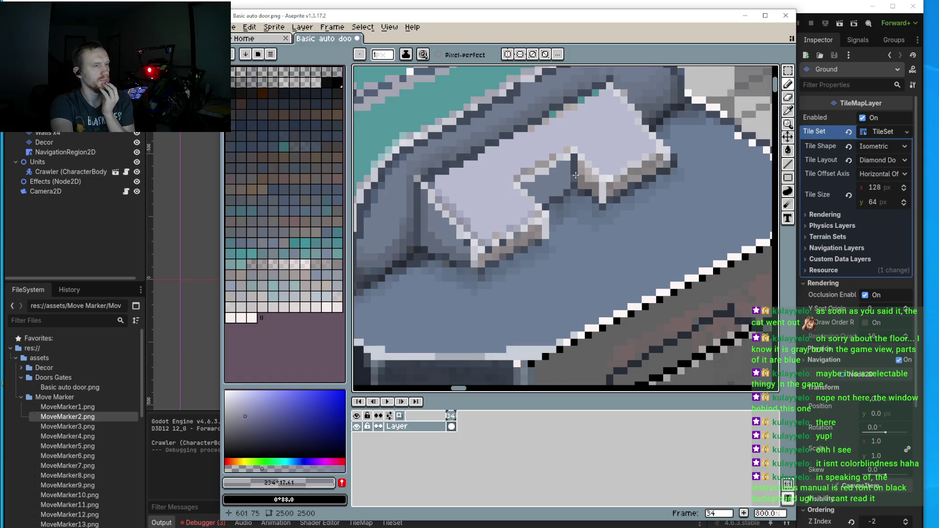
scroll(562, 172, up, 3)
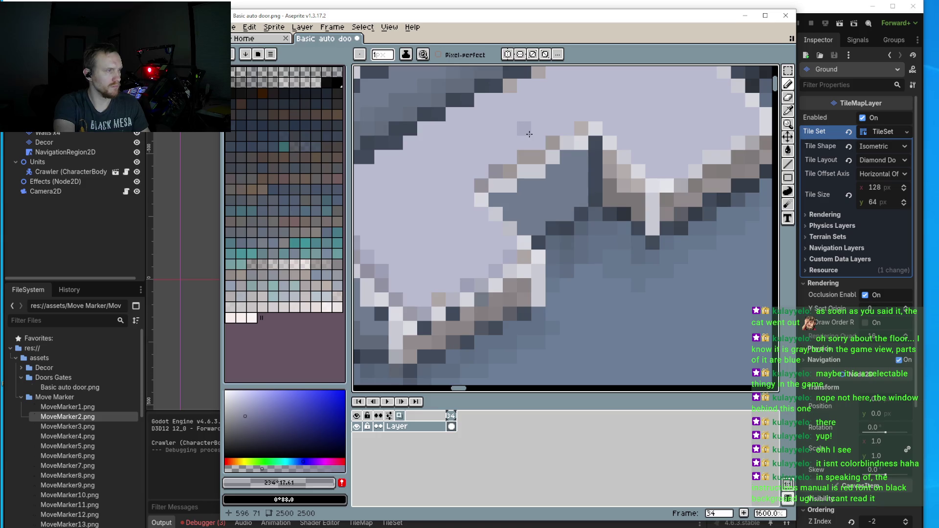
alt+click(537, 132)
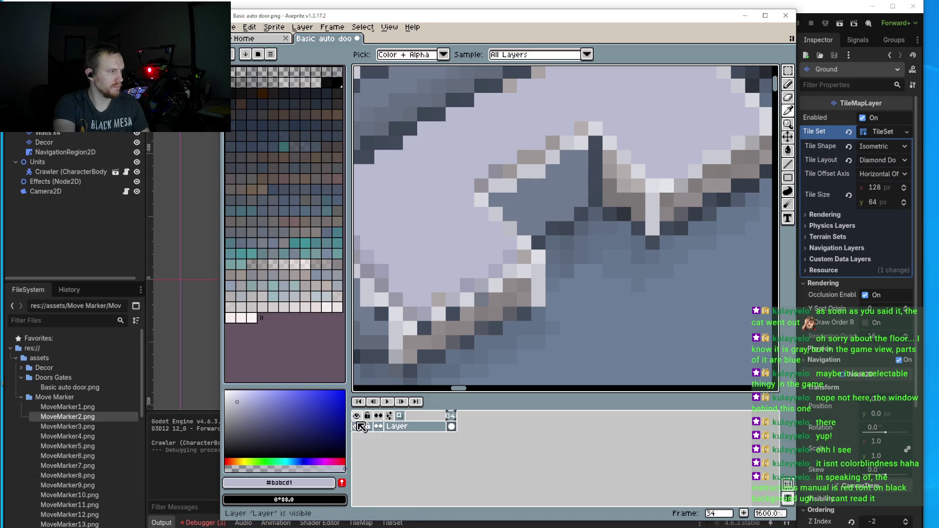
click(233, 396)
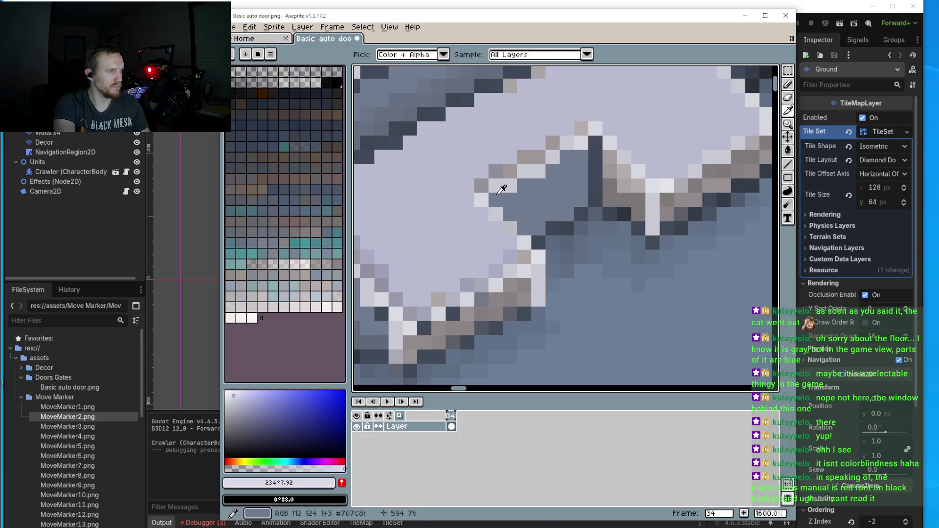
key(b)
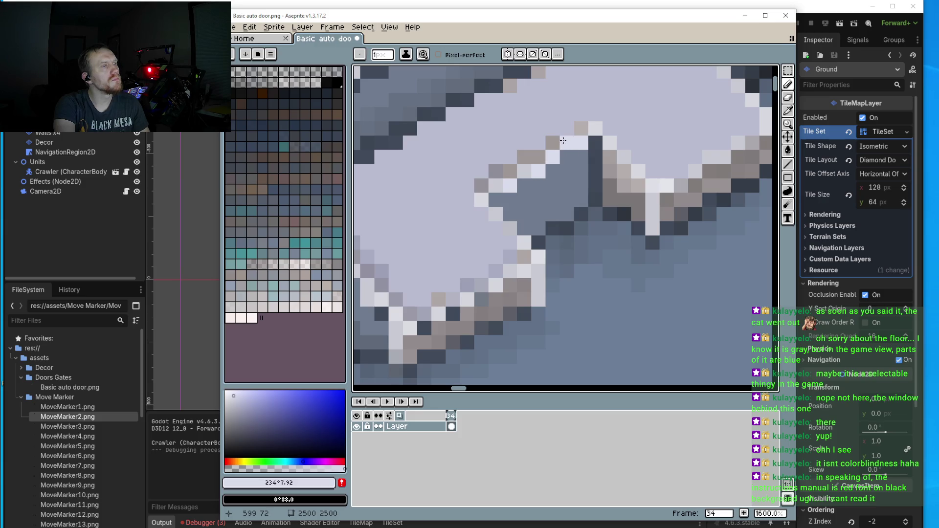
drag(549, 142, 503, 178)
click(481, 185)
- Sample the panel's dark slate colour and paint a dark slate column on the panel
scroll(484, 183, down, 3)
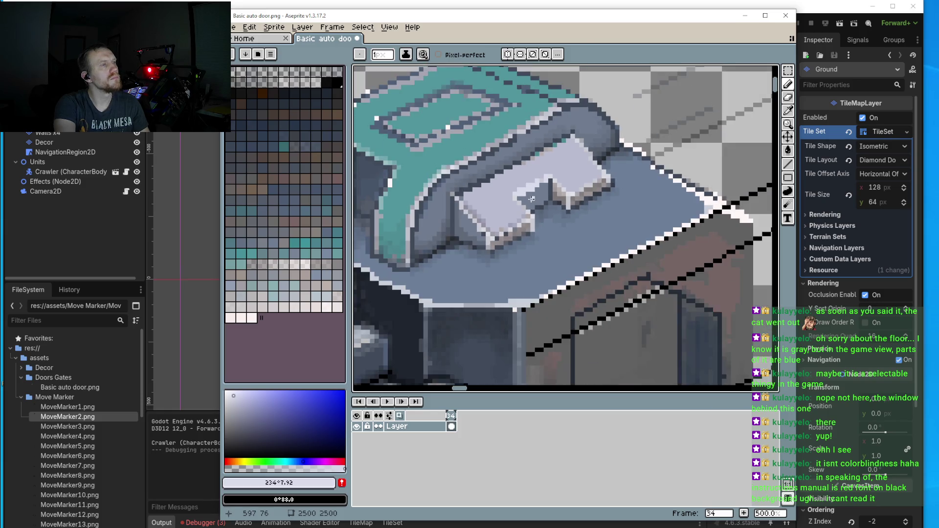
scroll(538, 147, up, 2)
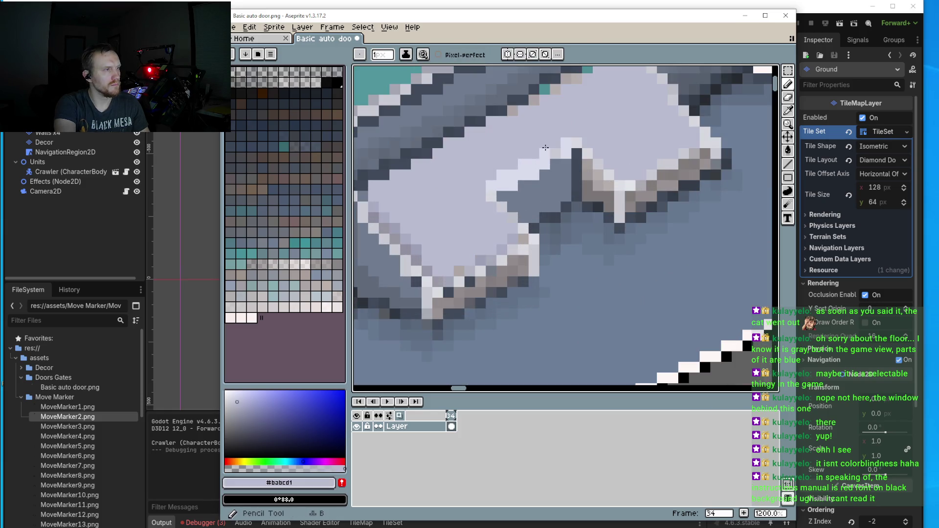
alt+click(549, 157)
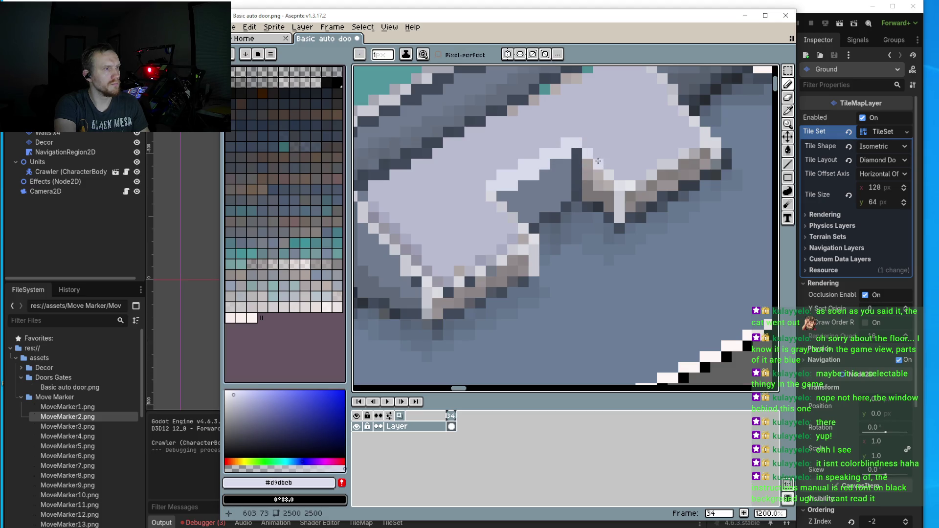
key(alt)
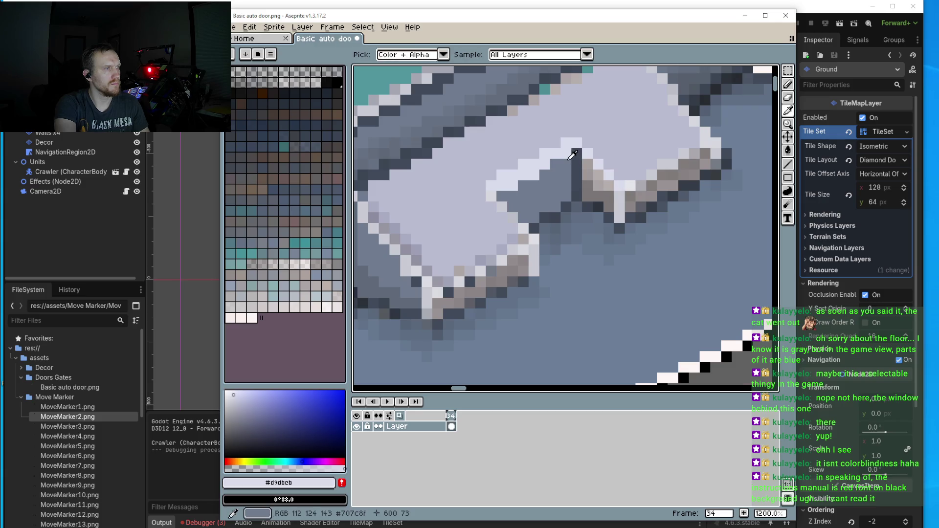
alt+click(577, 151)
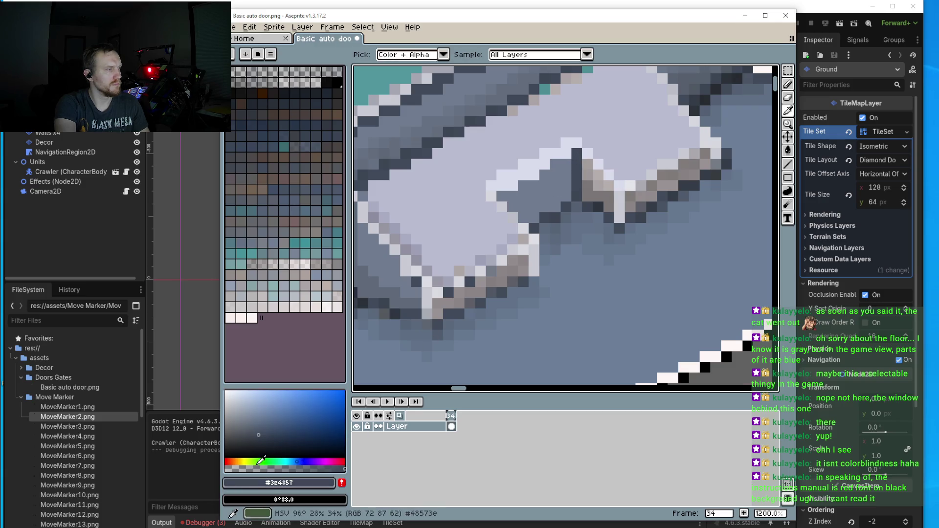
mouse_move(566, 151)
mouse_down()
mouse_move(566, 198)
mouse_move(546, 208)
mouse_up()
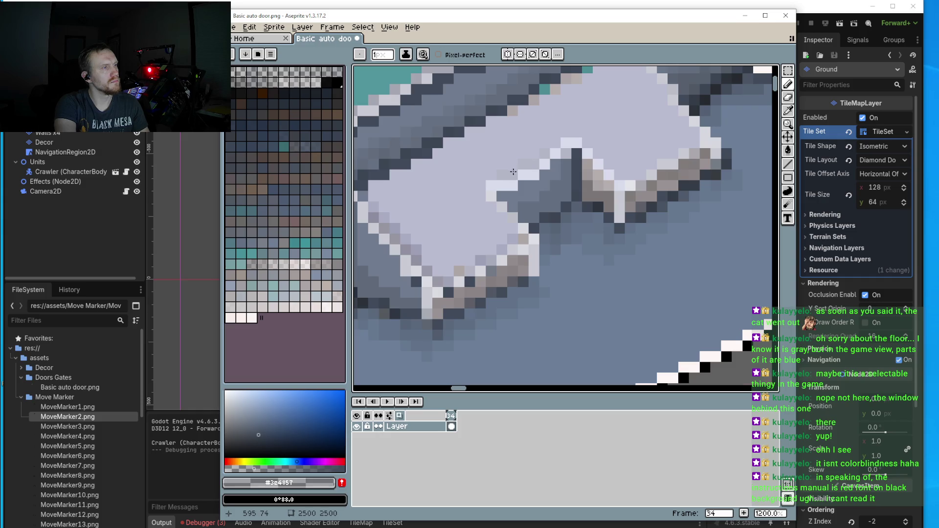
- Repaint the brown-grey edge pixels with the shadow's grey-blue
scroll(498, 183, down, 5)
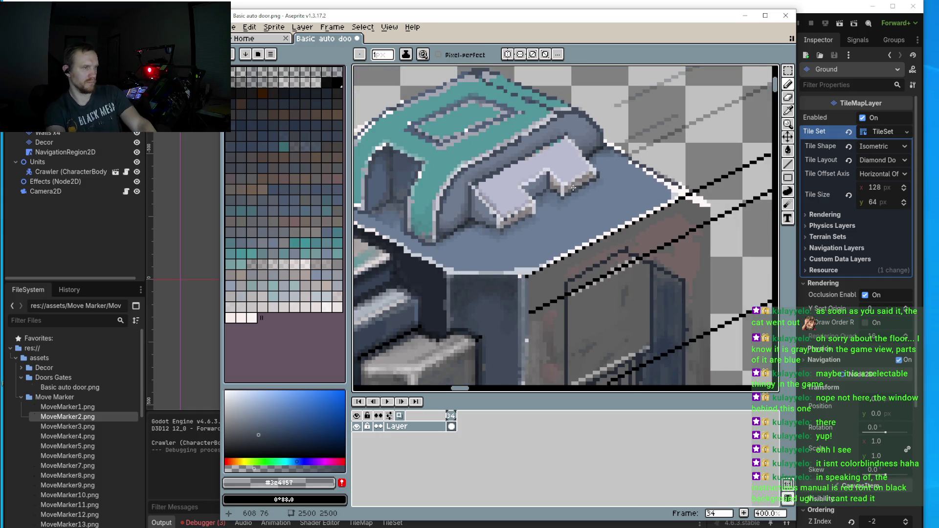
scroll(574, 188, up, 5)
key(i)
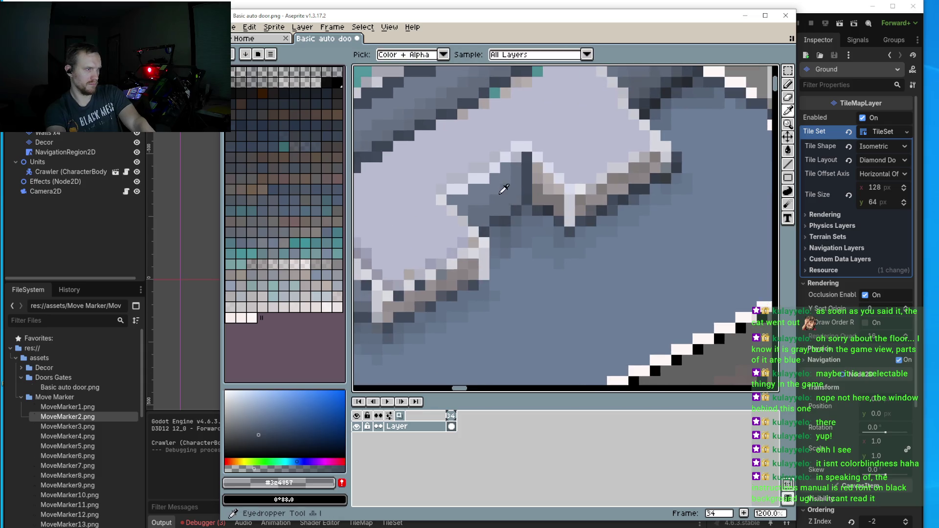
click(503, 188)
key(b)
click(581, 200)
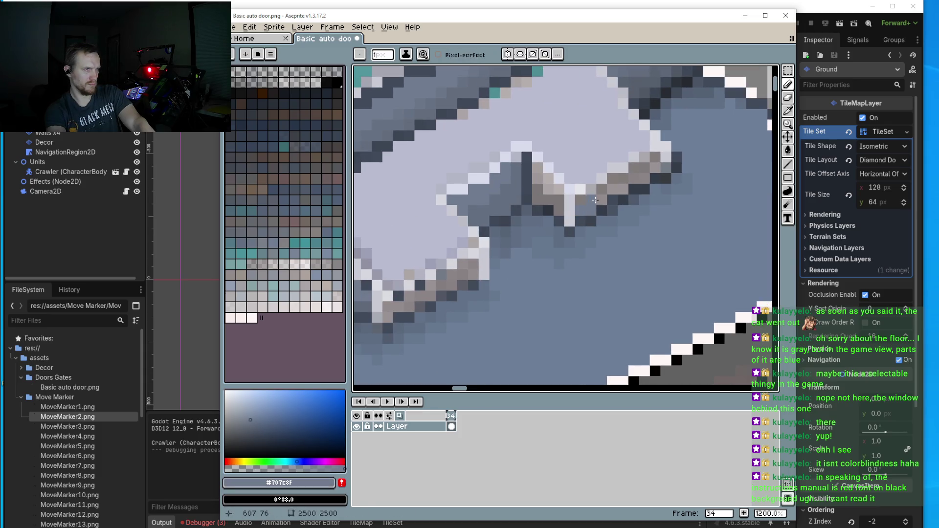
drag(603, 196, 632, 178)
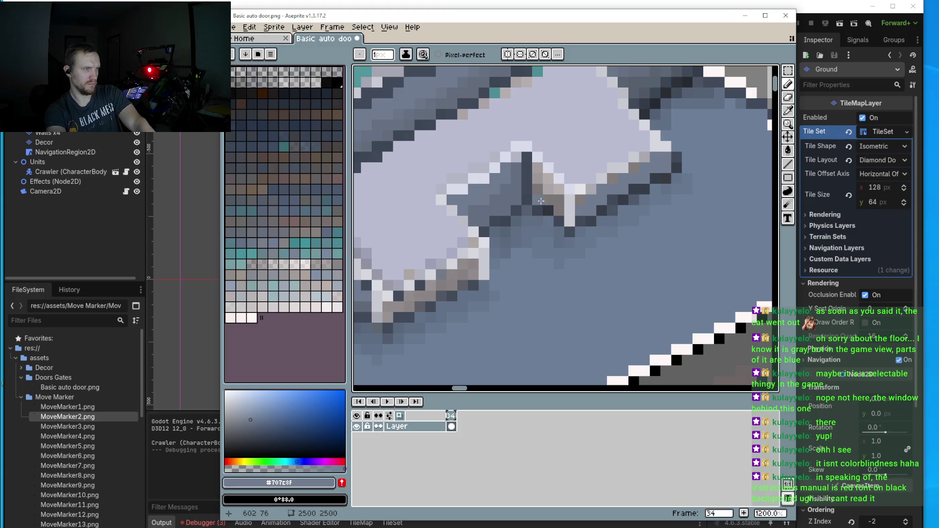
click(542, 197)
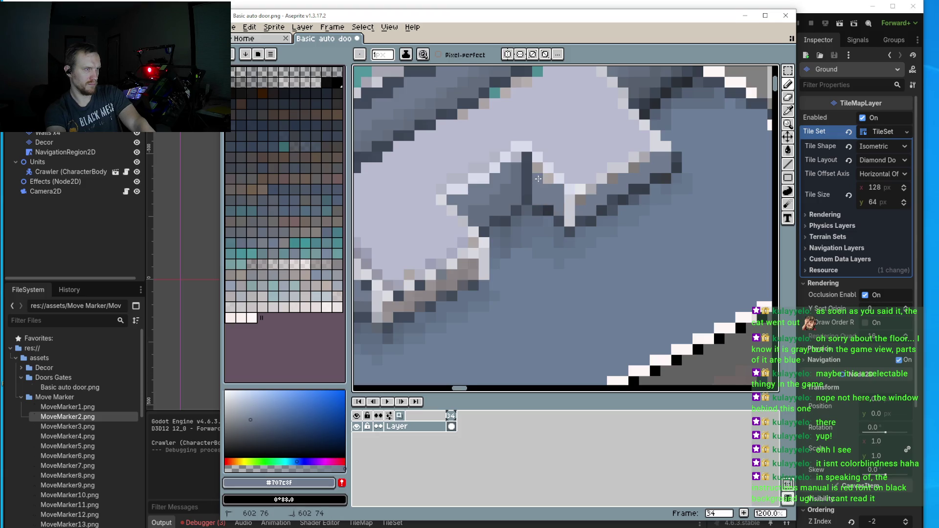
- Turn pixels on the panel's lower edge and a light edge pixel slate
scroll(547, 179, down, 4)
scroll(444, 247, up, 5)
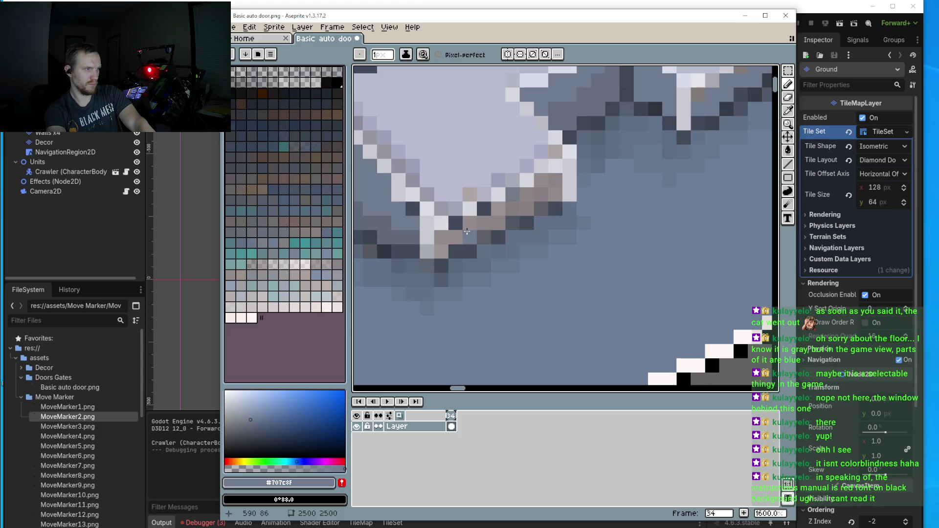
drag(443, 247, 496, 213)
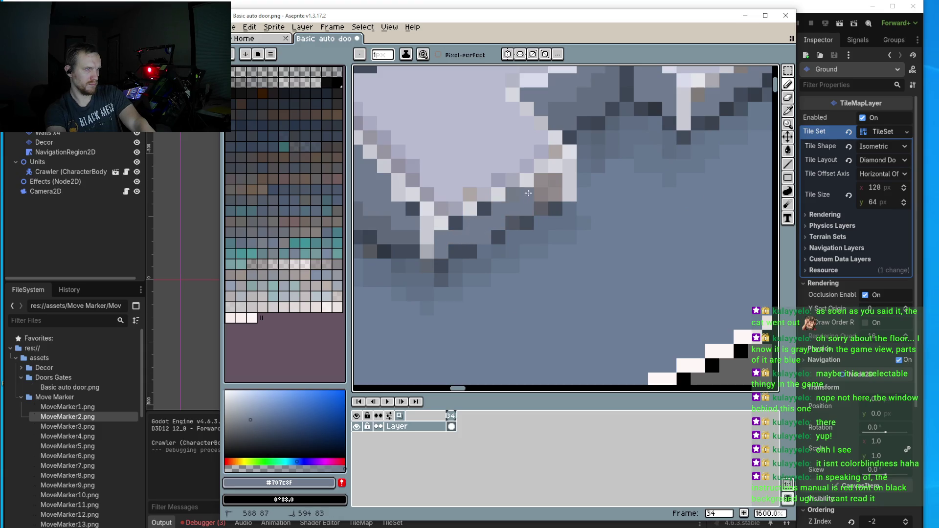
click(557, 169)
scroll(555, 182, down, 3)
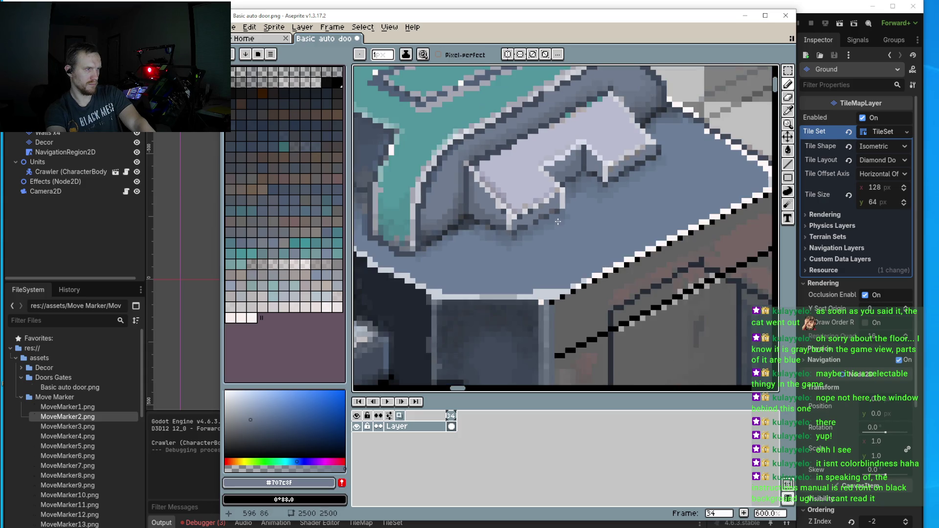
scroll(471, 169, up, 3)
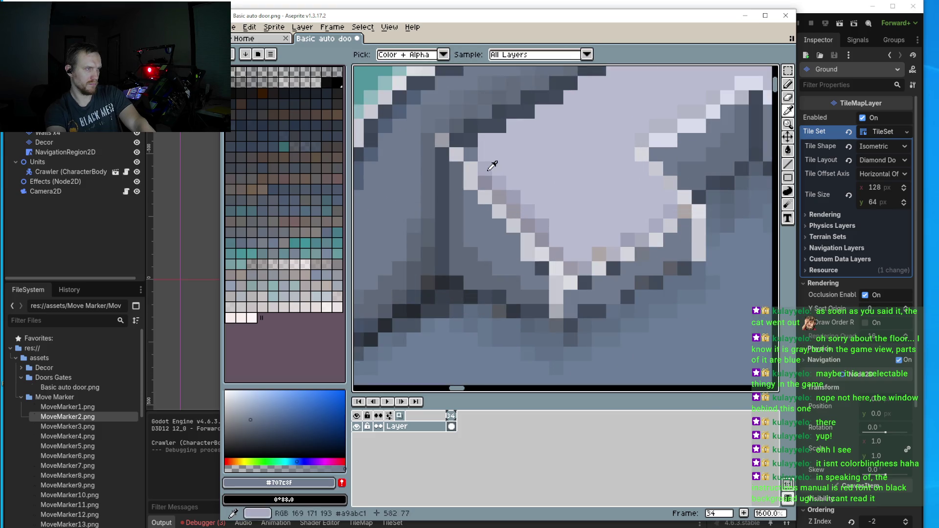
- Paint lavender pixels along the panel's bottom edge and sample the pale highlight colour
alt+click(494, 166)
click(570, 254)
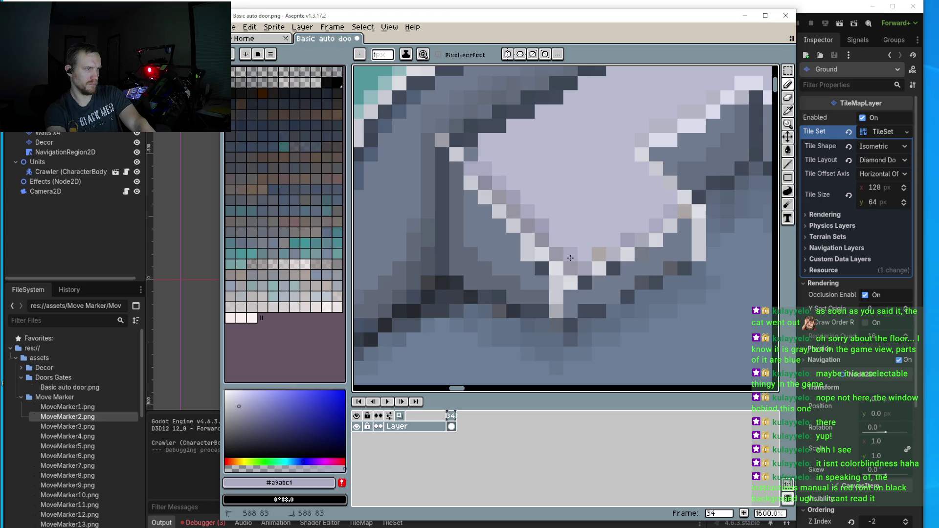
click(585, 255)
scroll(559, 243, down, 4)
scroll(574, 194, up, 5)
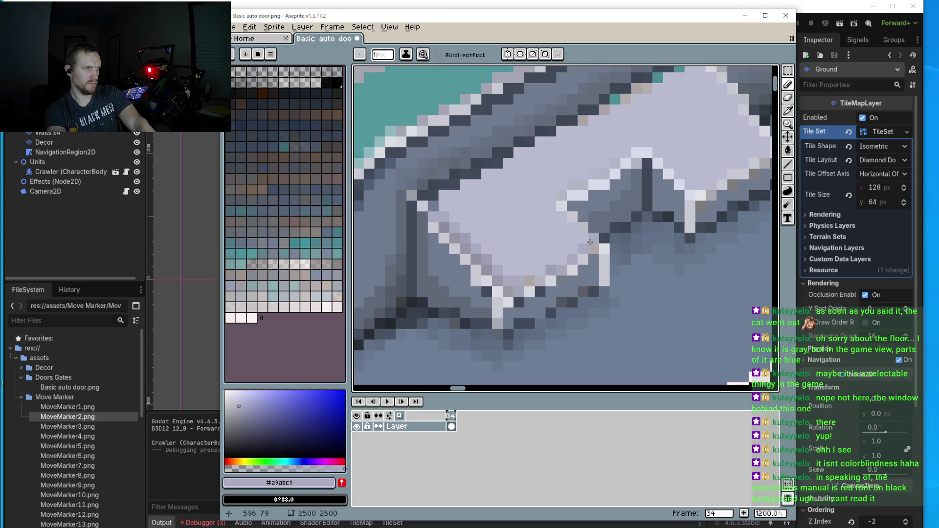
alt+click(562, 187)
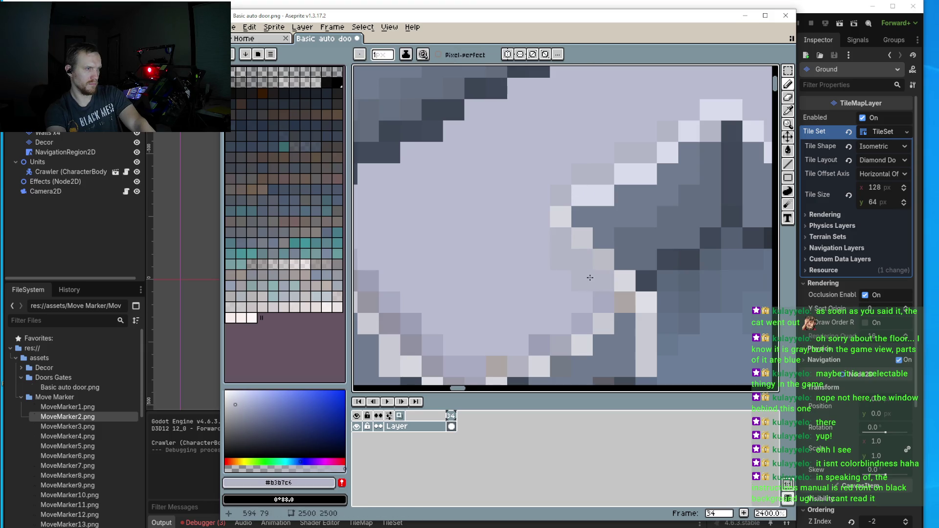
alt+click(596, 258)
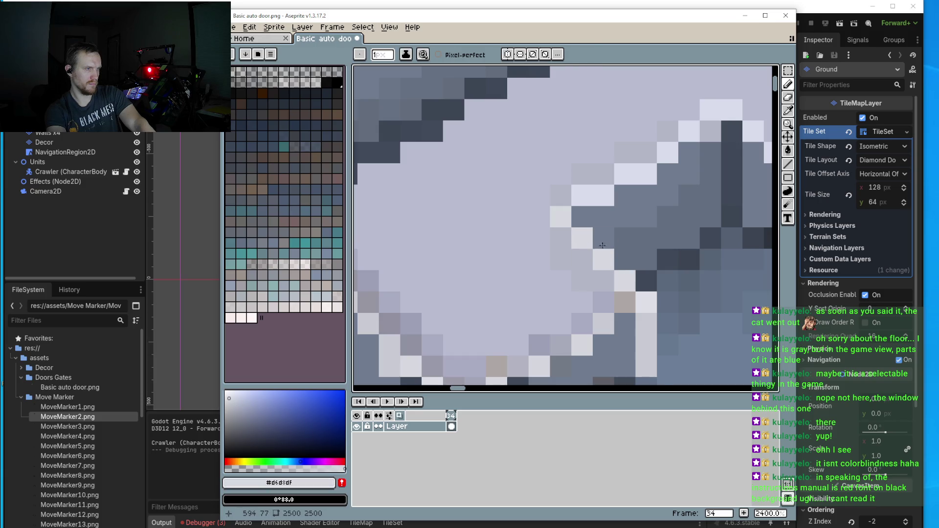
scroll(620, 233, down, 3)
scroll(667, 228, up, 3)
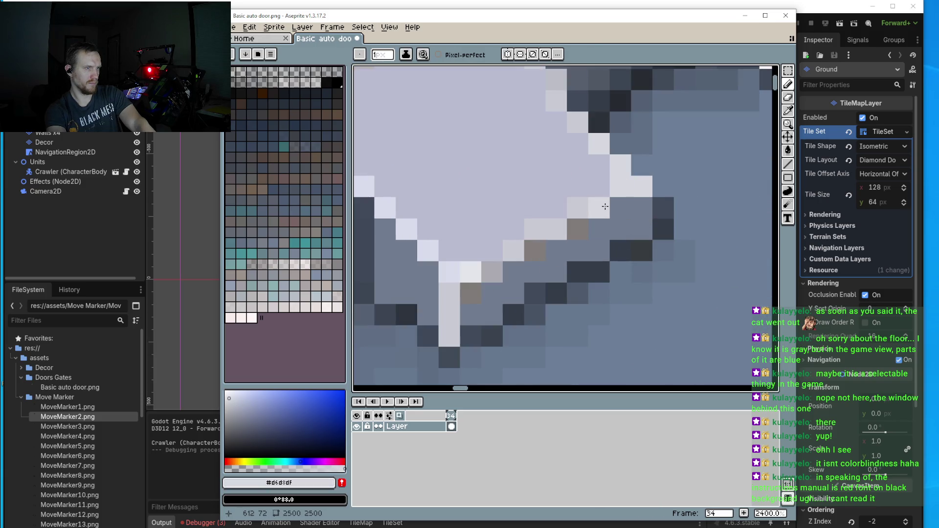
drag(616, 184, 625, 275)
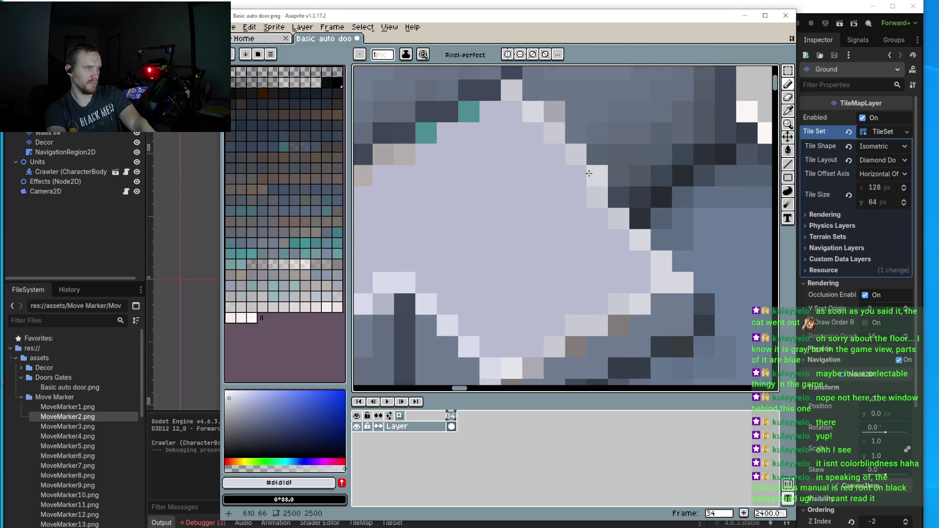
scroll(518, 157, down, 5)
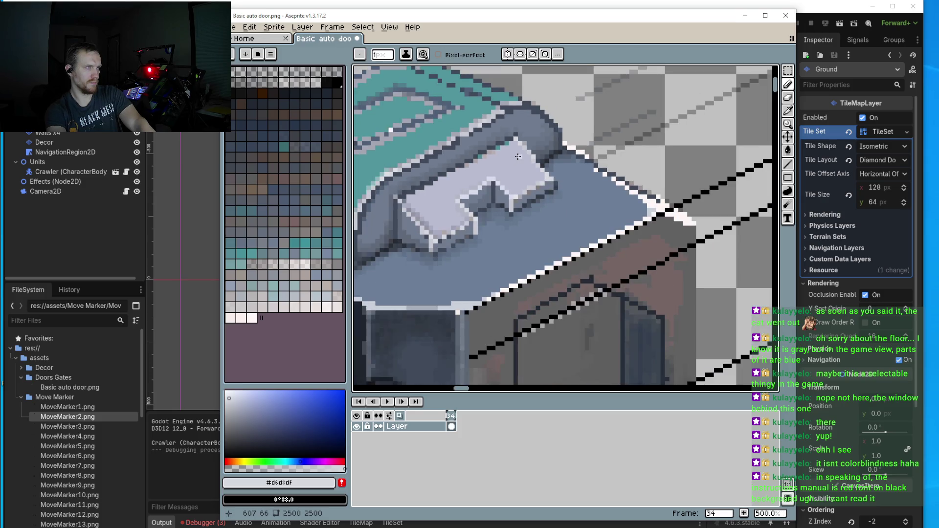
scroll(518, 156, up, 5)
- Darken the panel's upper outline edge with the dark slate outline colour
key(i)
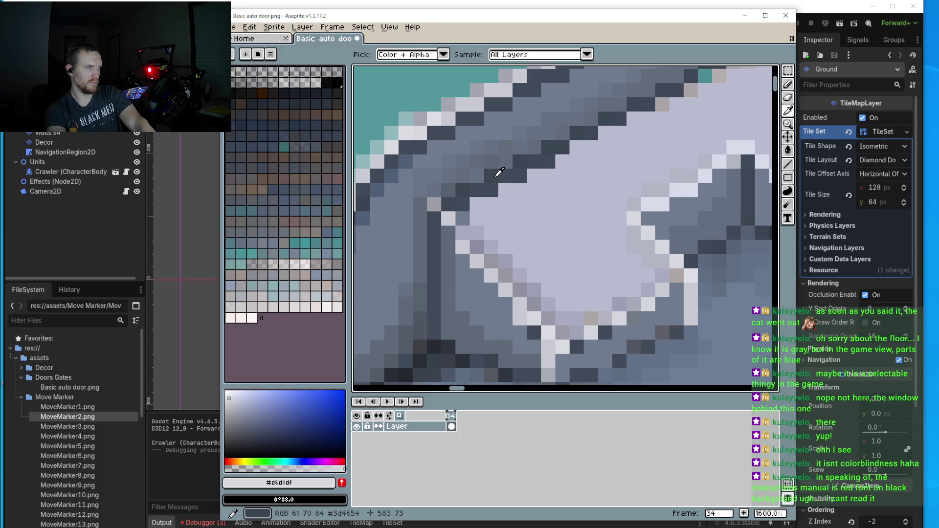
click(497, 175)
key(b)
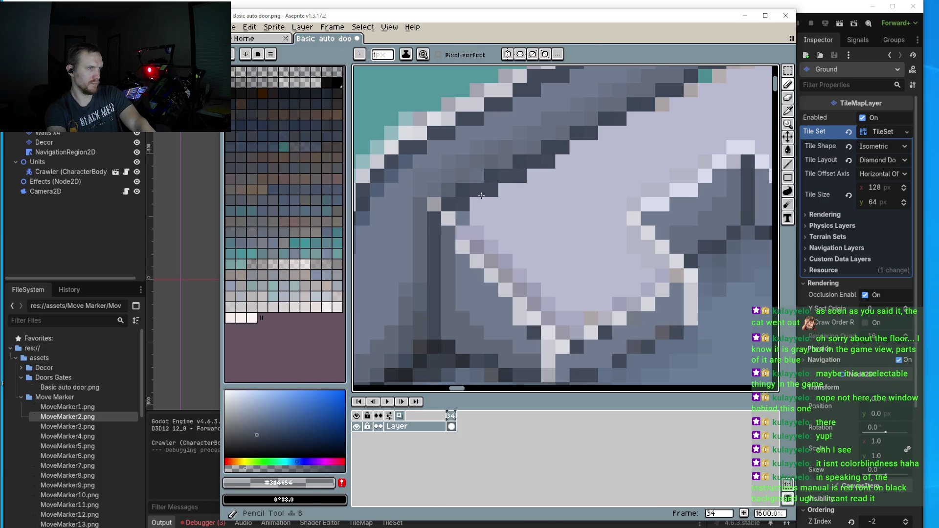
mouse_move(481, 195)
mouse_down()
mouse_move(496, 201)
mouse_move(588, 145)
mouse_up()
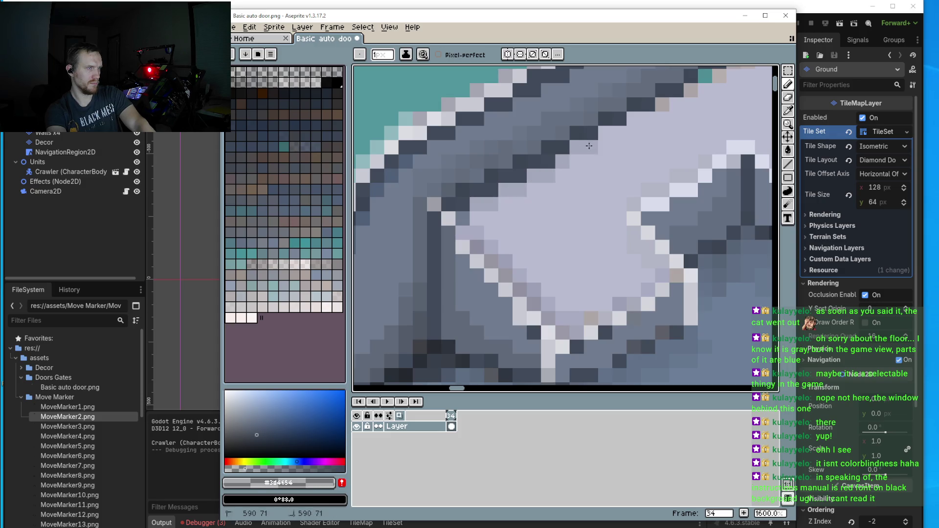
drag(632, 117, 597, 151)
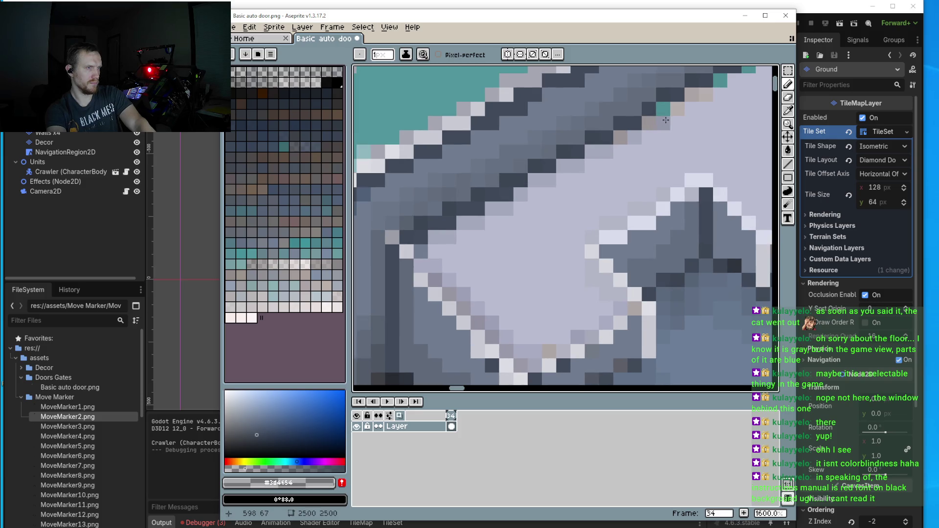
mouse_move(663, 124)
mouse_down()
mouse_move(604, 159)
mouse_move(687, 114)
mouse_move(671, 123)
mouse_up()
- Paint a diagonal grey line over the lavender and darken a short row below the panel
scroll(671, 124, down, 5)
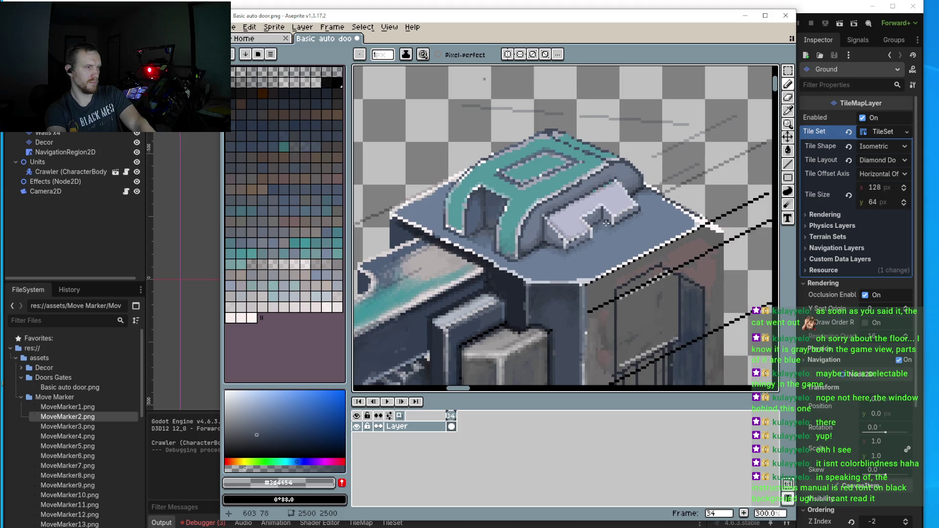
scroll(608, 208, up, 2)
scroll(655, 229, up, 3)
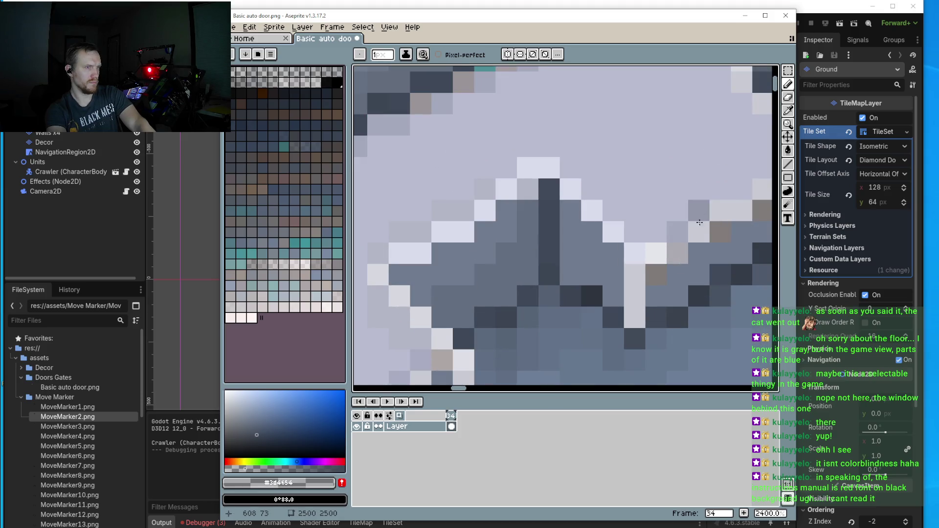
scroll(656, 228, up, 1)
mouse_move(656, 229)
mouse_down()
mouse_move(700, 196)
mouse_move(636, 217)
mouse_move(691, 179)
mouse_up()
drag(590, 258, 548, 258)
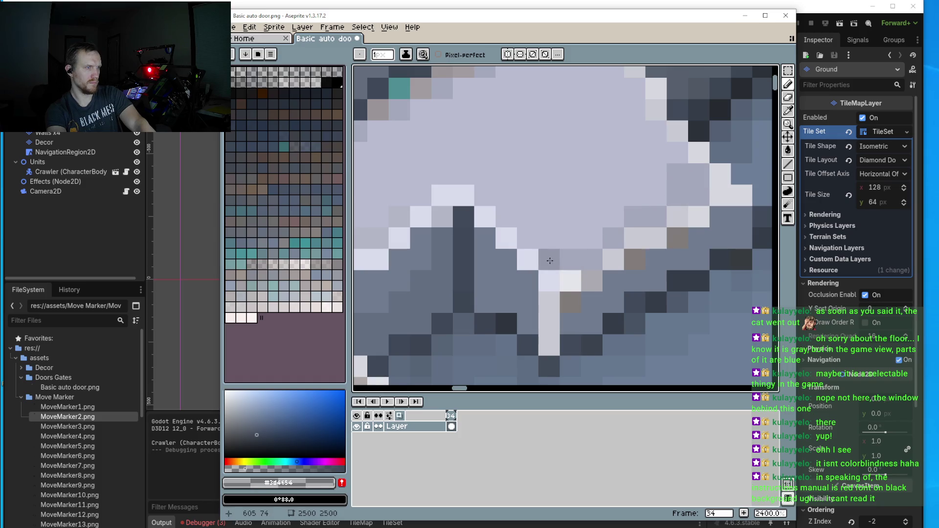
scroll(581, 265, up, 1)
- Add a white highlight pixel on the edge at the panel's right corner
alt+click(612, 253)
scroll(617, 256, down, 4)
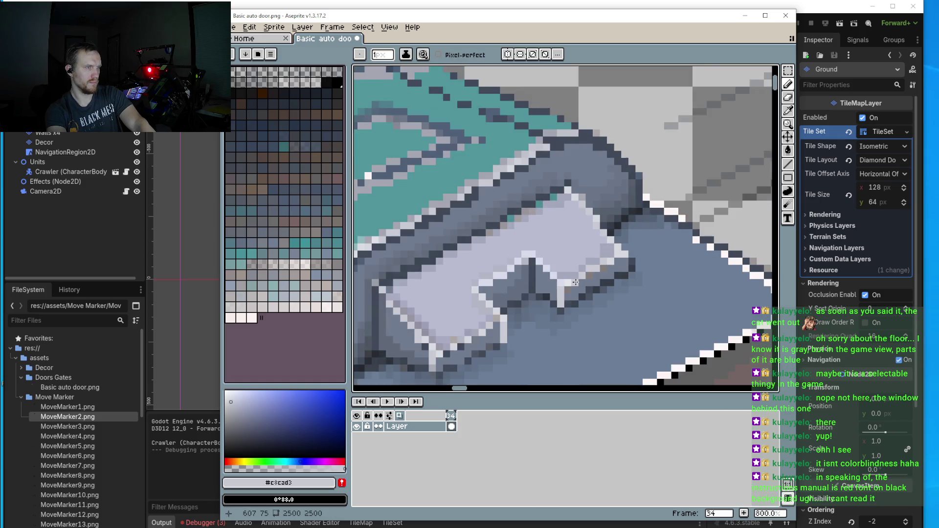
scroll(645, 247, up, 2)
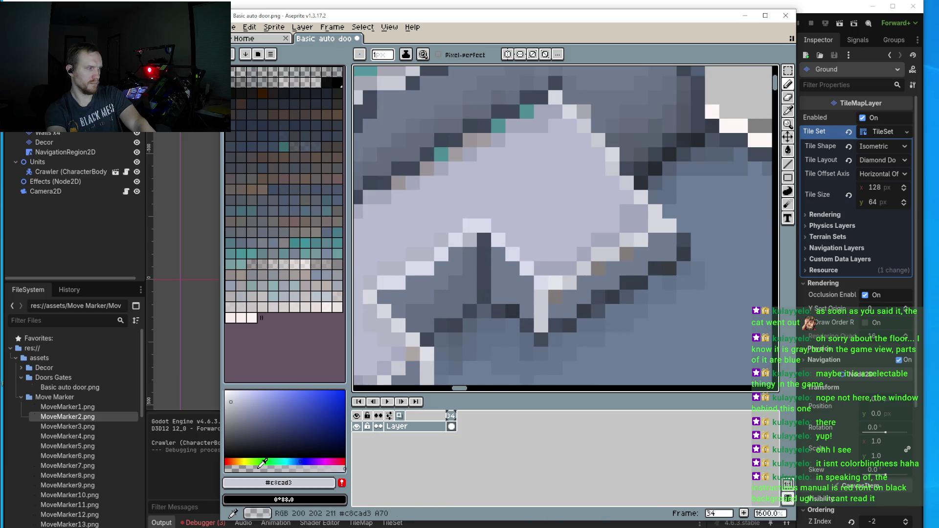
mouse_move(611, 196)
mouse_down()
mouse_move(536, 227)
mouse_move(476, 271)
mouse_move(559, 240)
mouse_up()
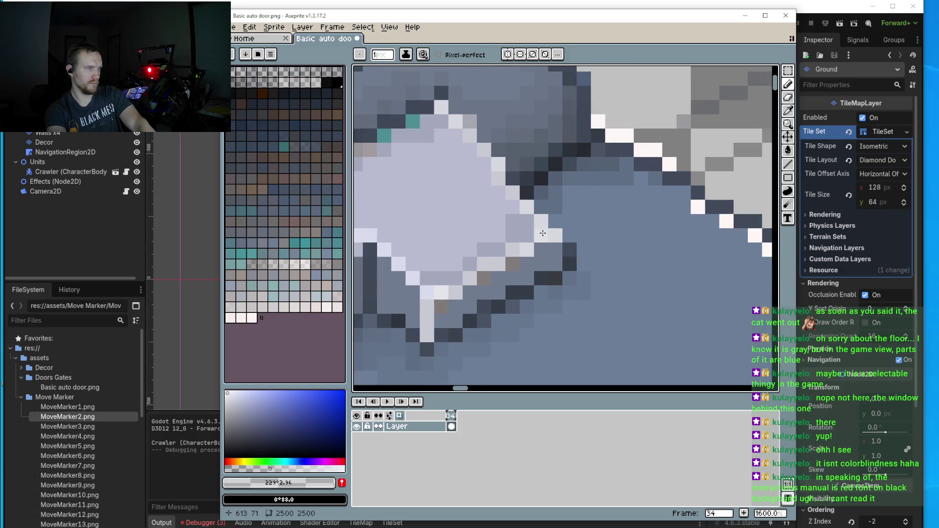
click(497, 264)
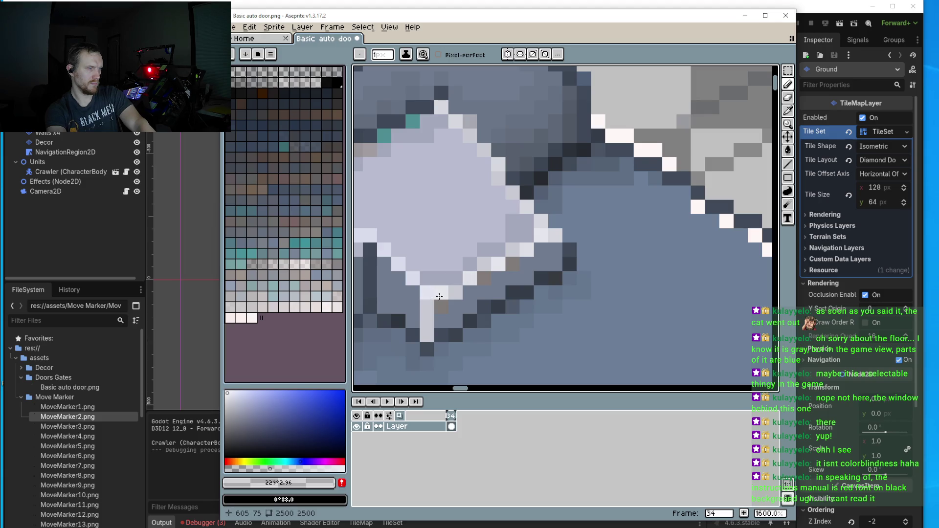
scroll(469, 291, up, 1)
scroll(468, 293, down, 1)
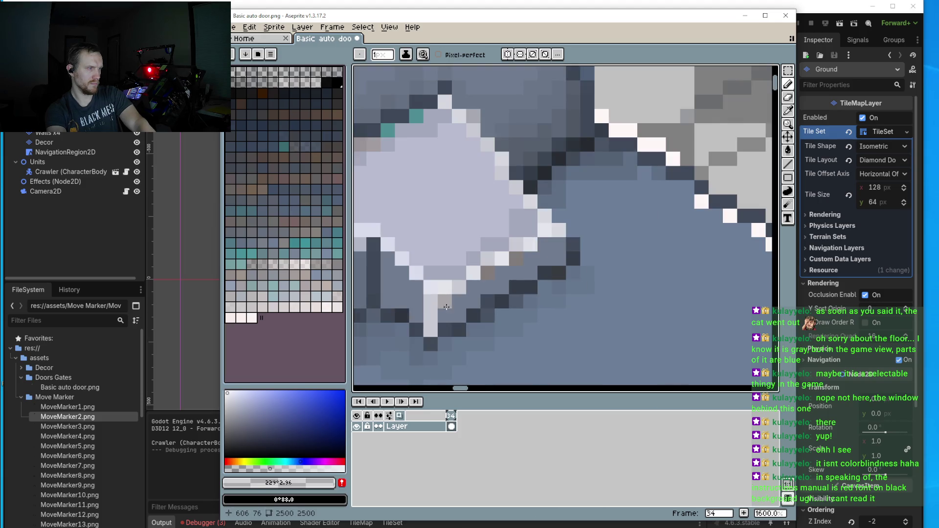
- Paint a run of pale highlight pixels along the panel's diagonal edge
key(i)
click(466, 301)
key(b)
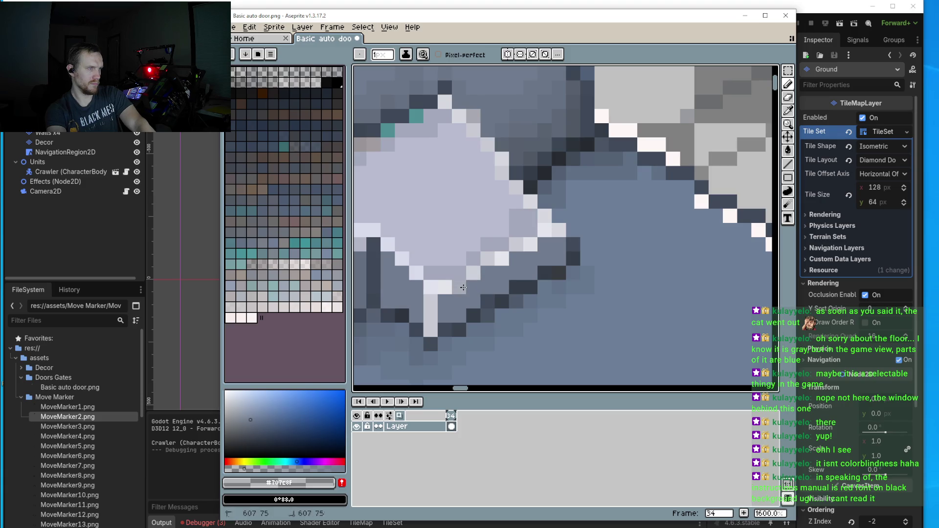
scroll(533, 247, down, 4)
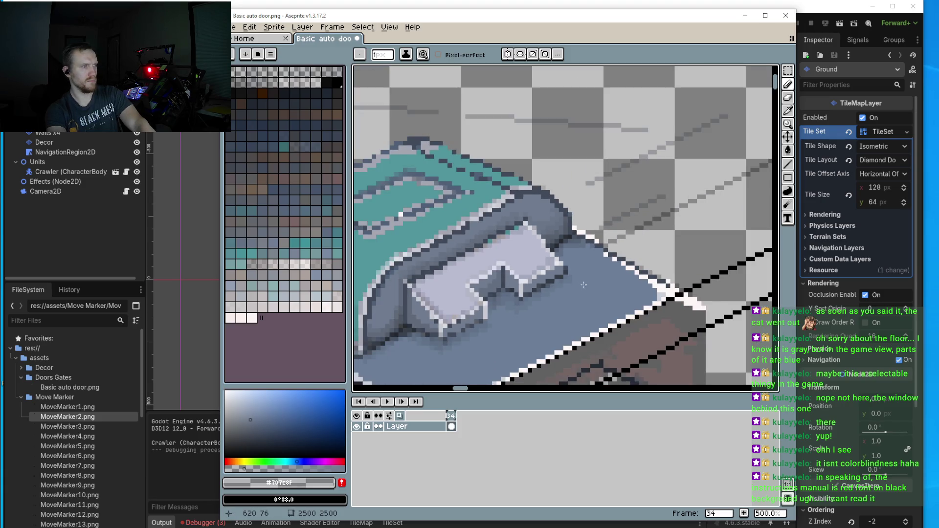
scroll(544, 275, up, 5)
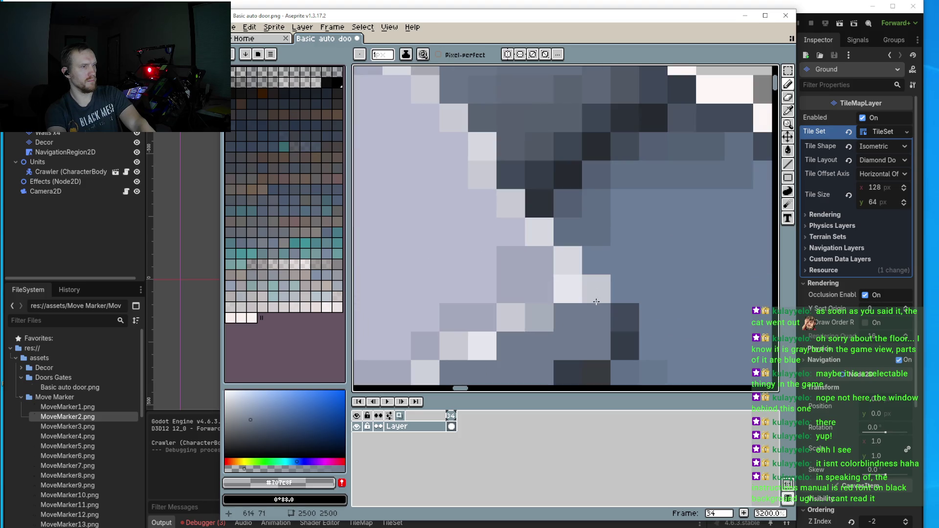
drag(544, 235, 486, 182)
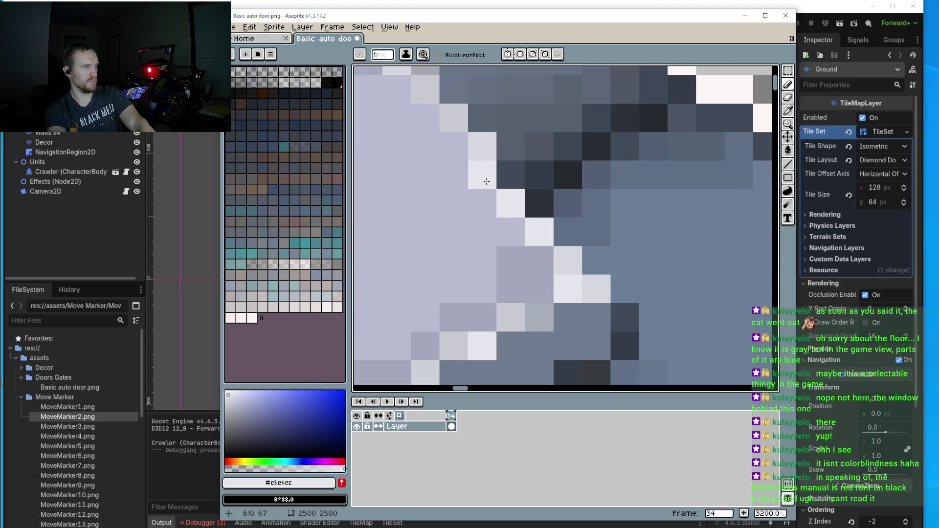
scroll(480, 178, down, 1)
click(488, 183)
click(509, 191)
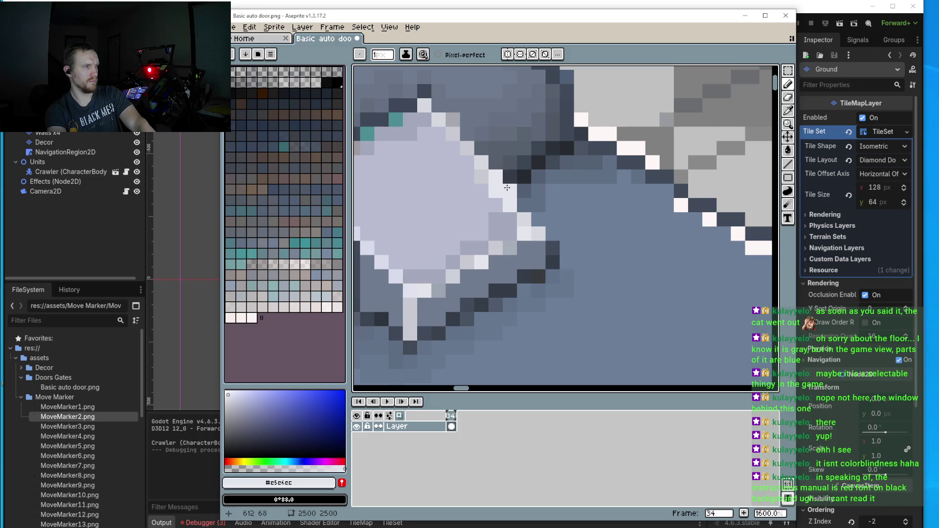
click(518, 203)
click(539, 219)
scroll(508, 205, down, 3)
scroll(504, 205, up, 2)
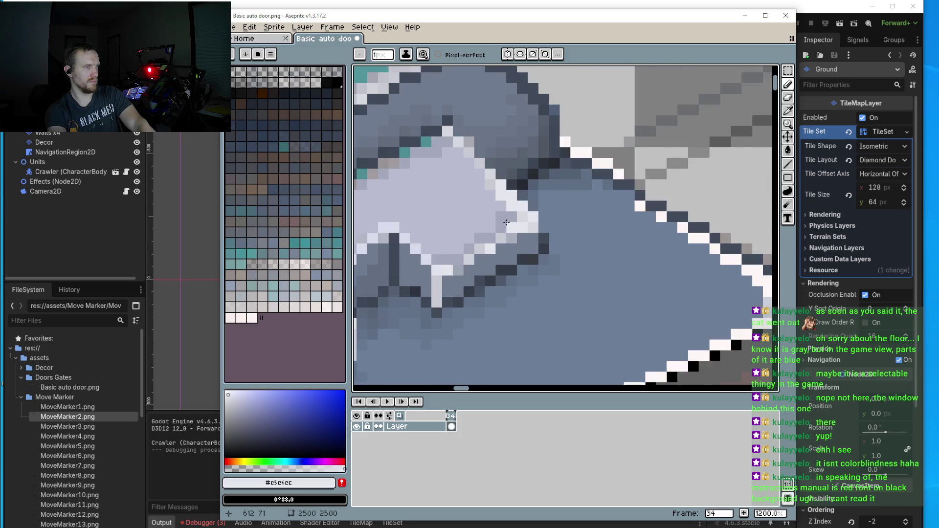
- Touch up the panel with a #babcd1 lavender-grey pixel
key(i)
click(496, 209)
scroll(497, 203, up, 2)
key(b)
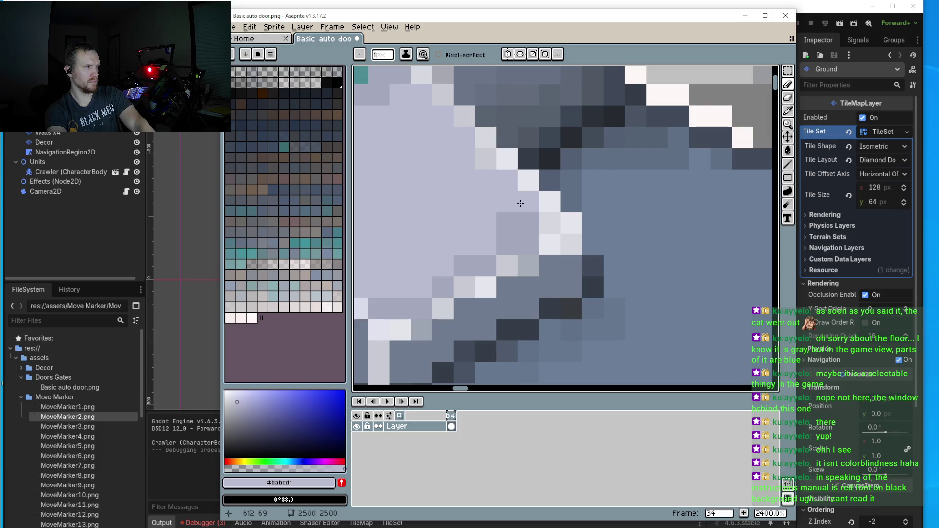
click(483, 171)
scroll(479, 181, down, 3)
scroll(432, 259, down, 2)
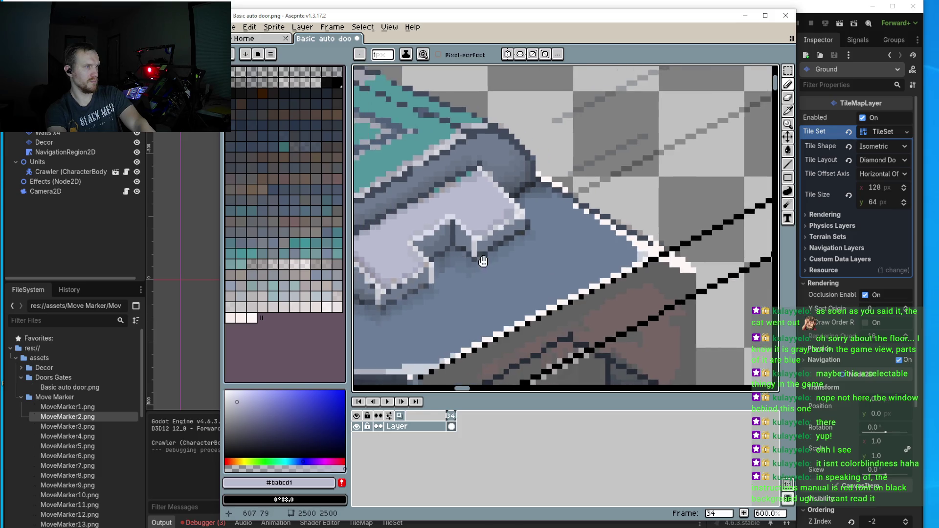
scroll(543, 201, up, 3)
scroll(543, 201, up, 1)
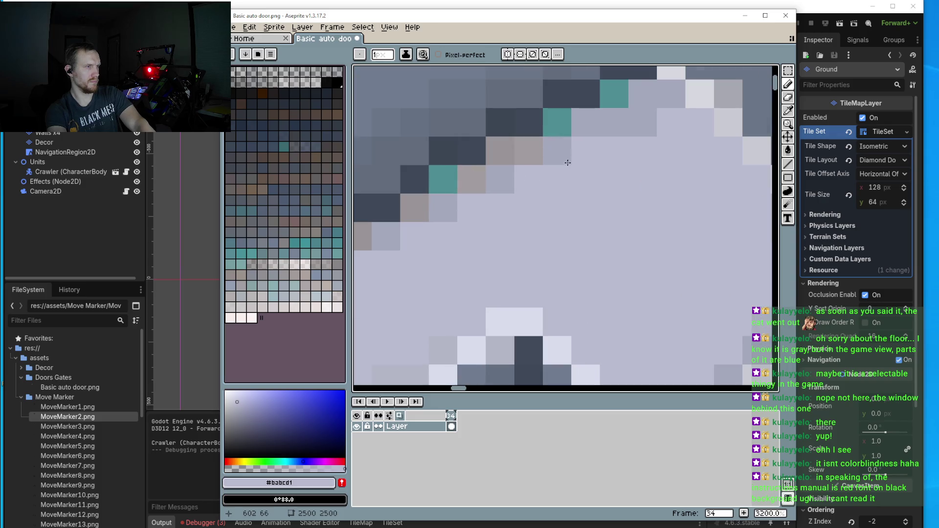
alt+click(597, 122)
- Line the panel's upper edge with teal #4f8d94, undoing the stray pixels
alt+click(562, 120)
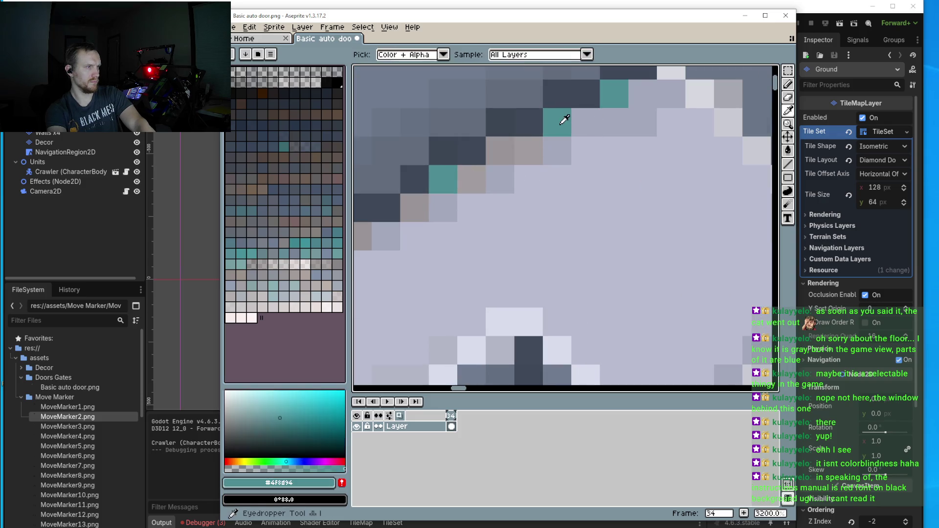
drag(529, 147, 406, 213)
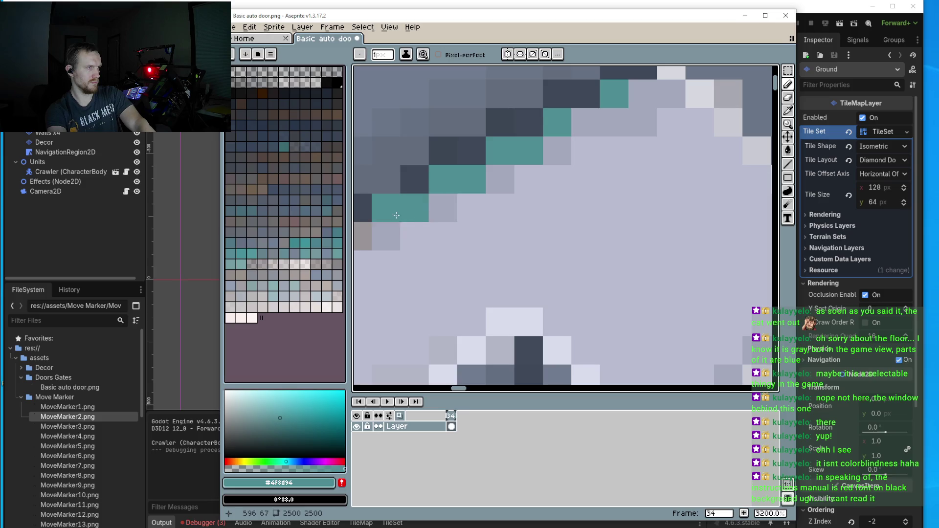
scroll(440, 225, down, 1)
scroll(460, 234, down, 1)
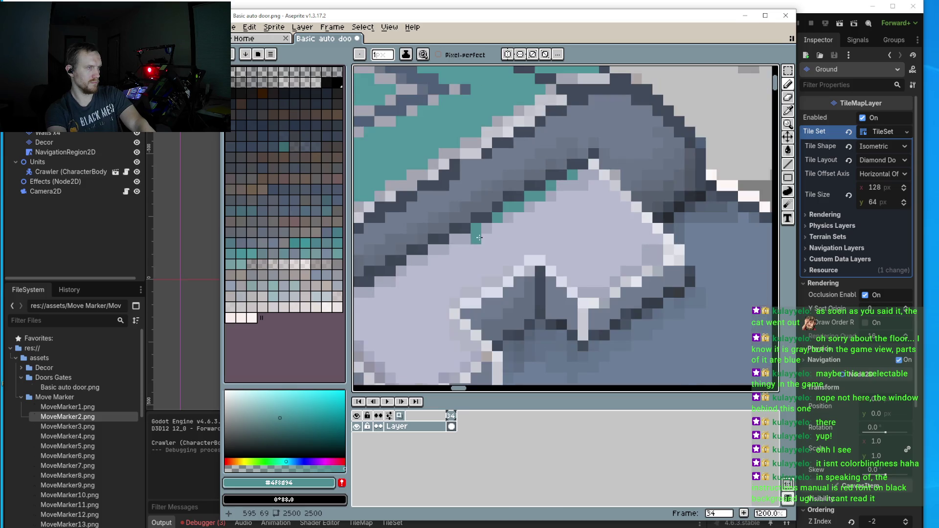
scroll(455, 243, up, 3)
drag(499, 231, 430, 268)
key(ctrl+z)
click(441, 252)
- Retouch a panel edge pixel with the grey #a4a8bb
scroll(442, 252, down, 2)
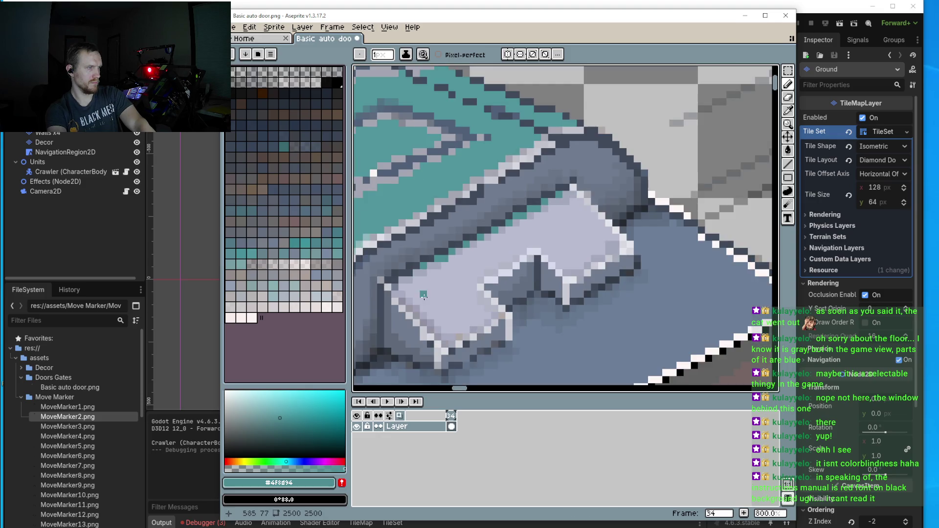
scroll(441, 245, up, 2)
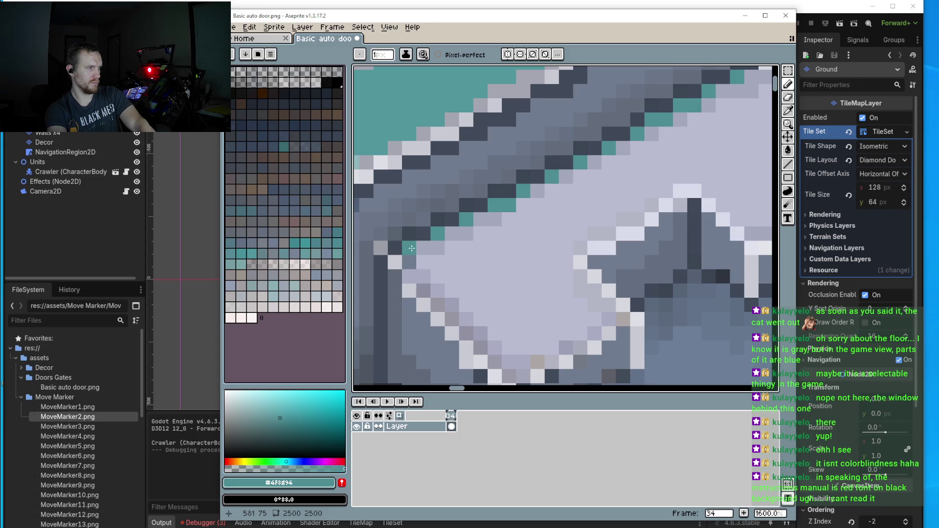
alt+click(468, 232)
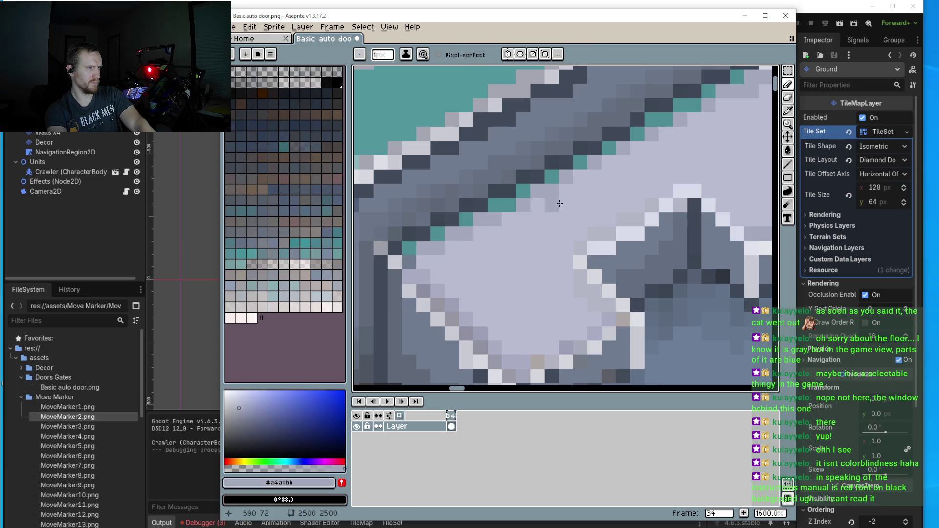
click(635, 146)
scroll(635, 146, right, 3)
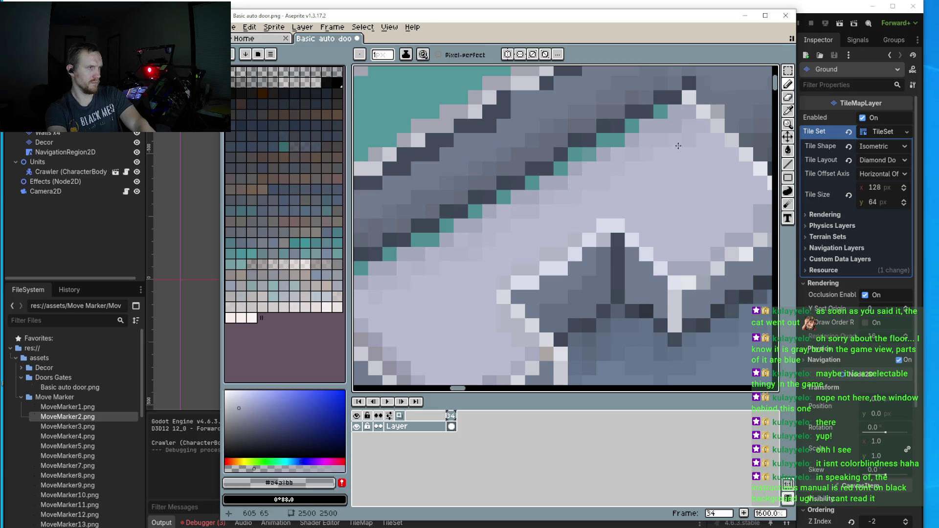
scroll(675, 142, down, 5)
scroll(636, 233, up, 4)
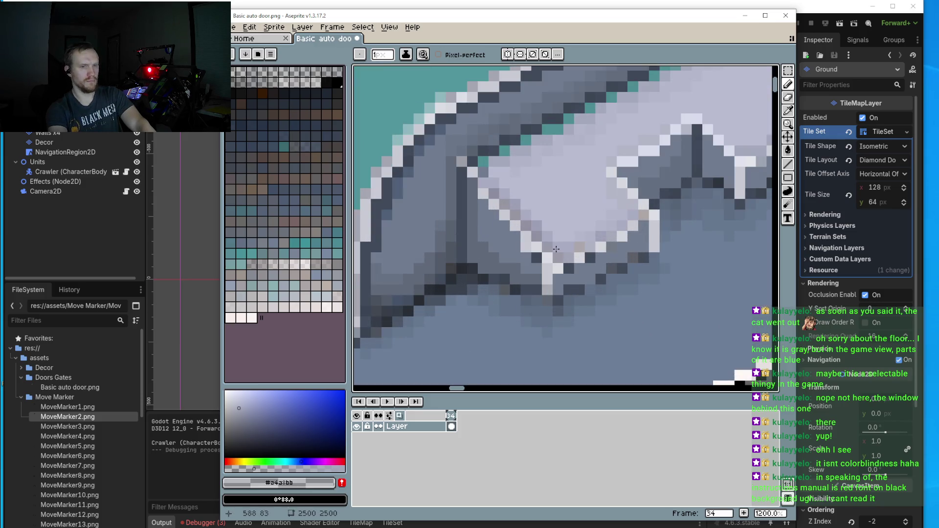
scroll(555, 250, down, 3)
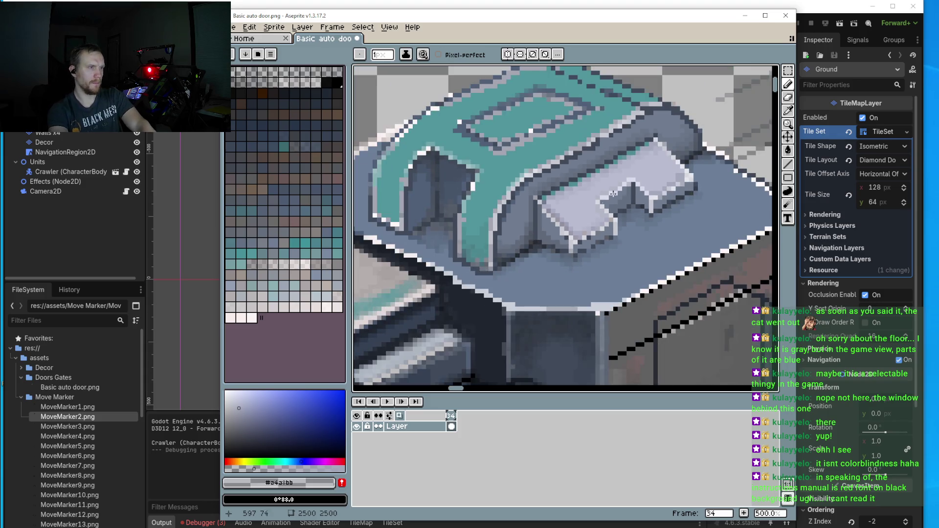
scroll(607, 162, up, 3)
scroll(607, 163, up, 2)
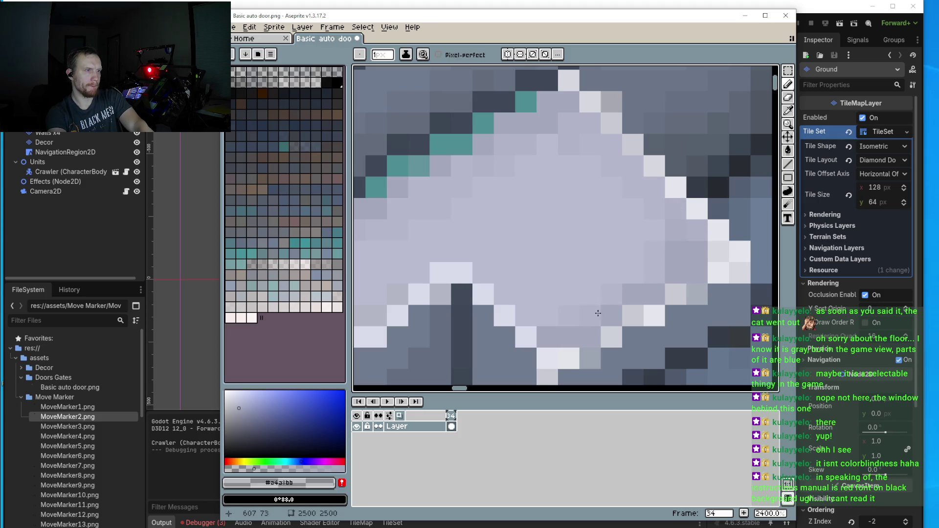
scroll(523, 315, down, 4)
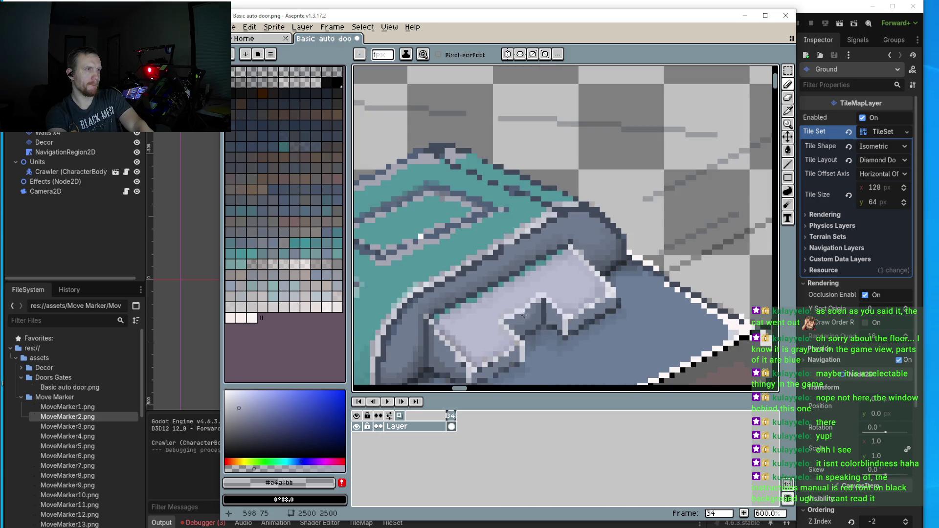
scroll(524, 315, down, 6)
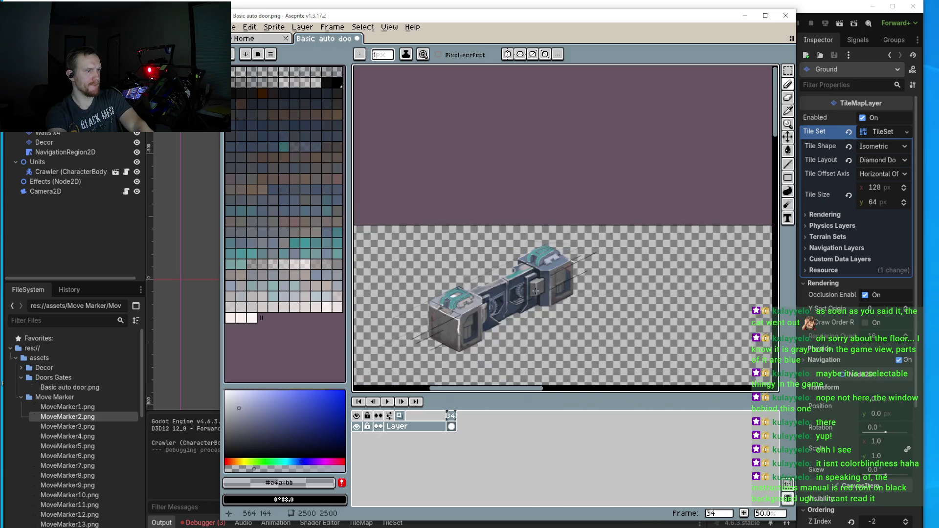
scroll(535, 291, up, 3)
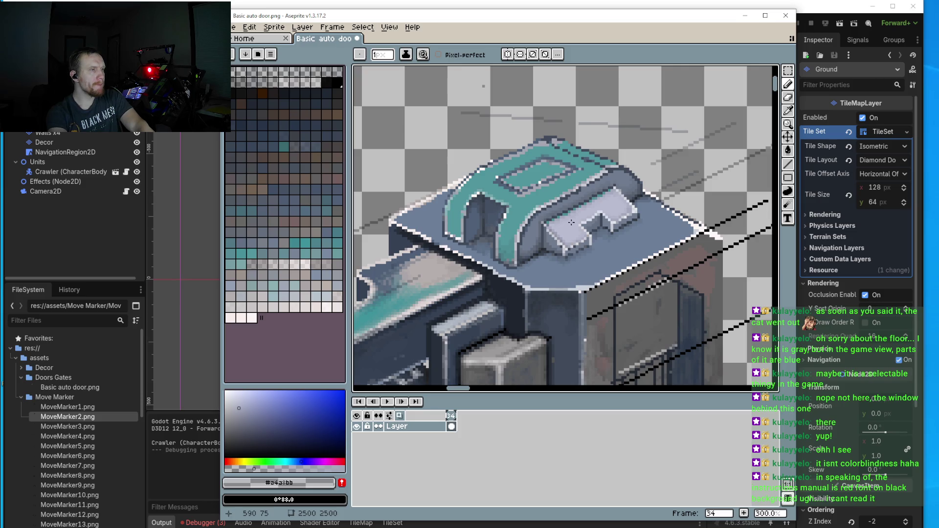
scroll(573, 225, up, 3)
- Paint light lavender-grey #babcd1 pixels over the teal seam area
scroll(584, 249, up, 4)
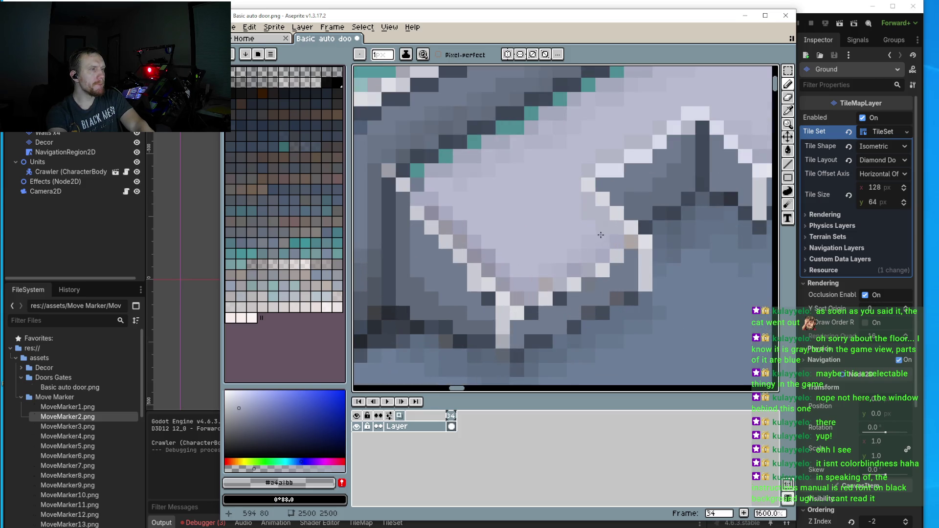
scroll(524, 262, down, 6)
scroll(572, 232, up, 2)
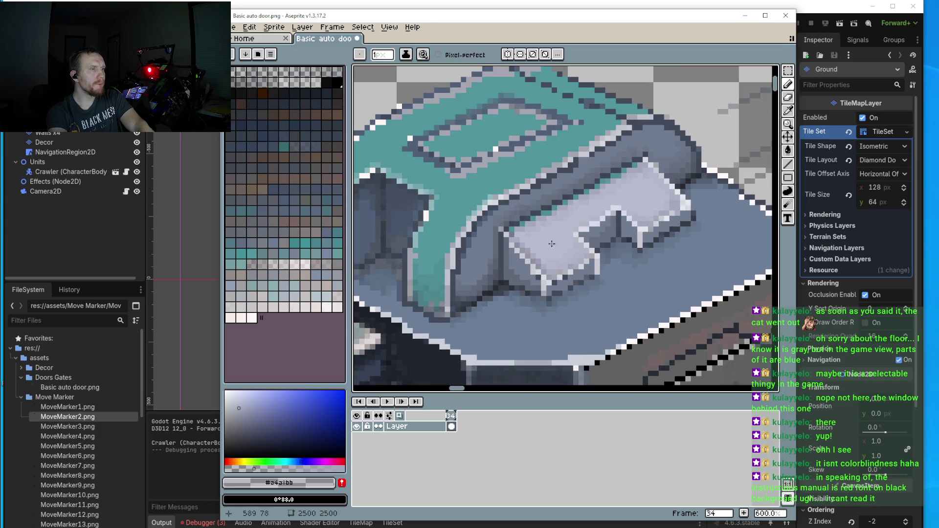
alt+click(489, 205)
scroll(453, 182, up, 3)
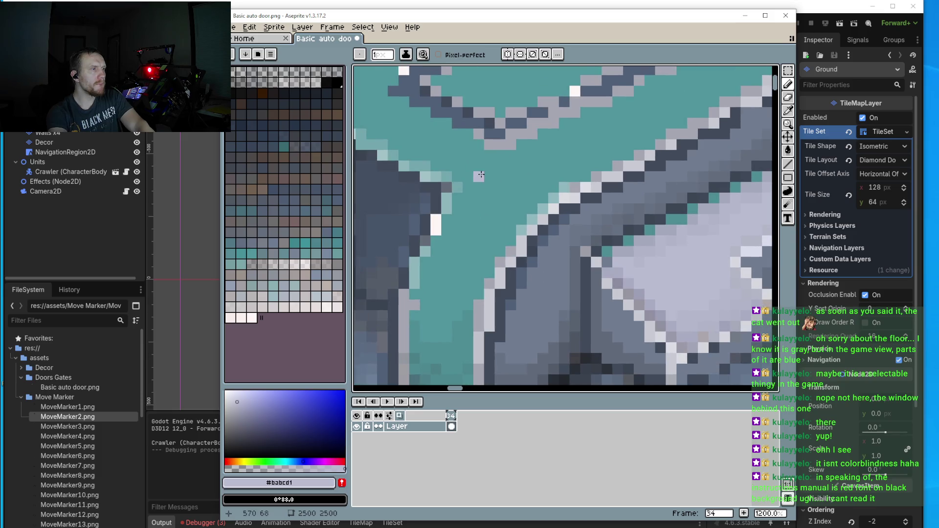
mouse_move(477, 176)
mouse_down()
mouse_move(529, 203)
mouse_move(467, 193)
mouse_move(448, 221)
mouse_move(507, 237)
mouse_move(452, 243)
mouse_move(495, 246)
mouse_move(467, 259)
mouse_move(484, 264)
mouse_move(445, 271)
mouse_up()
key(i)
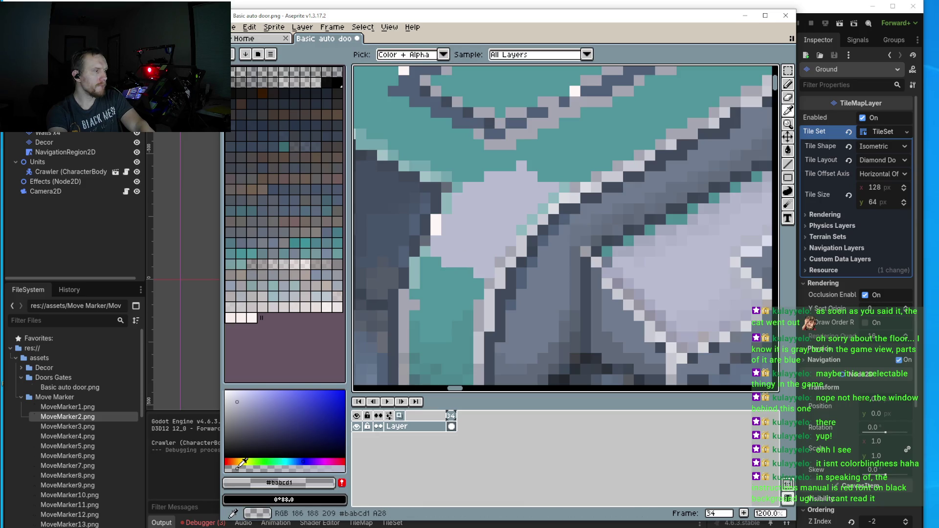
key(b)
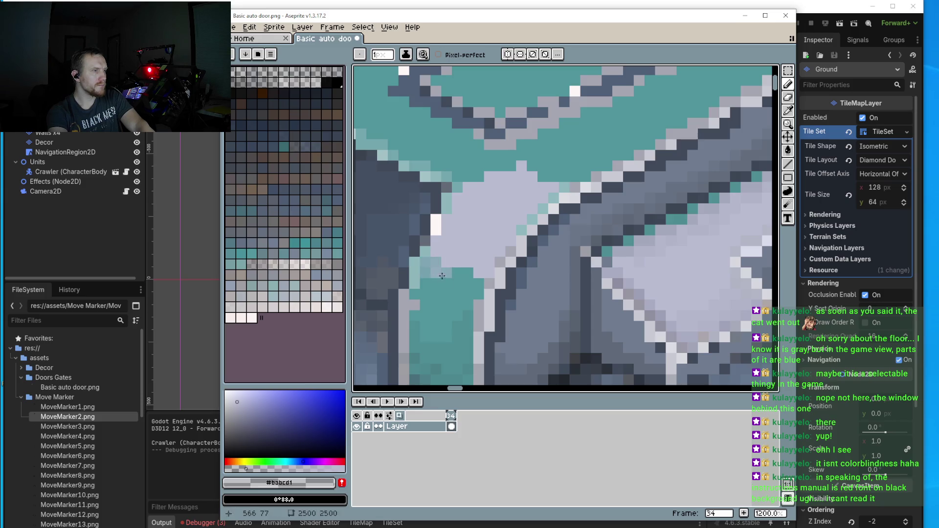
mouse_move(442, 277)
mouse_down()
mouse_move(457, 289)
mouse_move(419, 304)
mouse_move(439, 279)
mouse_up()
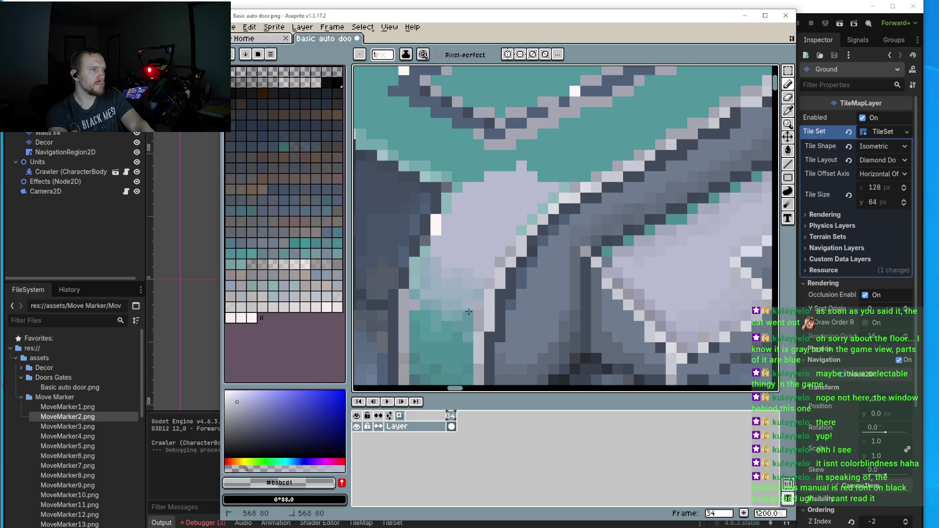
- Blend lighter teal pixels along the teal border and across the teal top
scroll(468, 311, down, 3)
scroll(475, 259, up, 3)
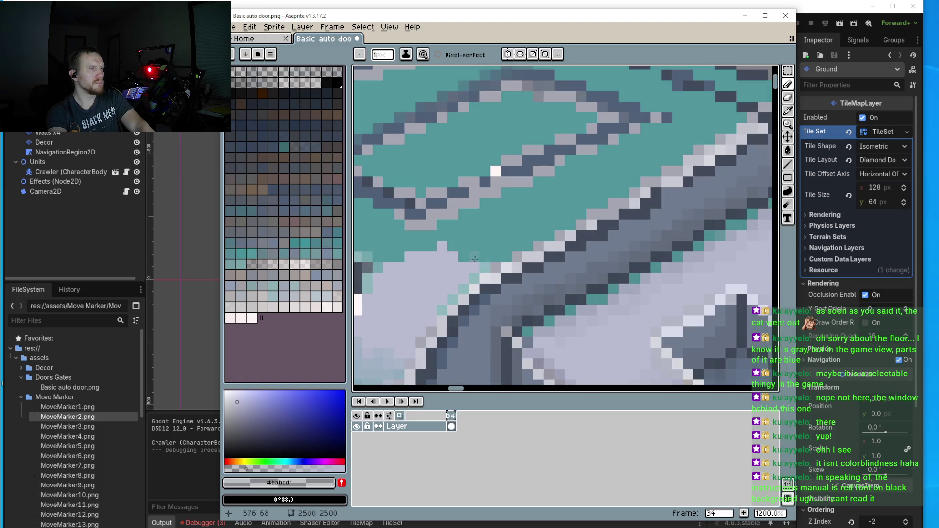
mouse_move(474, 259)
mouse_down()
mouse_move(432, 256)
mouse_move(464, 239)
mouse_move(462, 263)
mouse_up()
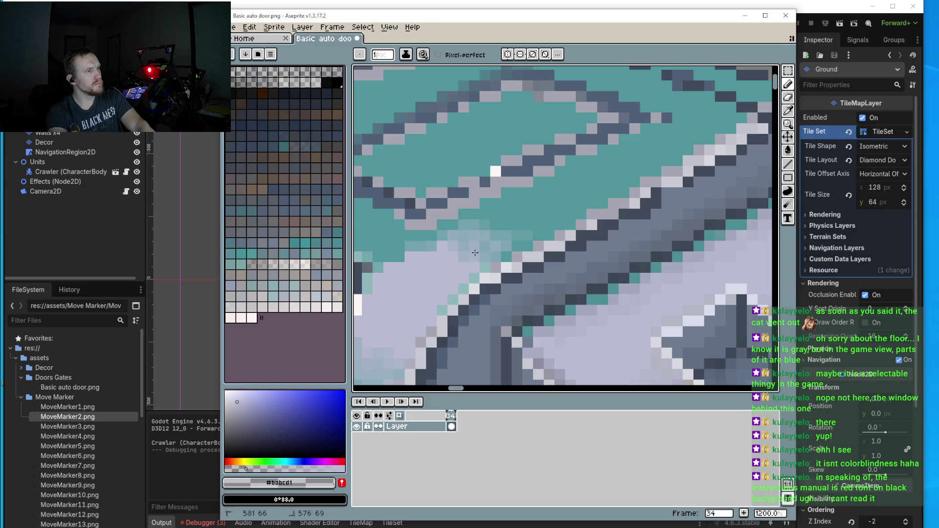
drag(460, 233, 470, 212)
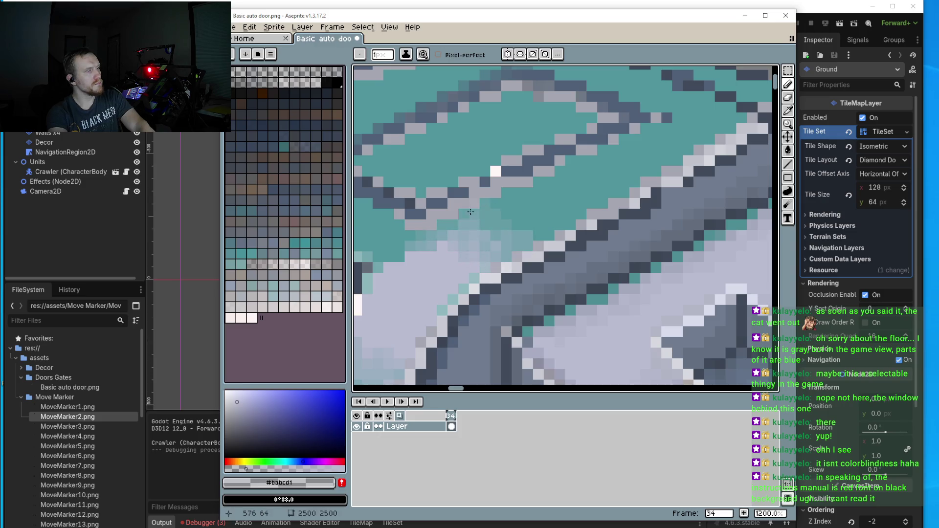
drag(390, 255, 403, 259)
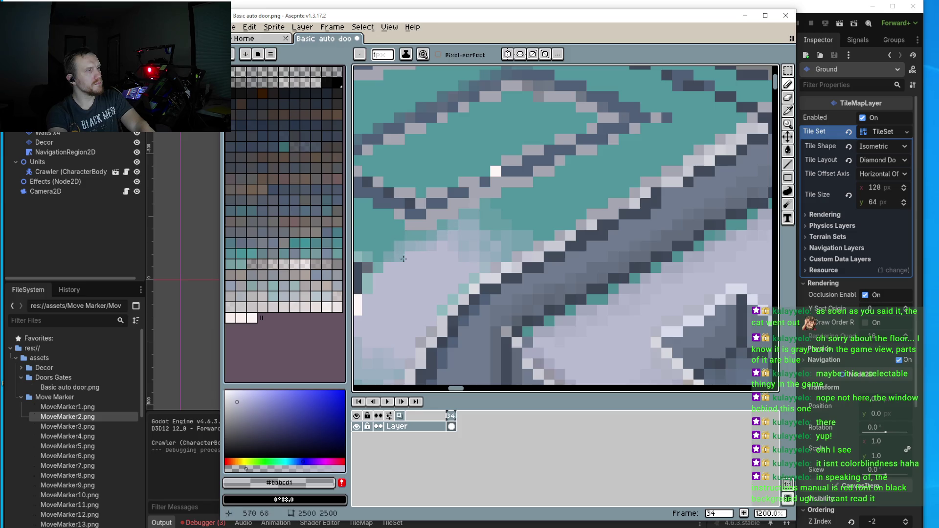
mouse_move(540, 216)
mouse_down()
mouse_move(510, 247)
mouse_move(567, 214)
mouse_up()
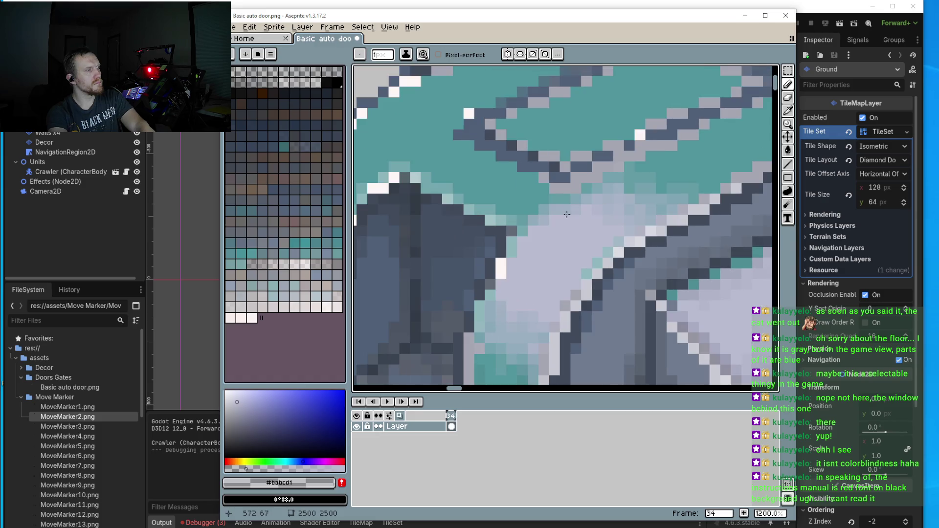
mouse_move(432, 189)
mouse_down()
mouse_move(489, 199)
mouse_move(511, 191)
mouse_move(573, 209)
mouse_up()
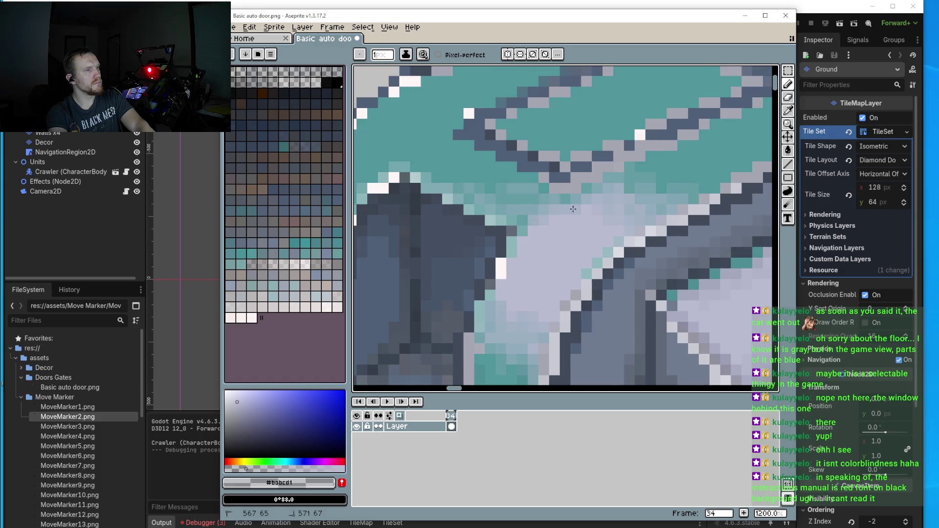
mouse_move(532, 178)
mouse_down()
mouse_move(517, 179)
mouse_move(518, 204)
mouse_move(504, 211)
mouse_up()
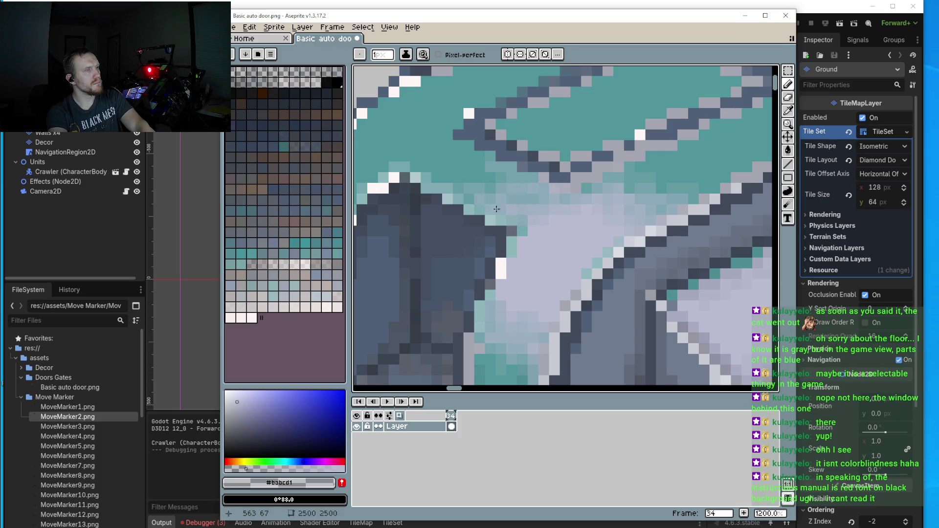
mouse_move(441, 167)
mouse_down()
mouse_move(464, 166)
mouse_move(494, 184)
mouse_up()
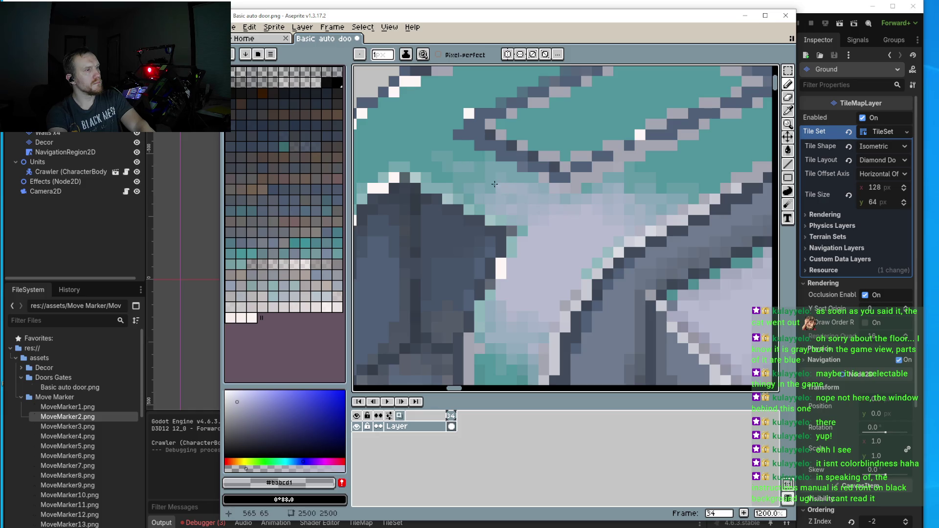
scroll(554, 204, down, 7)
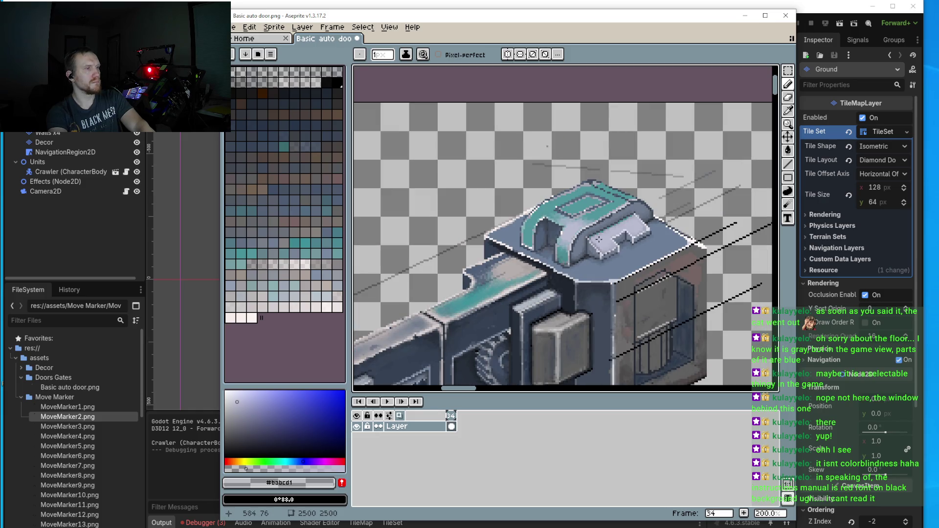
- Sample lavender #babcd1 and pencil it over the teal corner at the door's left
scroll(529, 223, up, 7)
key(i)
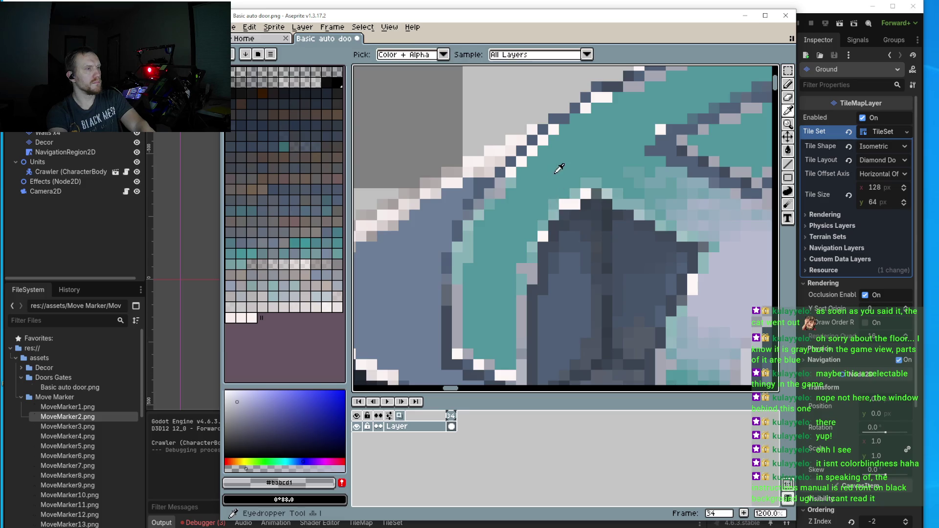
key(b)
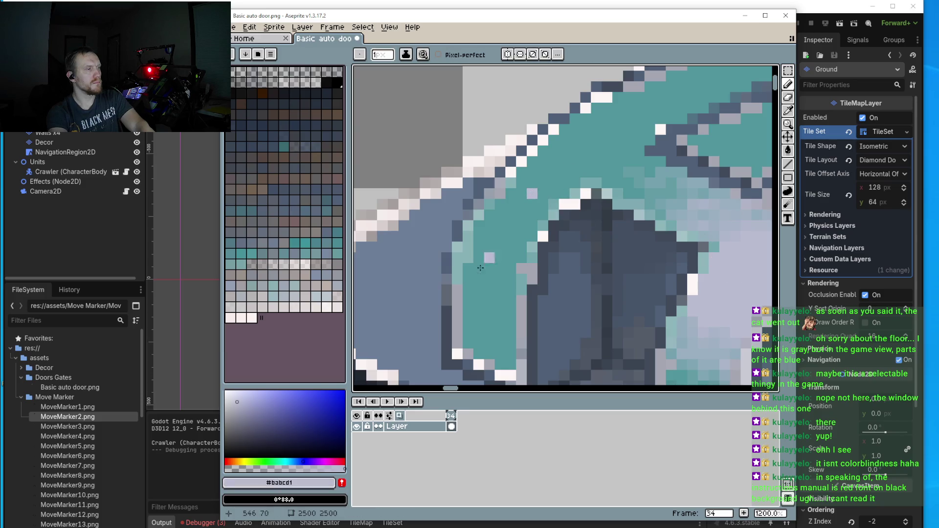
mouse_move(532, 193)
mouse_down()
mouse_move(520, 182)
mouse_move(548, 210)
mouse_move(543, 171)
mouse_move(512, 173)
mouse_up()
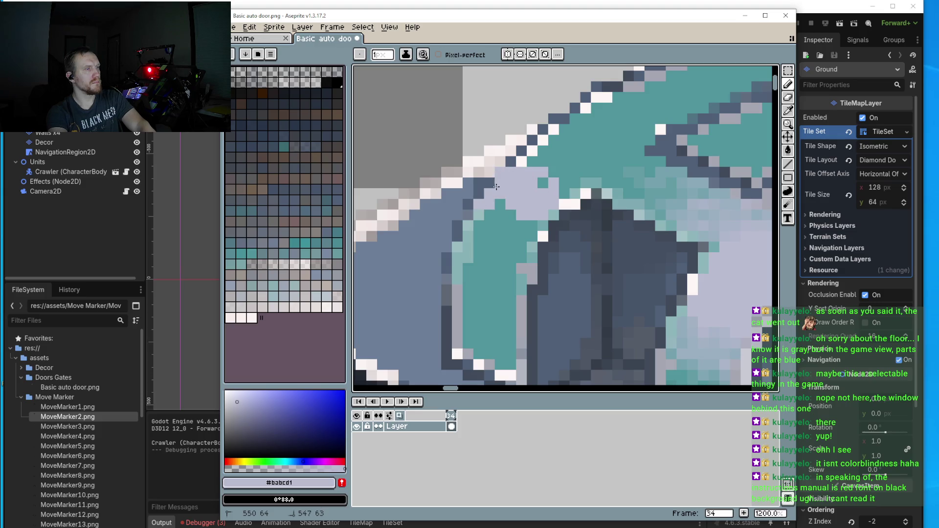
mouse_move(470, 216)
mouse_down()
mouse_move(509, 235)
mouse_move(533, 229)
mouse_up()
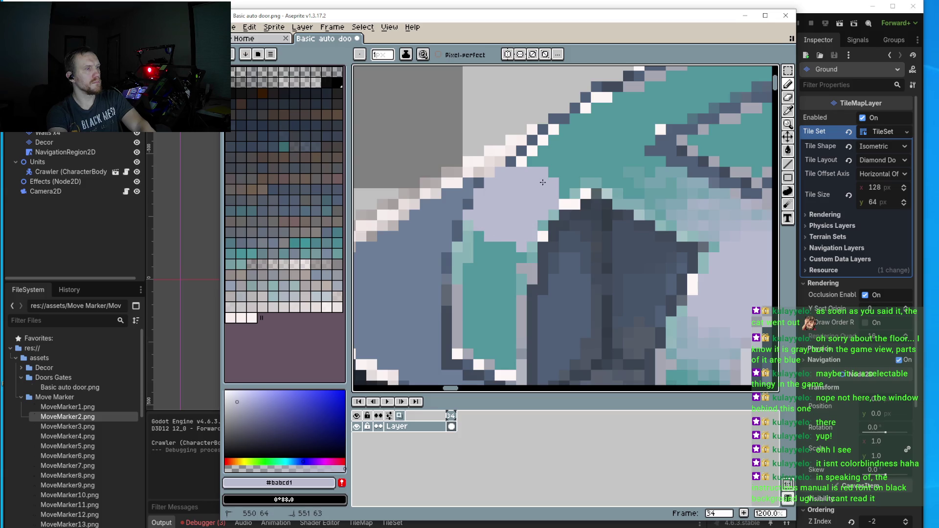
mouse_move(520, 162)
mouse_down()
mouse_move(550, 169)
mouse_move(562, 188)
mouse_up()
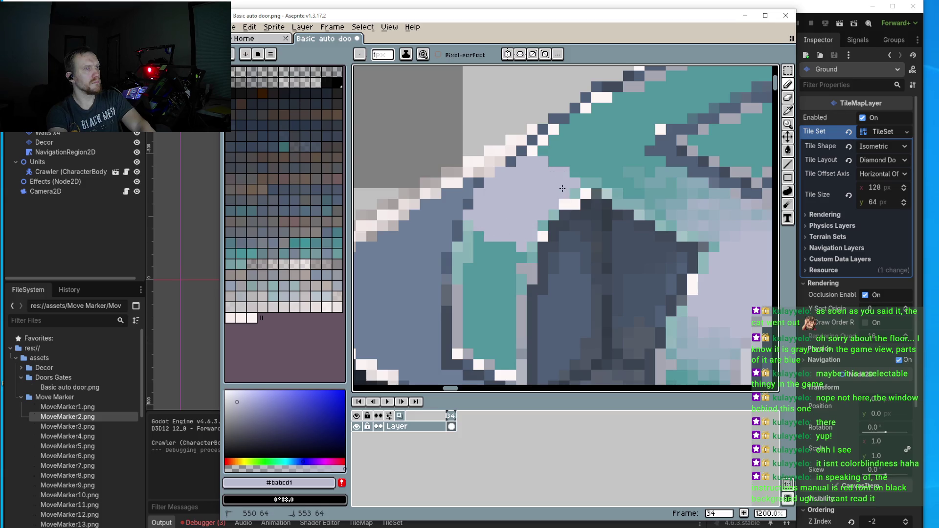
- Paint lavender along the diagonal edge, then sample near-white #fcf6f6 and the lavender panel colour
scroll(562, 188, down, 3)
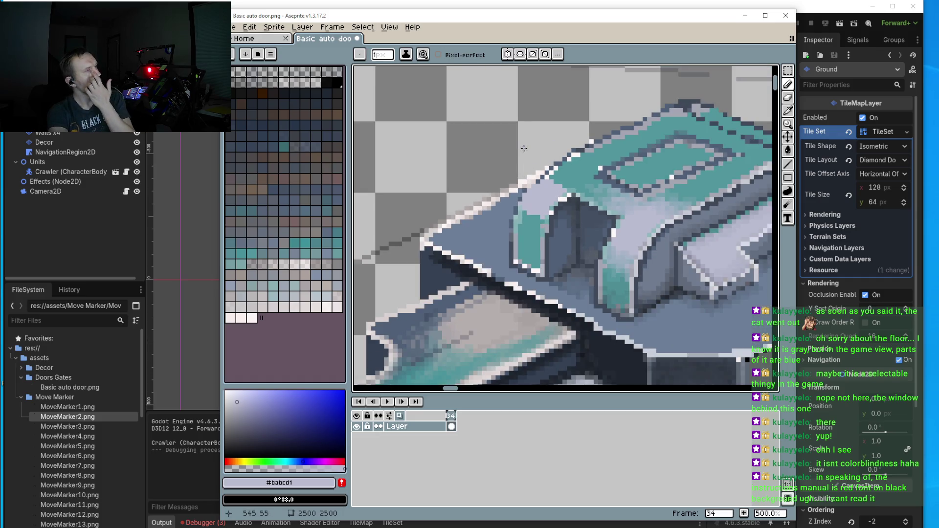
scroll(524, 143, up, 6)
drag(545, 186, 610, 132)
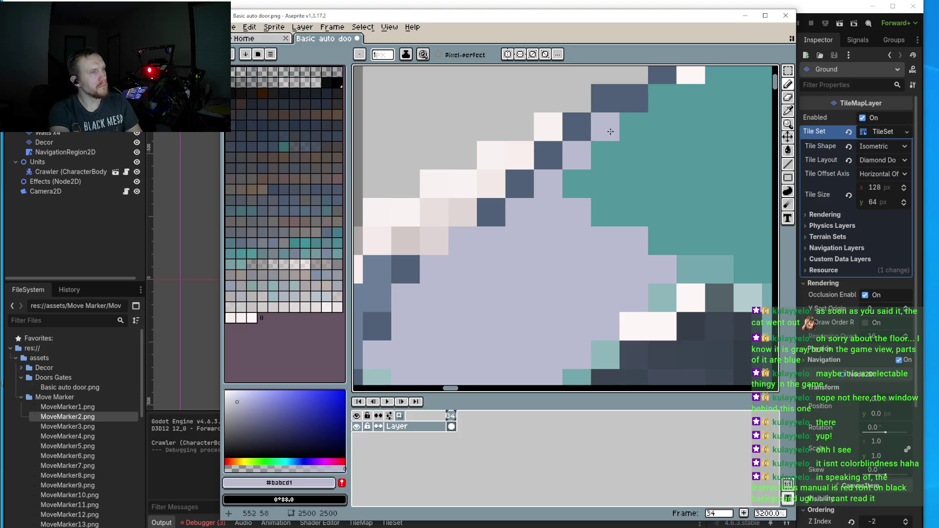
alt+click(673, 313)
scroll(465, 239, down, 1)
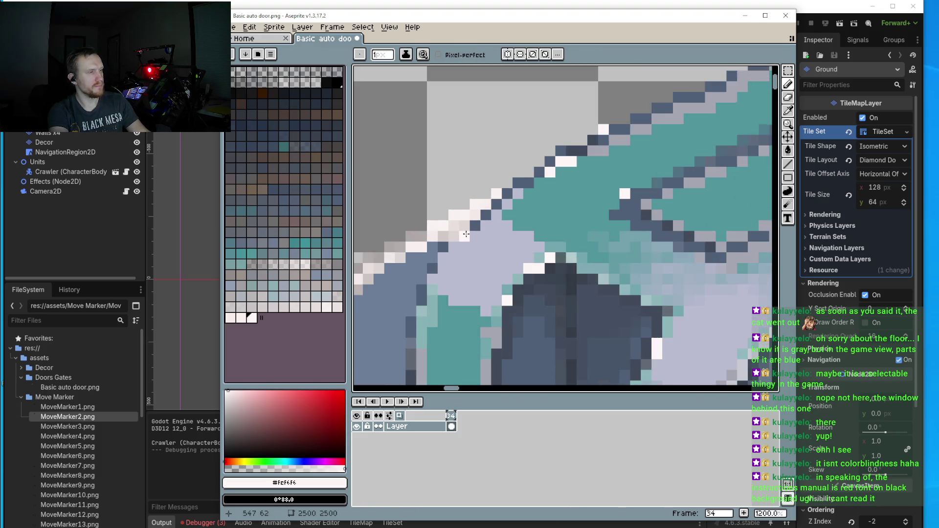
scroll(465, 239, up, 1)
scroll(460, 190, down, 3)
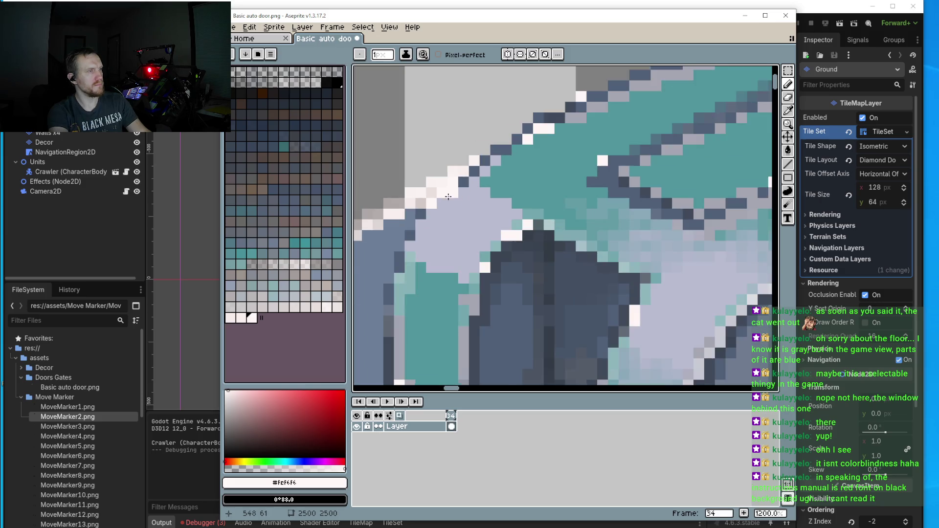
scroll(417, 219, up, 1)
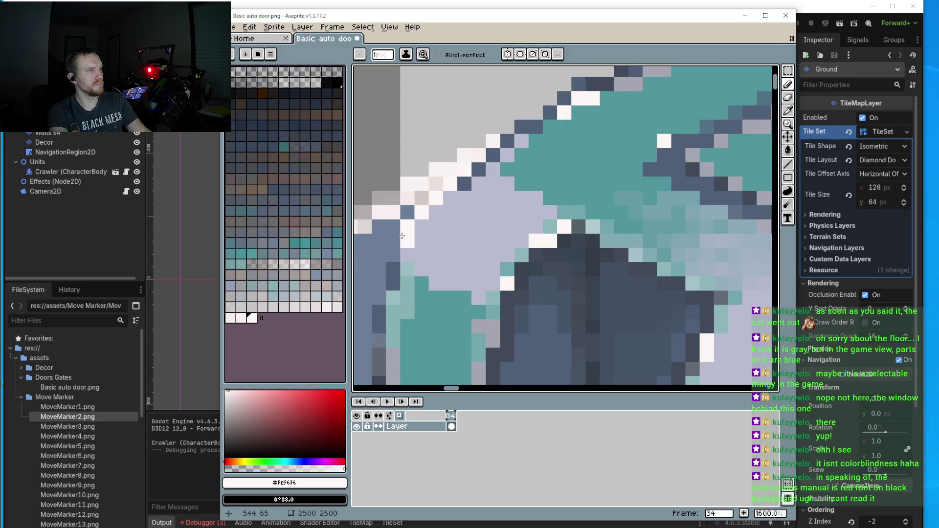
scroll(395, 258, down, 5)
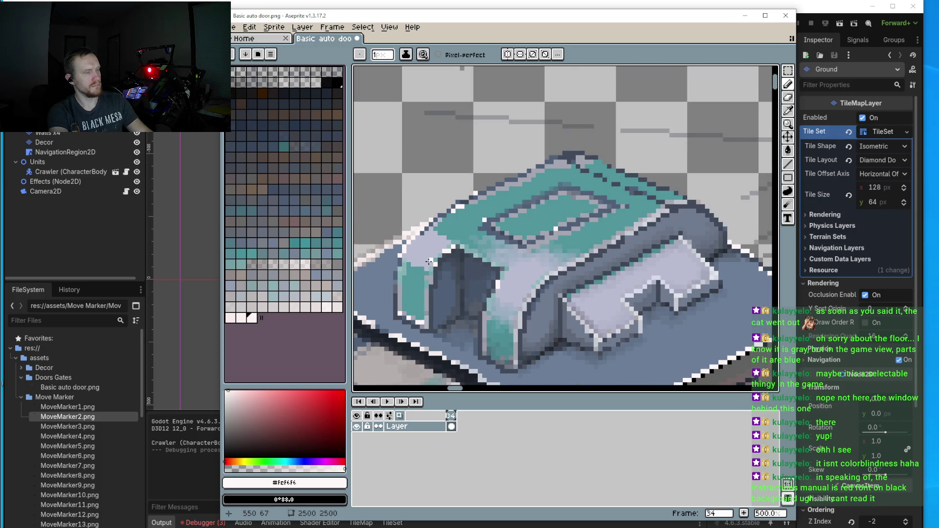
key(i)
click(419, 252)
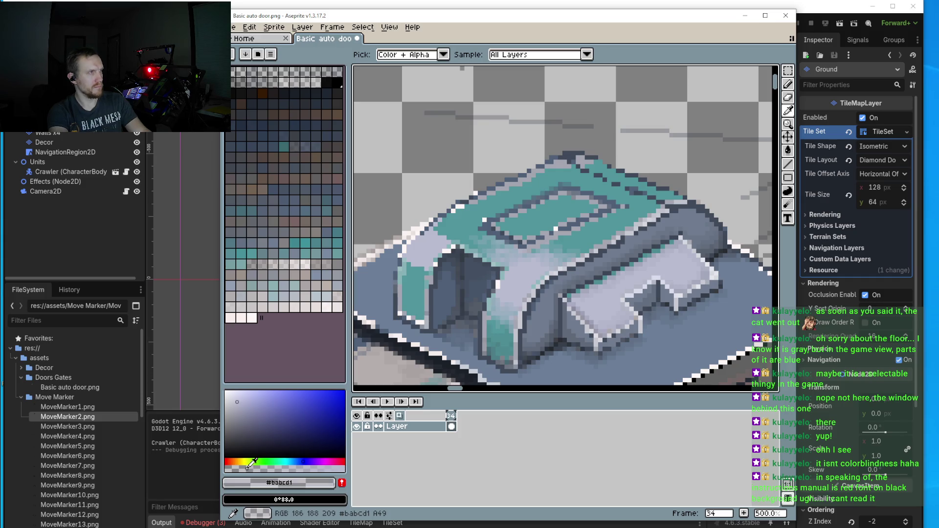
- Scribble lavender over the teal area and turn stray dark and white left-edge pixels lavender
scroll(460, 220, up, 4)
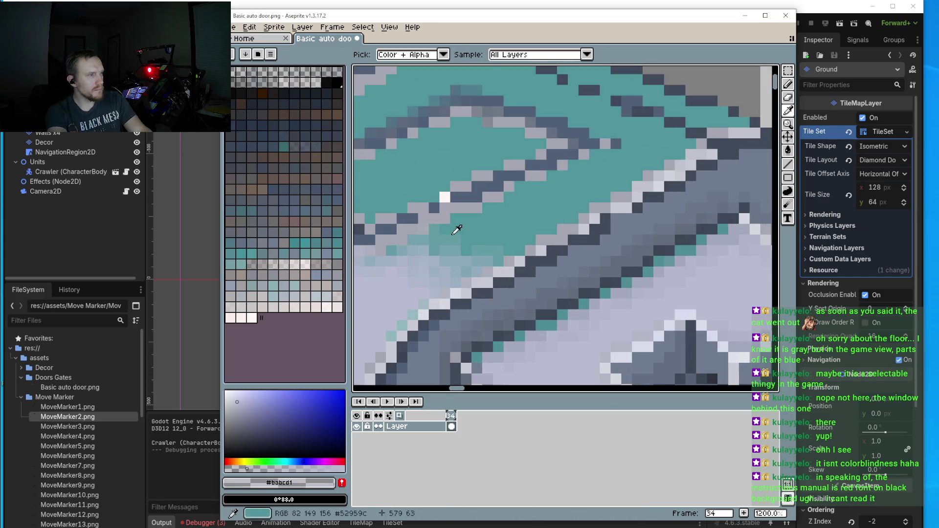
key(b)
mouse_move(466, 215)
mouse_down()
mouse_move(494, 211)
mouse_move(472, 195)
mouse_move(495, 201)
mouse_move(490, 222)
mouse_up()
scroll(490, 223, down, 4)
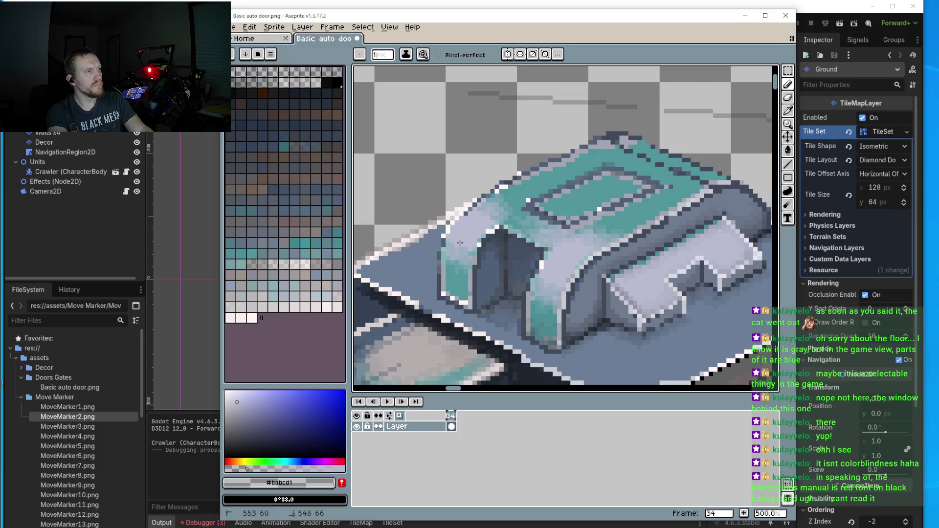
scroll(565, 232, up, 5)
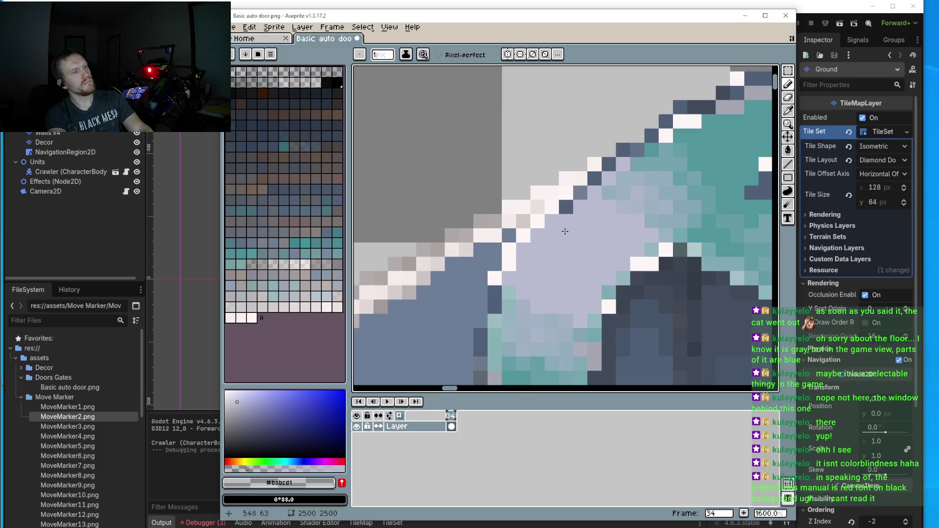
click(567, 206)
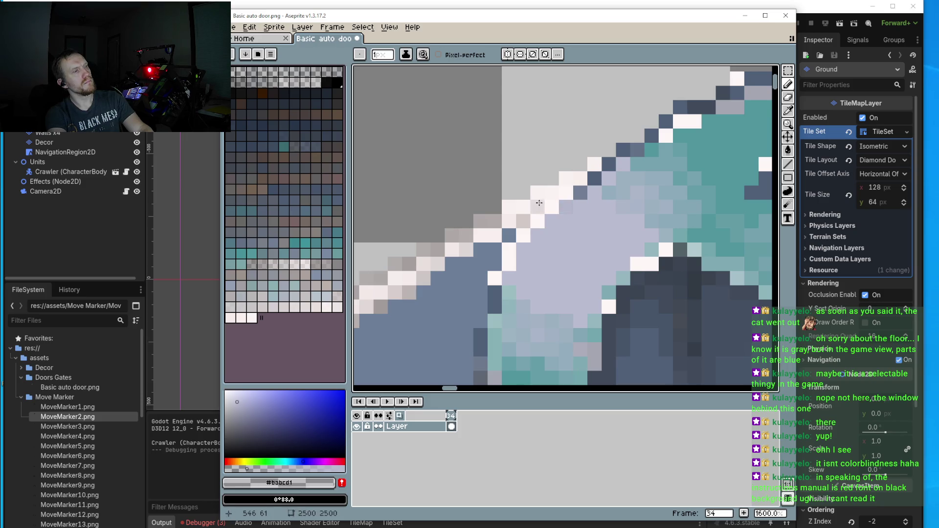
click(552, 209)
click(539, 222)
- Sample the white highlight and repaint two edge pixels white
key(i)
click(558, 192)
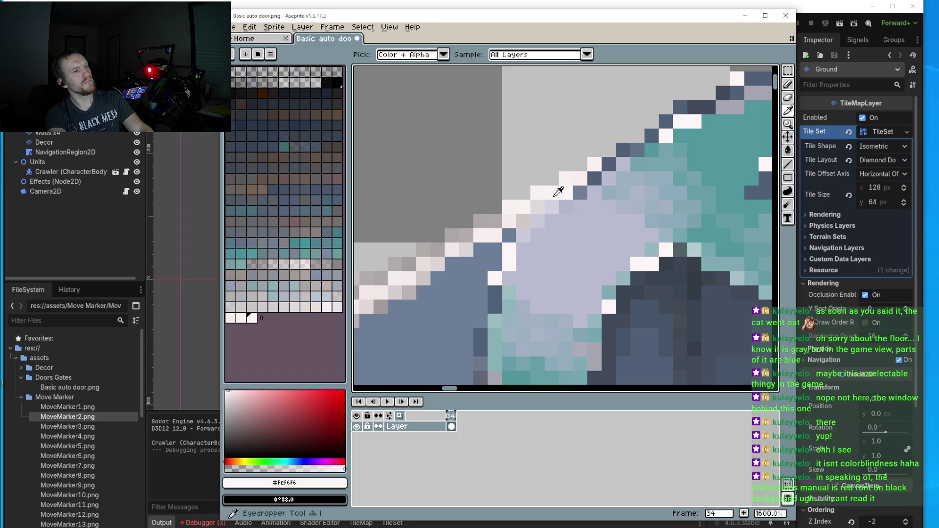
key(b)
click(538, 207)
click(524, 221)
- Bring the door's left side into view and re-pick the lavender and near-white colours
scroll(568, 291, down, 4)
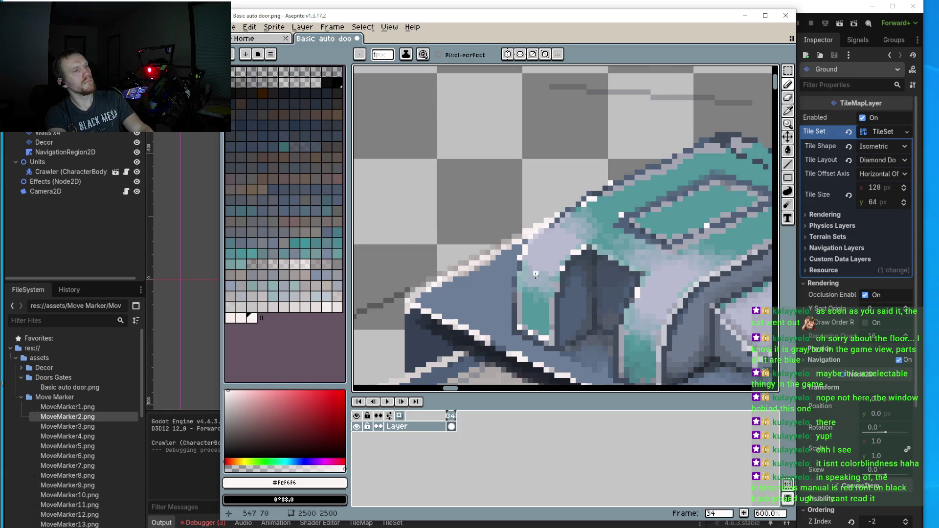
scroll(536, 275, up, 2)
scroll(586, 291, down, 3)
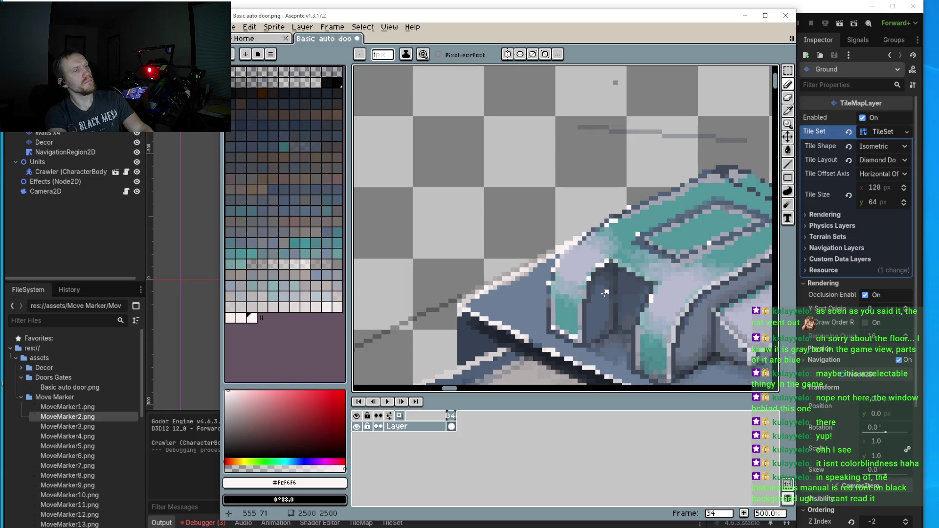
drag(605, 292, 558, 288)
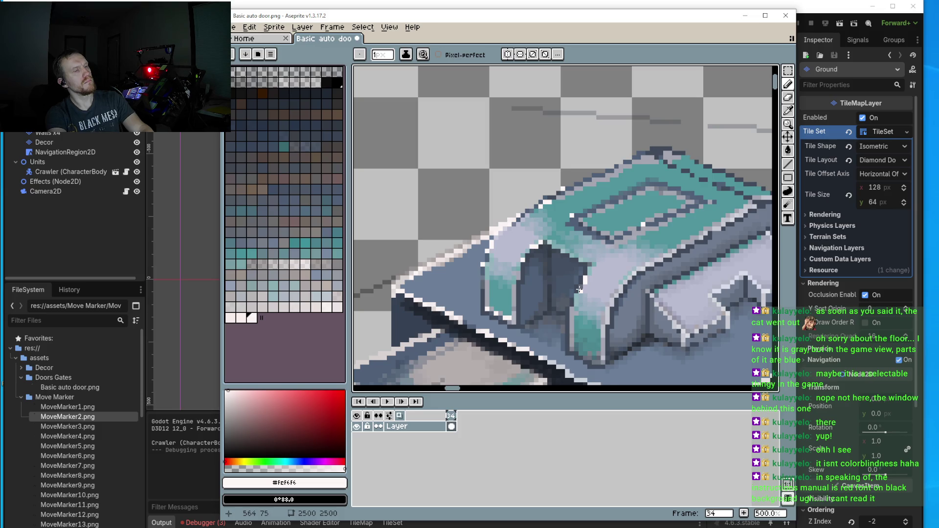
scroll(579, 290, up, 4)
alt+click(601, 273)
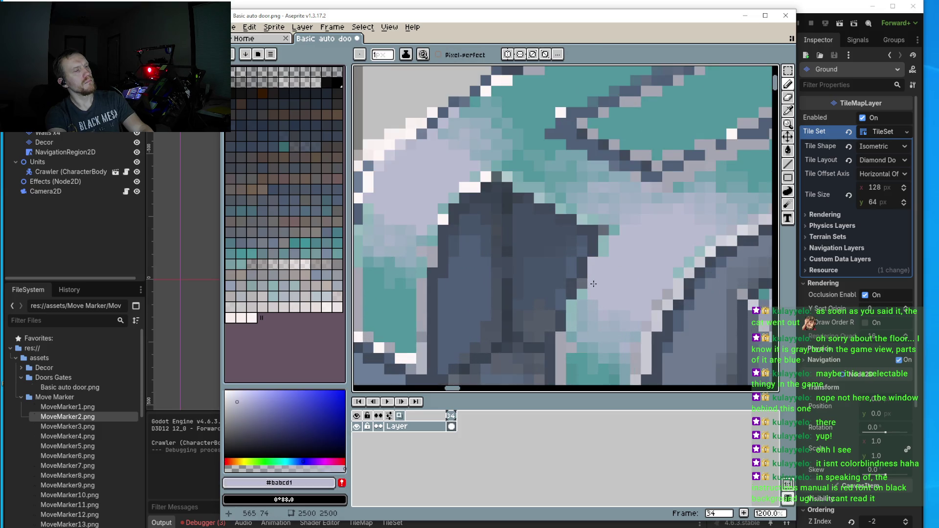
alt+click(468, 185)
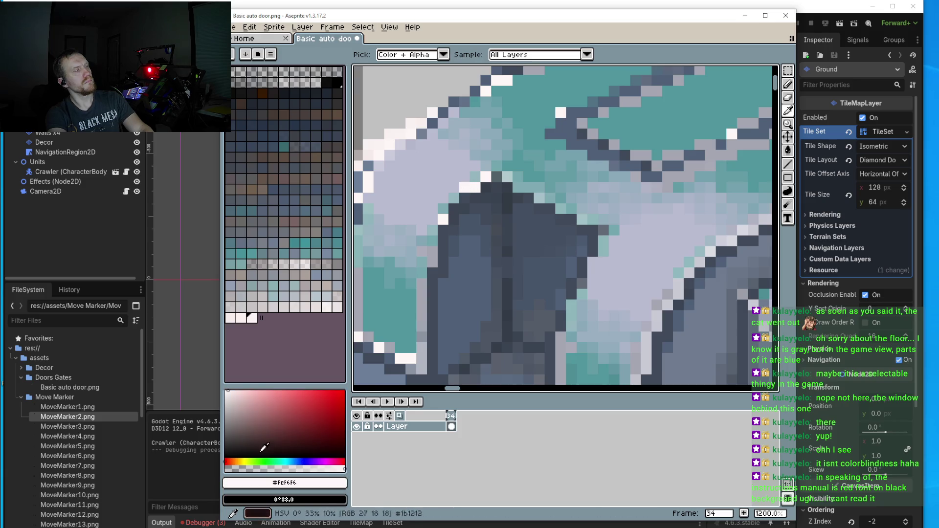
- Re-pick the lavender panel and near-white highlight colours from the artwork
scroll(609, 276, up, 4)
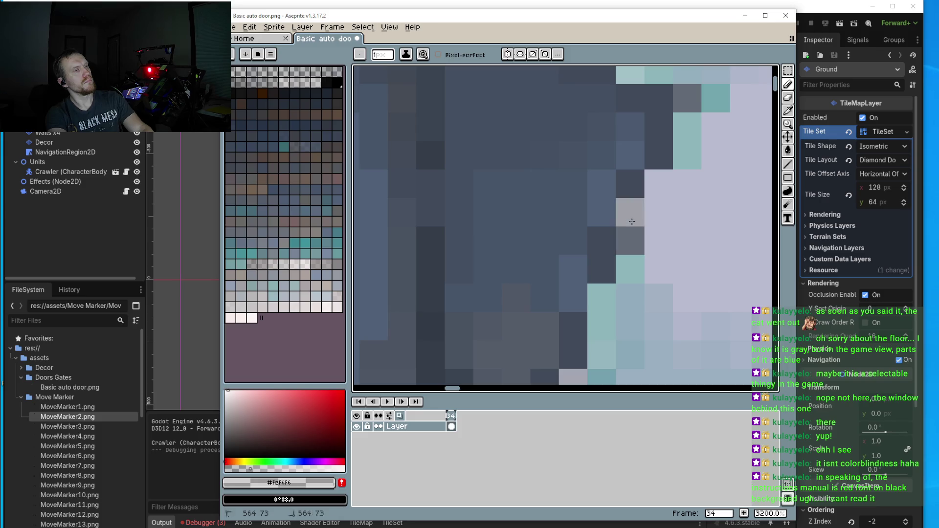
scroll(627, 241, down, 4)
scroll(651, 241, down, 2)
scroll(625, 251, up, 10)
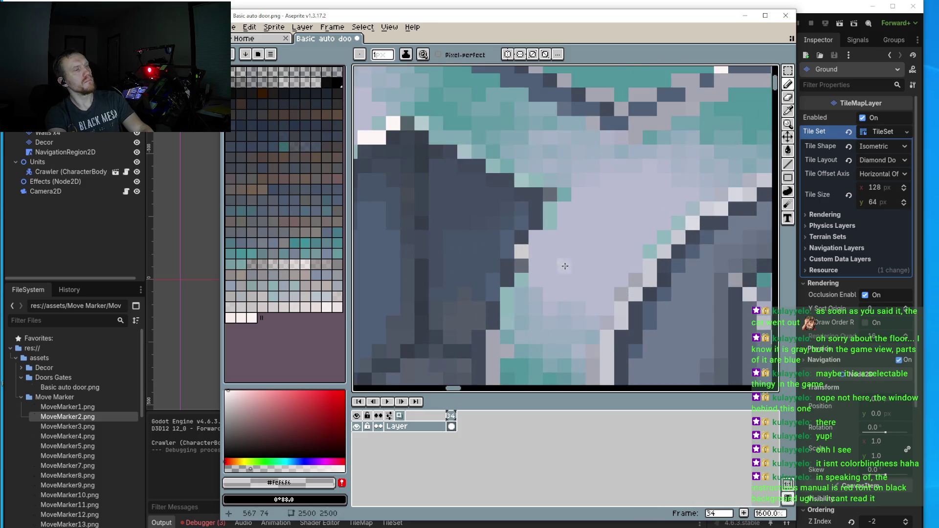
alt+click(586, 286)
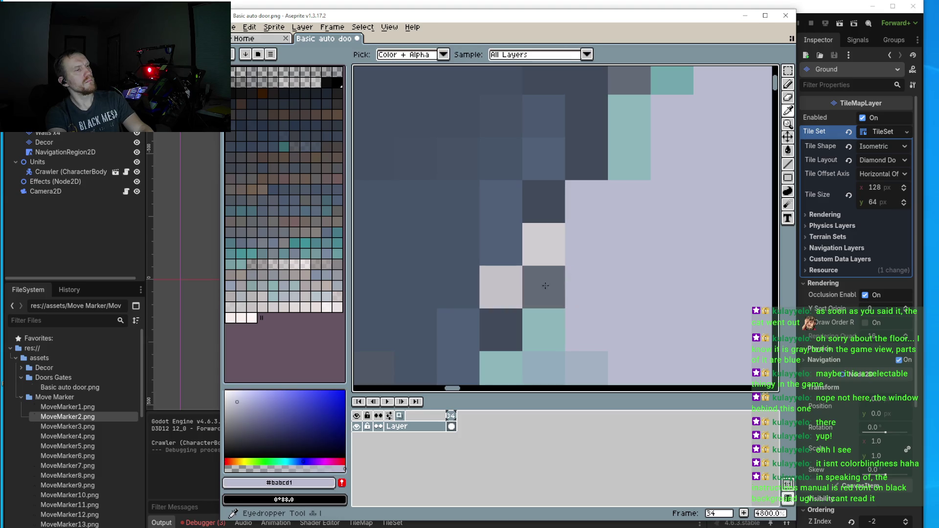
scroll(543, 288, down, 3)
scroll(557, 292, down, 3)
scroll(421, 216, up, 3)
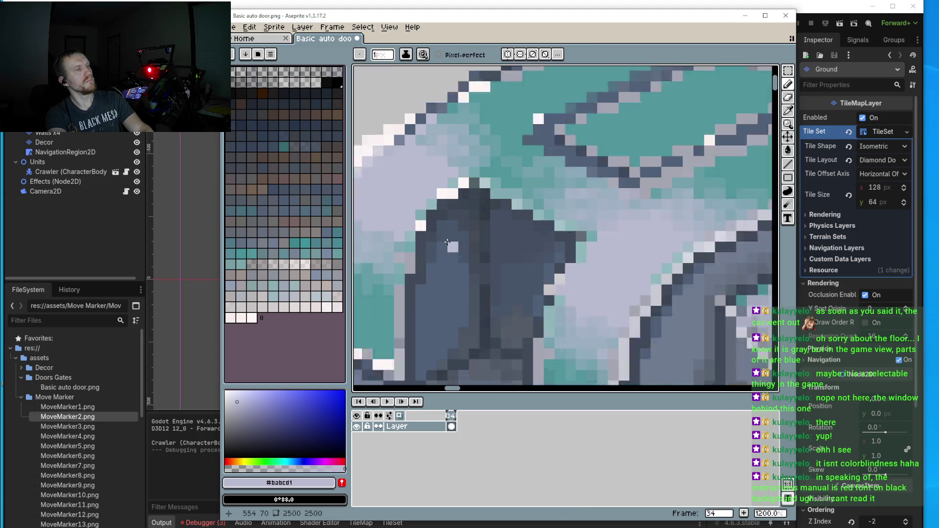
alt+click(412, 218)
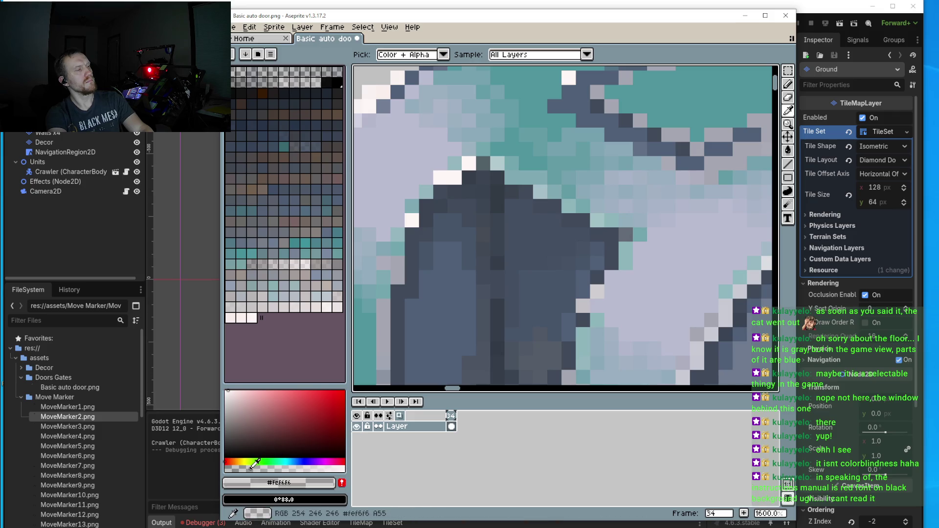
- Paint near-white and light grey highlight pixels down the door panel edges
click(581, 317)
scroll(570, 270, up, 2)
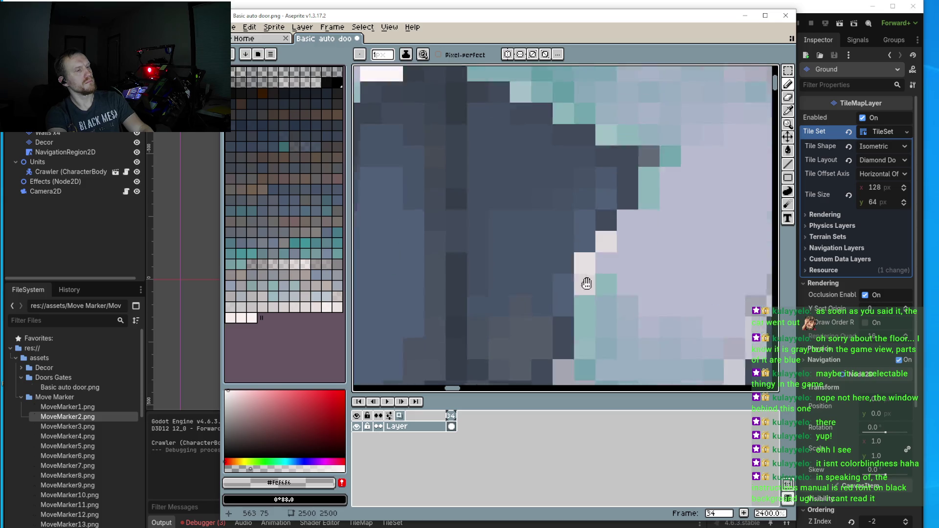
click(571, 271)
click(570, 295)
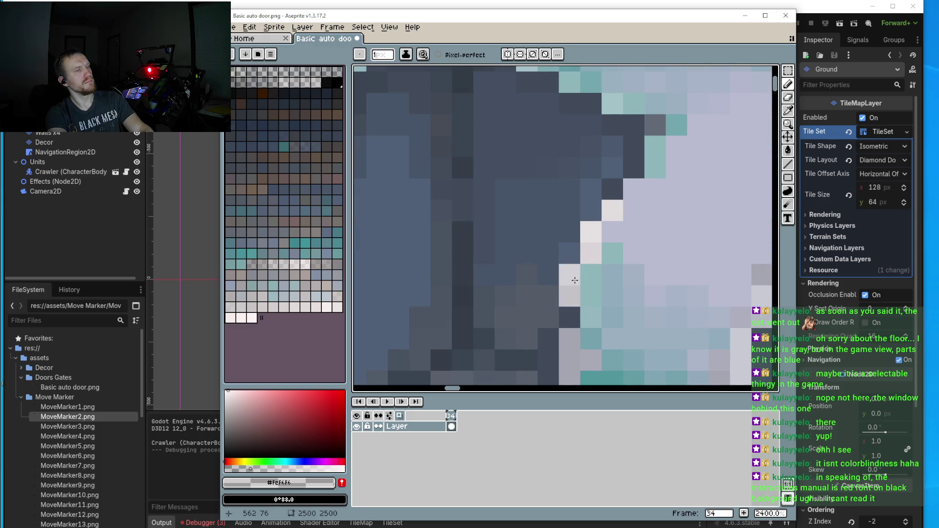
click(574, 282)
scroll(574, 283, down, 6)
scroll(523, 261, up, 4)
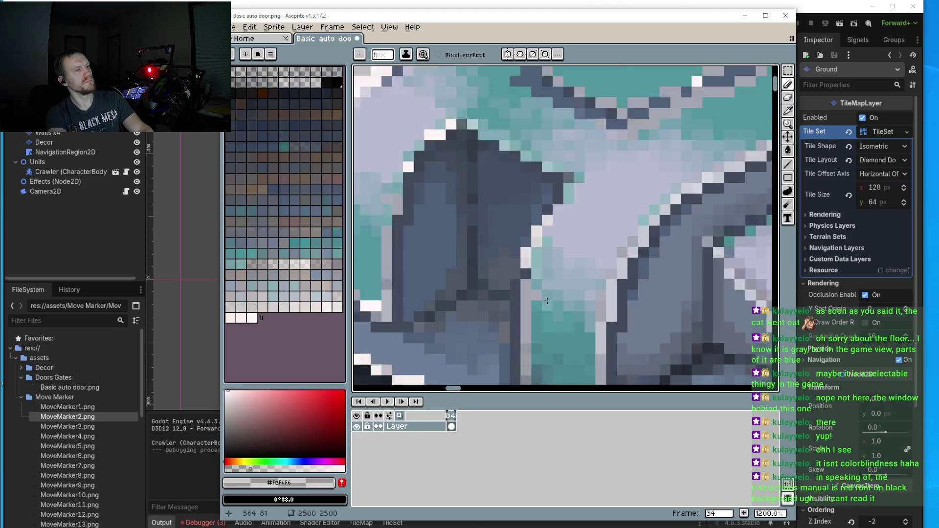
click(522, 261)
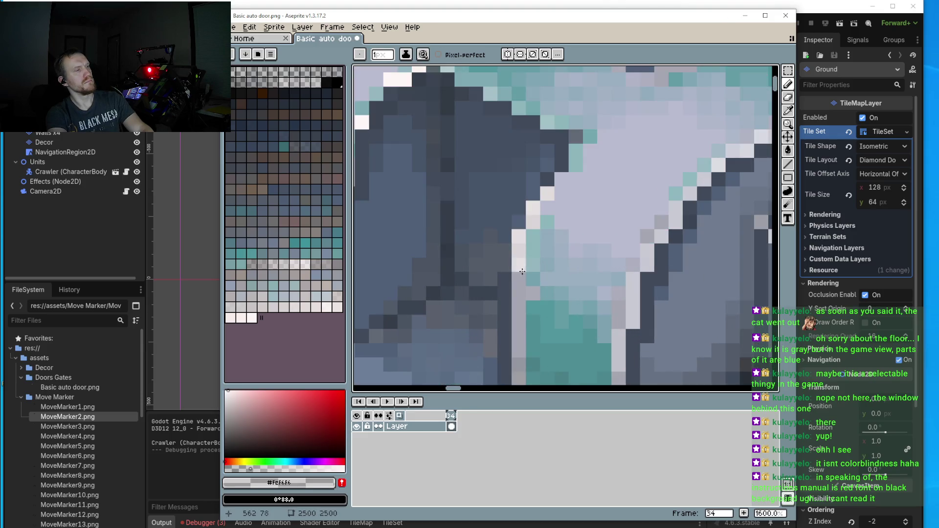
click(508, 277)
click(507, 277)
click(506, 293)
- Add light grey pixels along the panel's diagonal and top edges, lightening two teal pixels
click(548, 179)
click(533, 194)
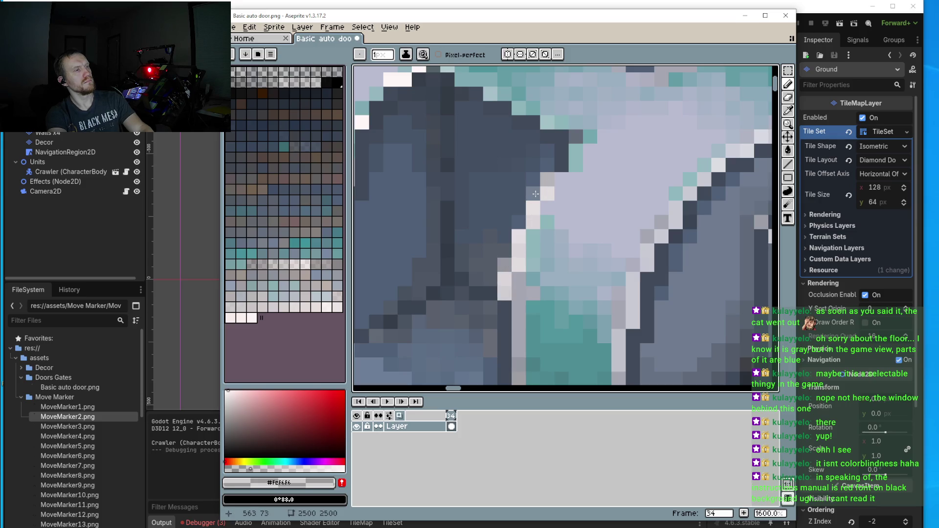
click(562, 165)
scroll(566, 165, down, 4)
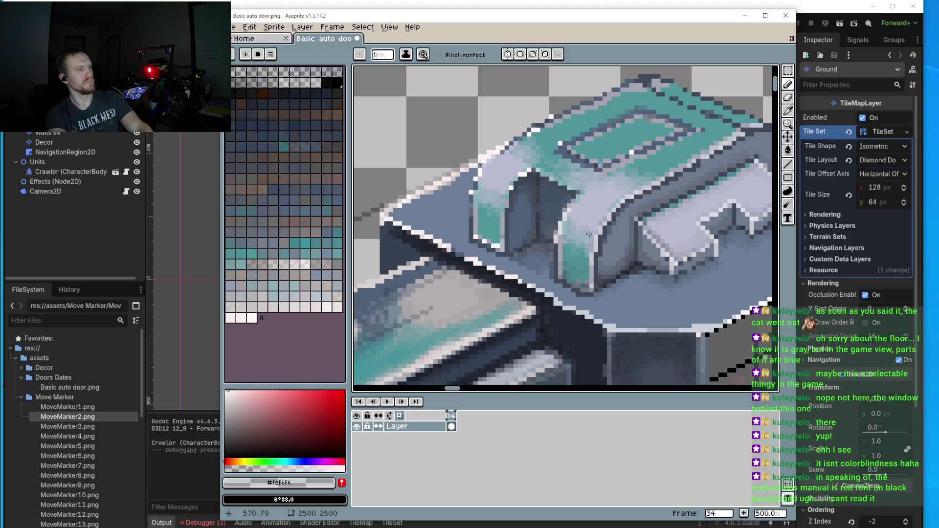
scroll(462, 204, up, 4)
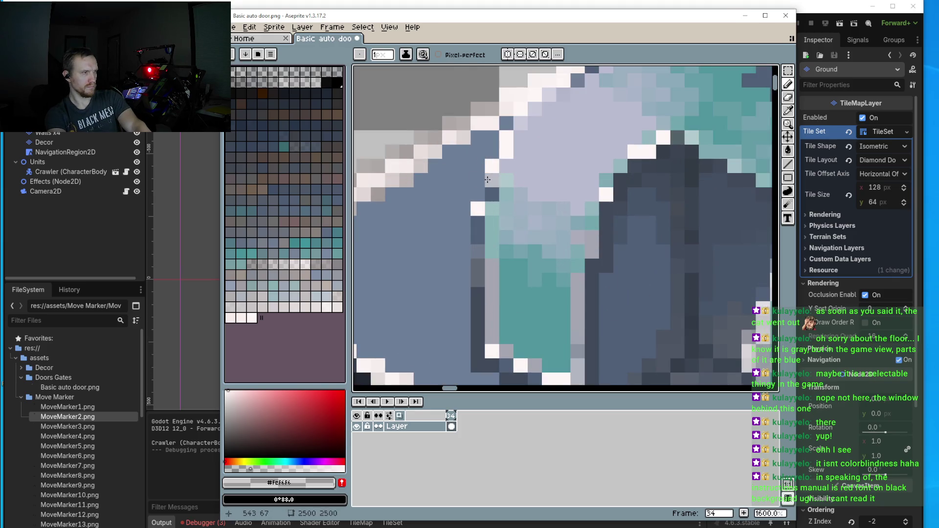
click(477, 196)
click(480, 183)
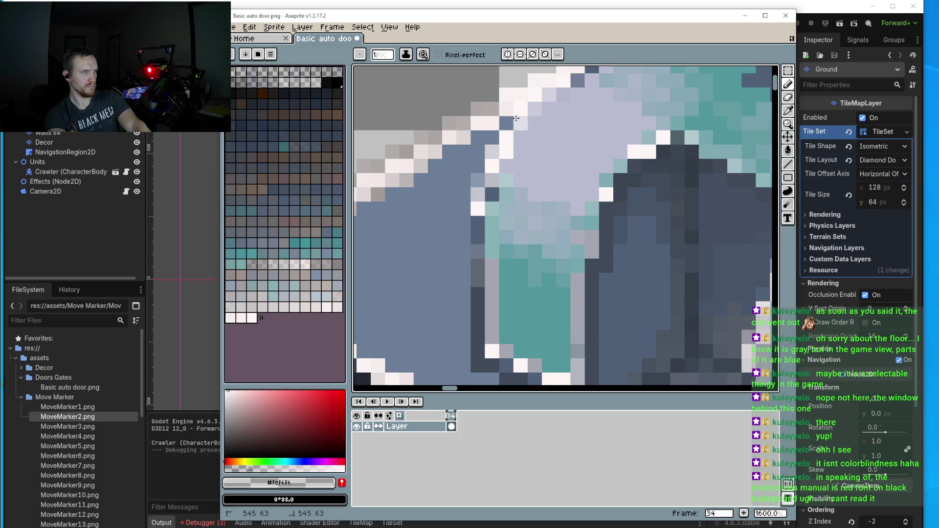
scroll(514, 119, down, 4)
scroll(607, 183, up, 3)
click(605, 174)
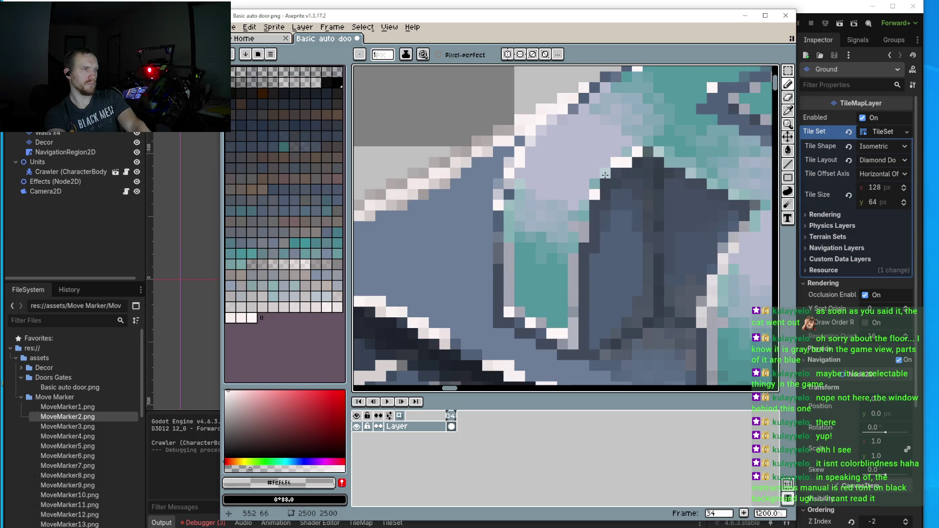
click(584, 215)
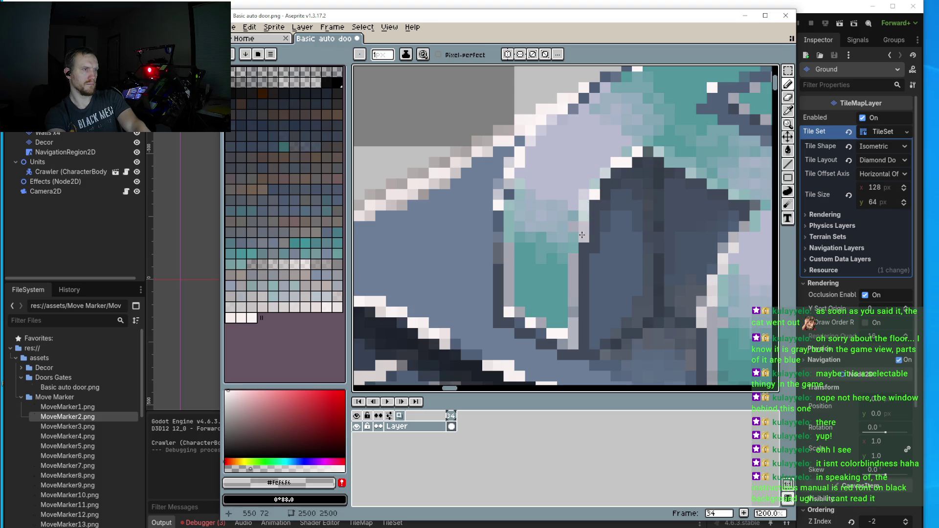
- Begin saving the door sprite from the File menu
scroll(580, 247, down, 4)
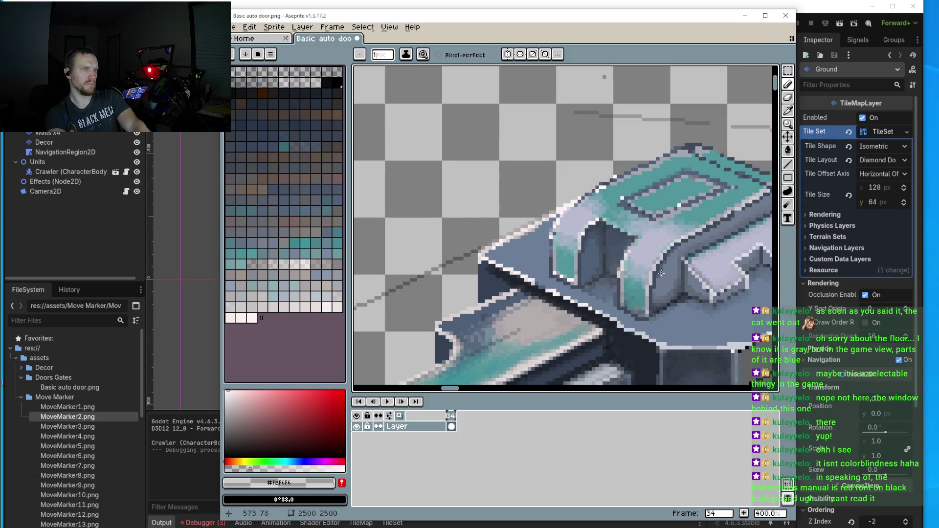
scroll(661, 273, down, 3)
scroll(546, 258, up, 2)
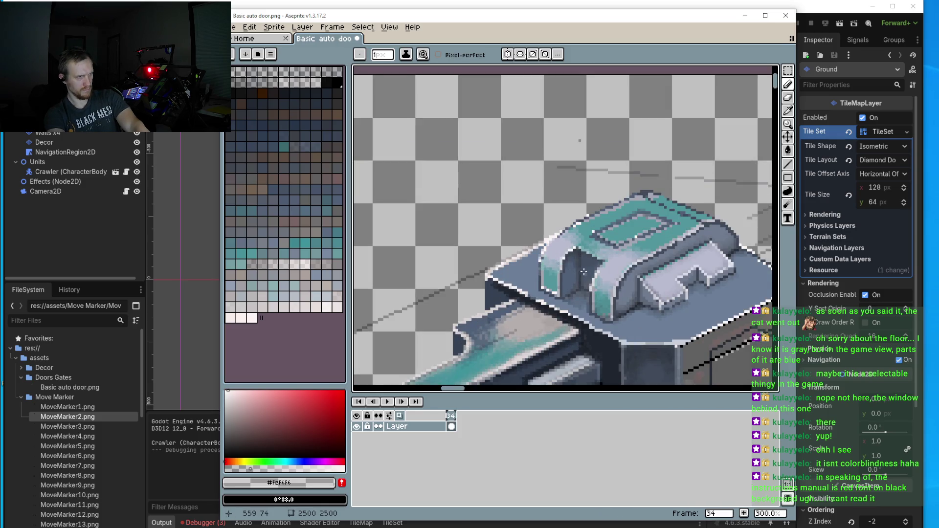
click(233, 27)
- Save the door sprite, run the Godot level to check the door beside the crawler, then return to Aseprite
click(247, 73)
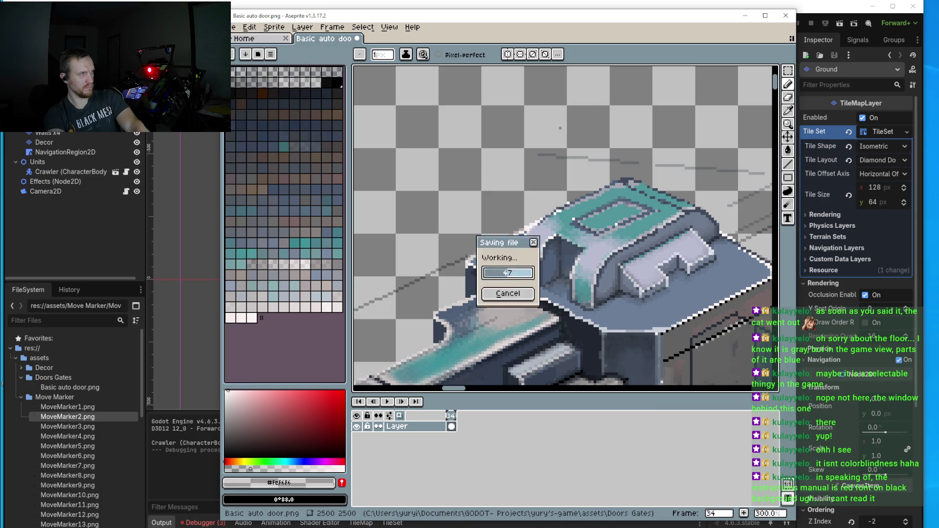
click(781, 10)
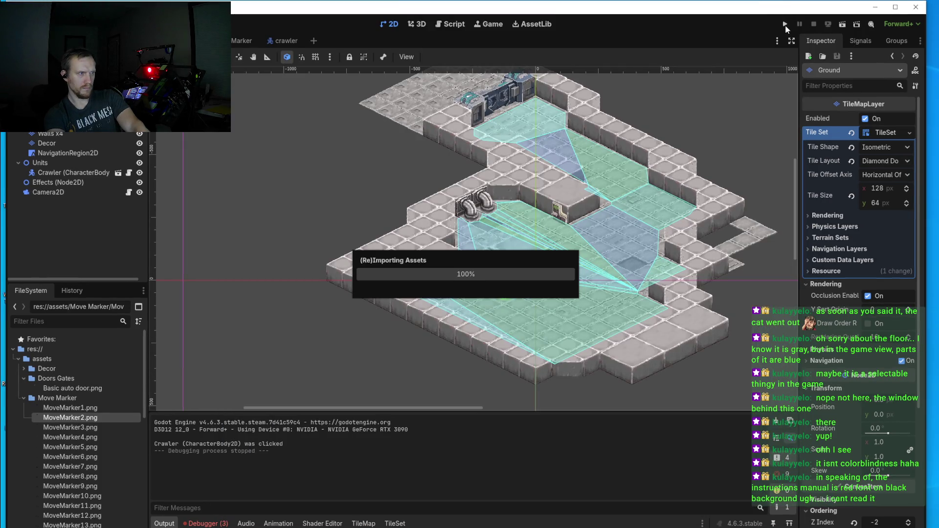
click(785, 24)
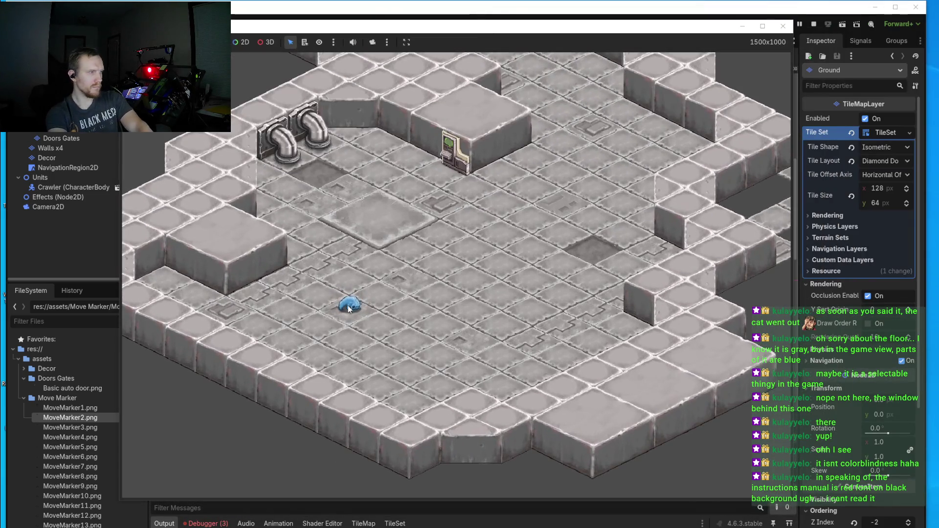
click(347, 305)
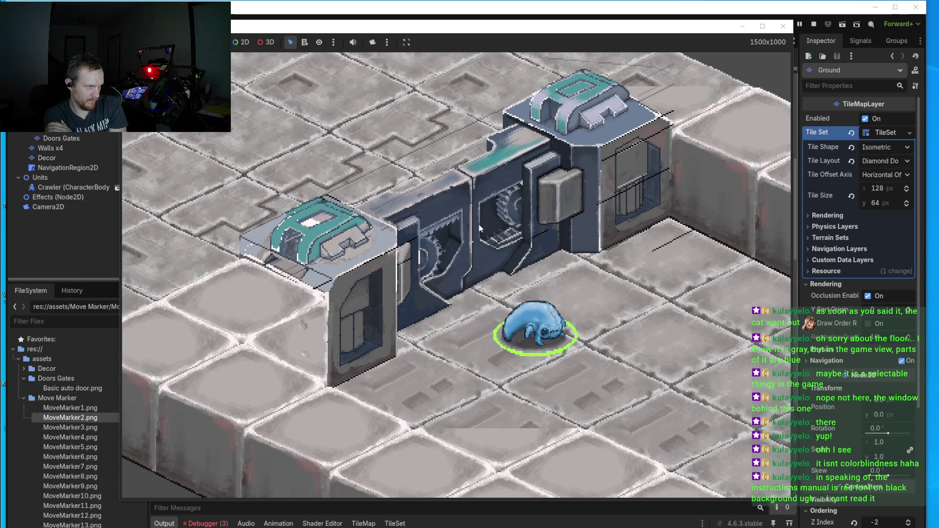
scroll(480, 228, down, 4)
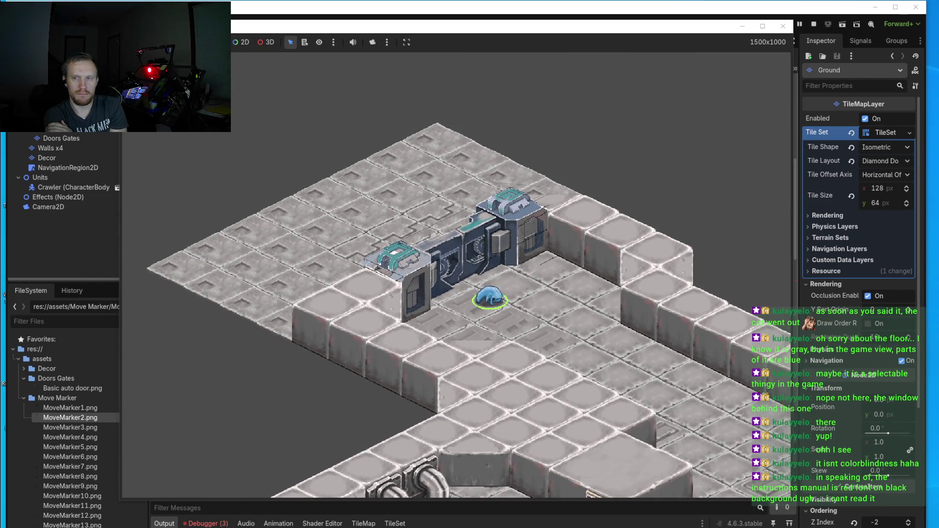
key(alt+Tab)
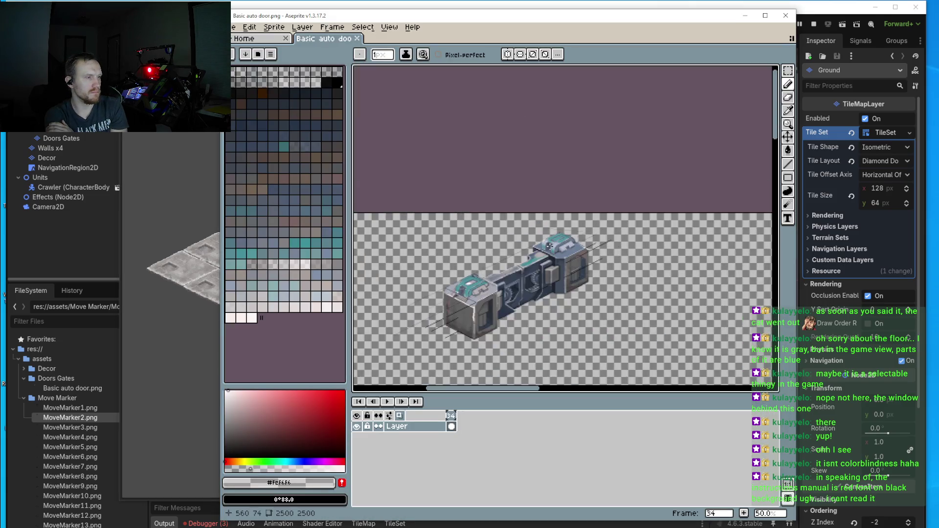
- Touch up the door edge with one dark navy pixel and several light highlight pixels
scroll(549, 246, up, 12)
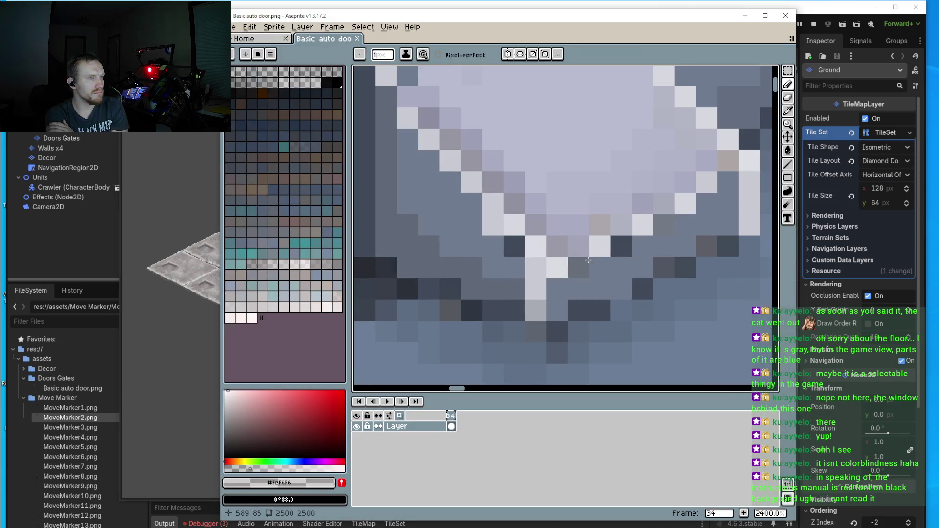
click(588, 260)
click(663, 203)
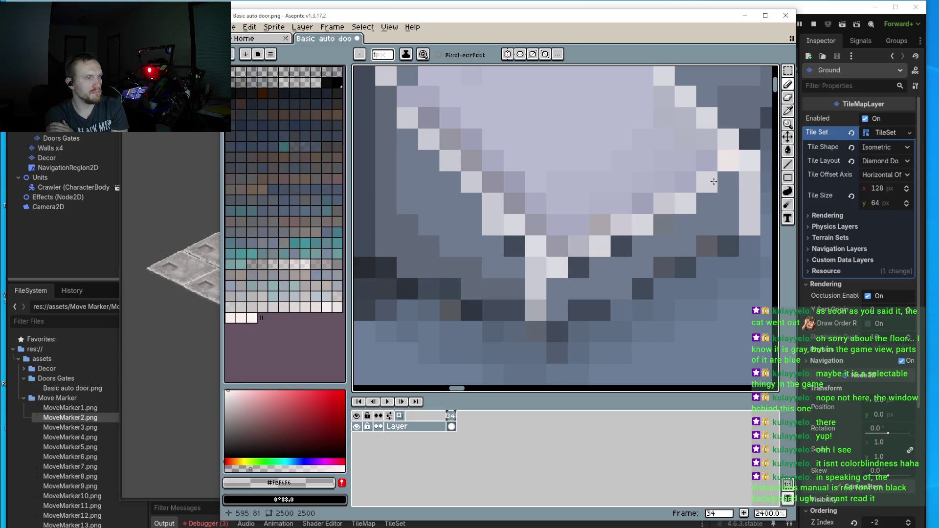
click(643, 203)
scroll(611, 220, down, 4)
scroll(591, 238, up, 5)
click(591, 238)
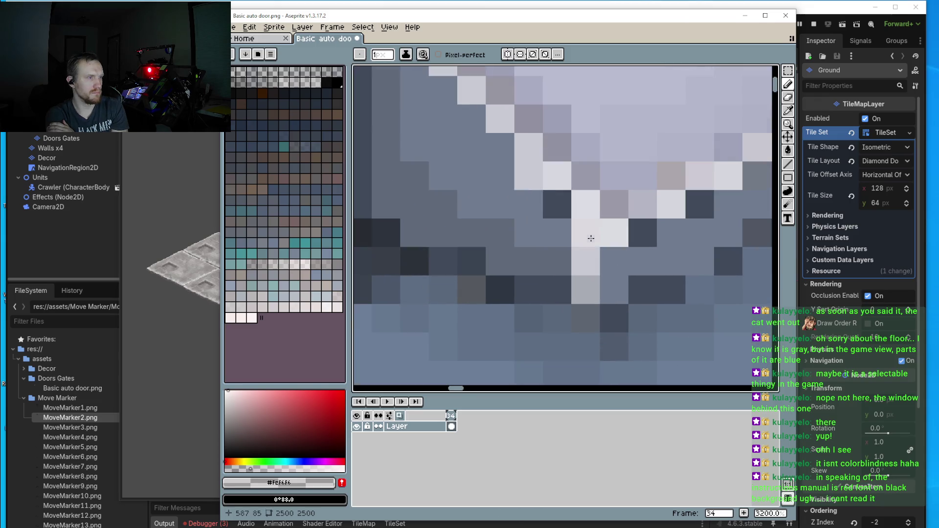
scroll(606, 300, down, 4)
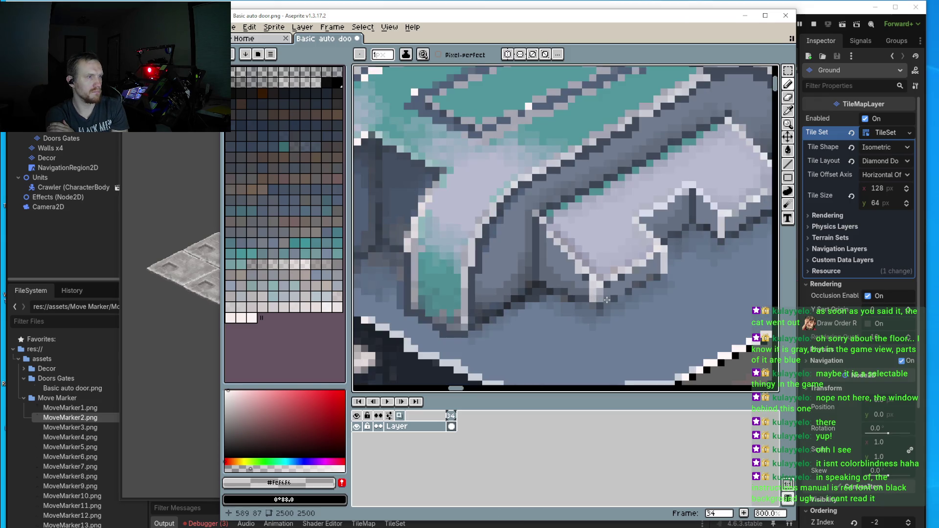
scroll(722, 226, up, 2)
scroll(723, 205, up, 3)
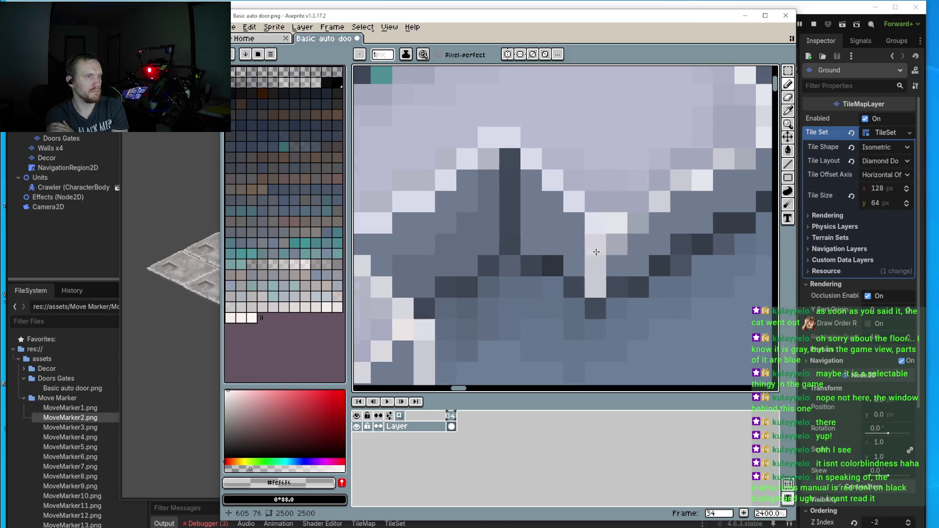
click(593, 202)
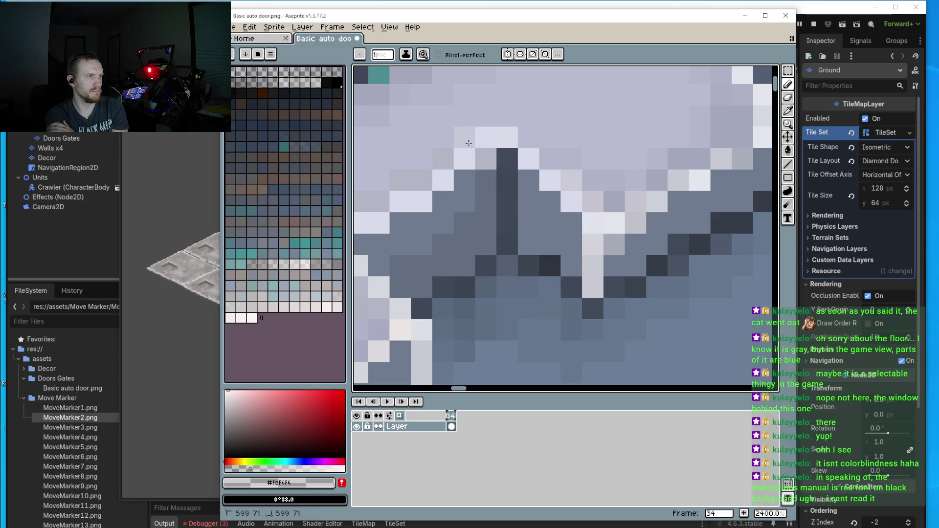
- Lighten a run of pixels along the lavender panel's upper edge
scroll(464, 173, left, 2)
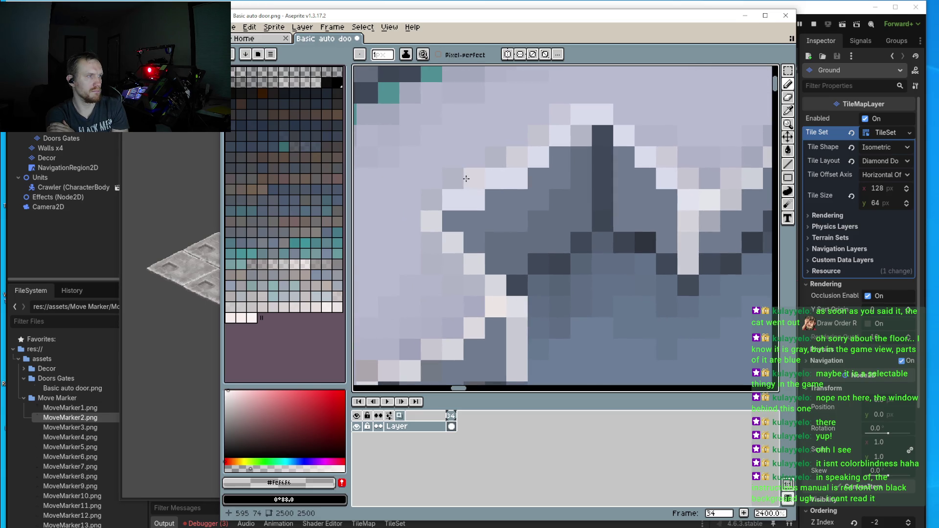
scroll(501, 204, down, 5)
scroll(504, 207, up, 1)
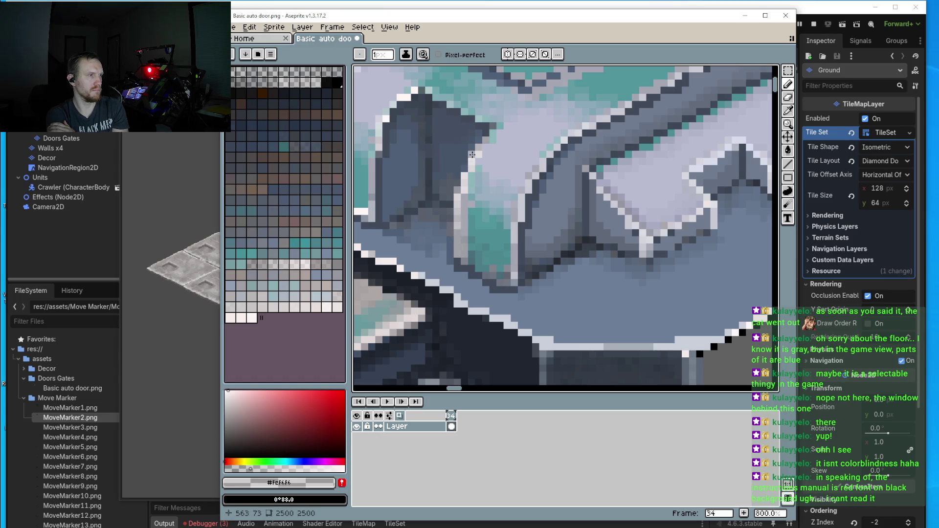
scroll(472, 155, up, 1)
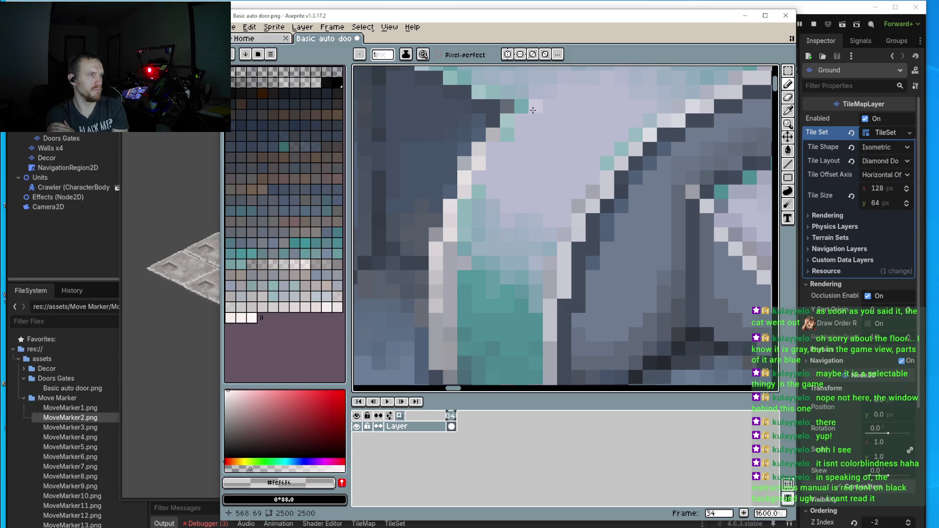
drag(540, 97, 586, 228)
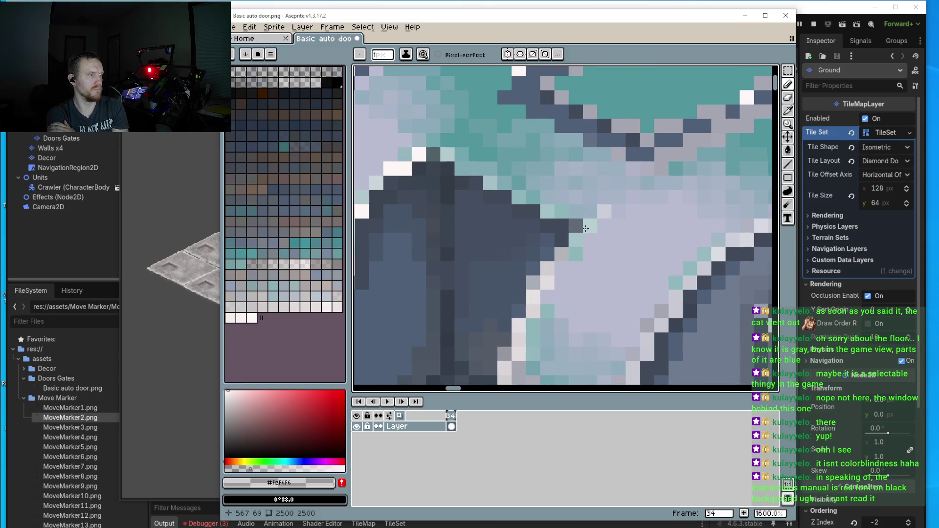
scroll(576, 218, up, 1)
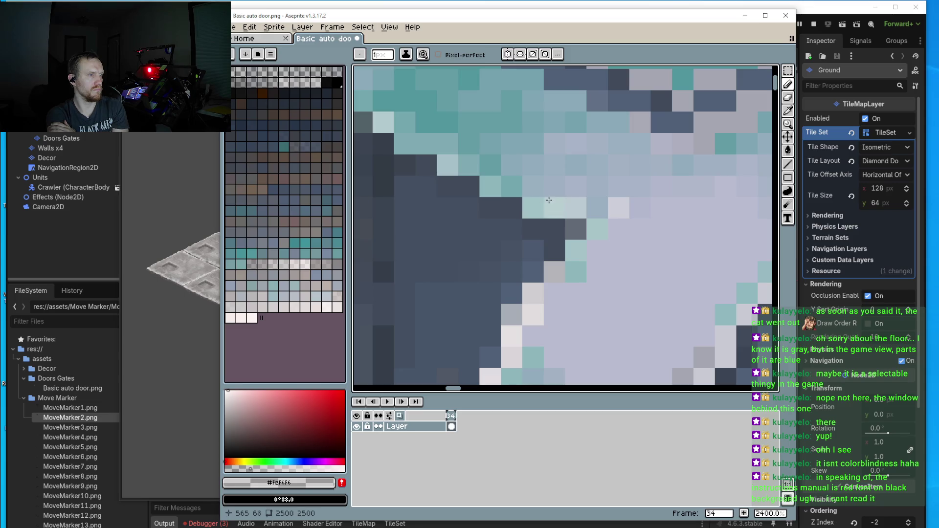
mouse_move(519, 188)
mouse_down()
mouse_move(483, 168)
mouse_move(561, 207)
mouse_up()
scroll(561, 207, down, 3)
scroll(575, 258, up, 2)
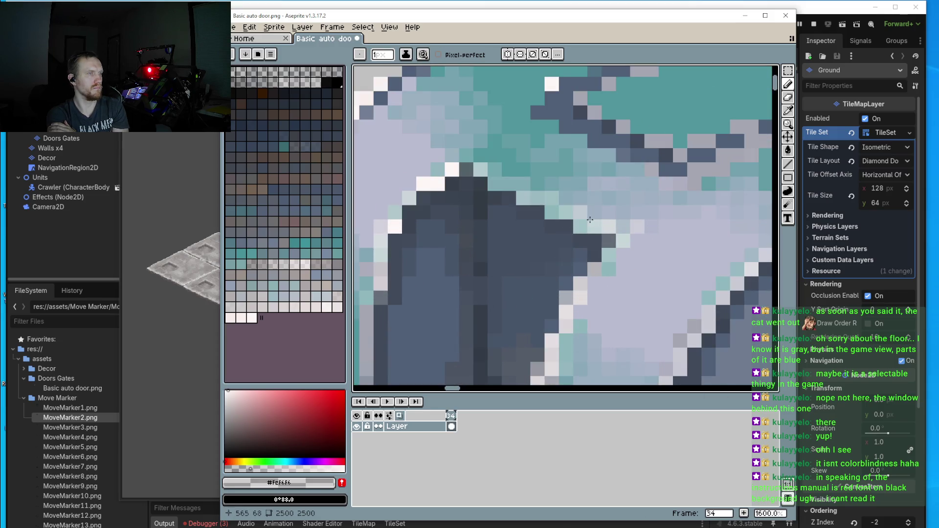
scroll(583, 242, down, 3)
scroll(541, 243, up, 2)
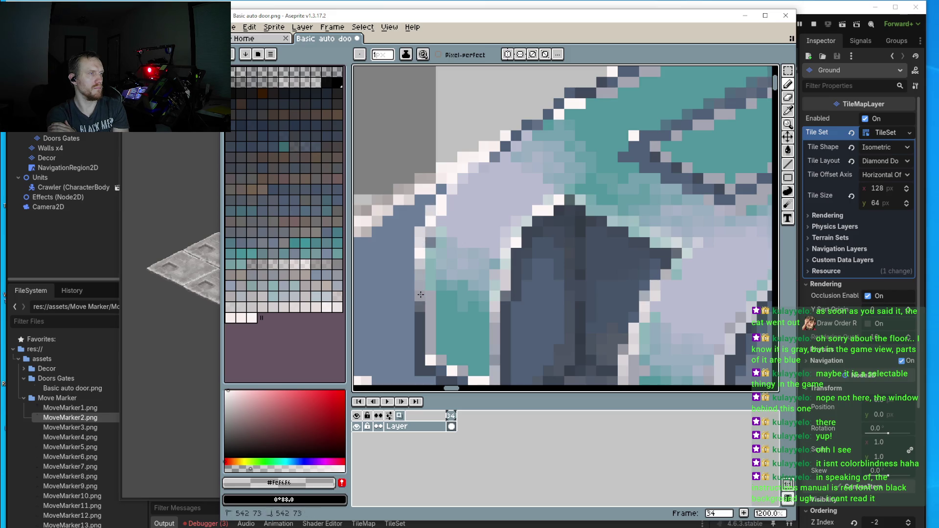
scroll(458, 295, down, 5)
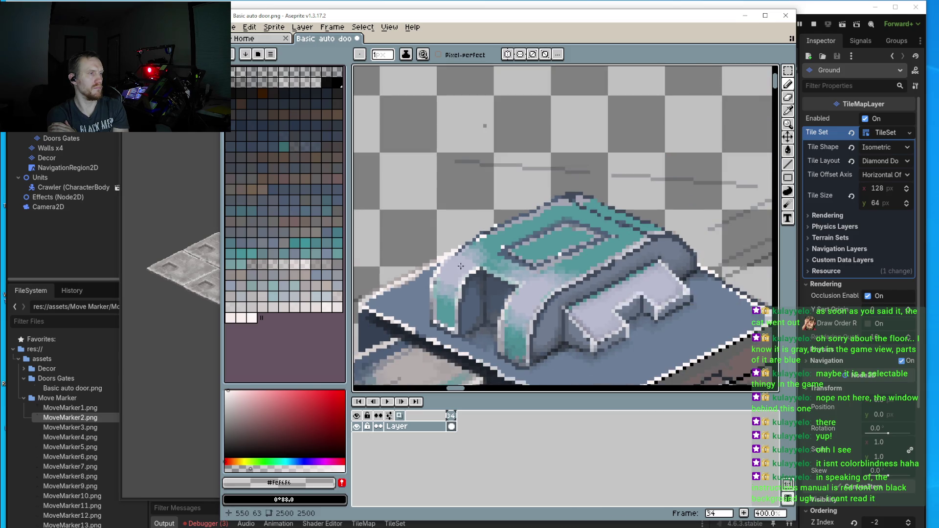
- Paint light highlight pixels along the roof's diagonal edge
scroll(500, 226, up, 5)
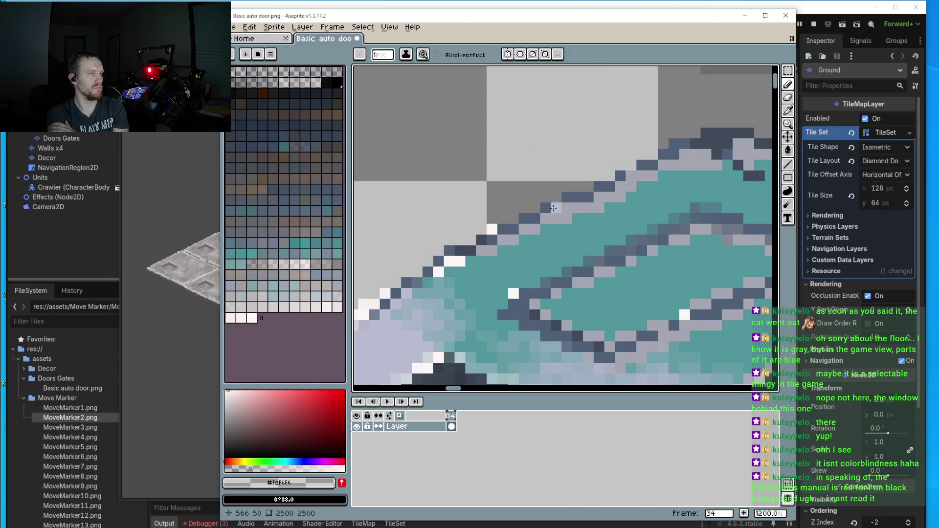
click(265, 463)
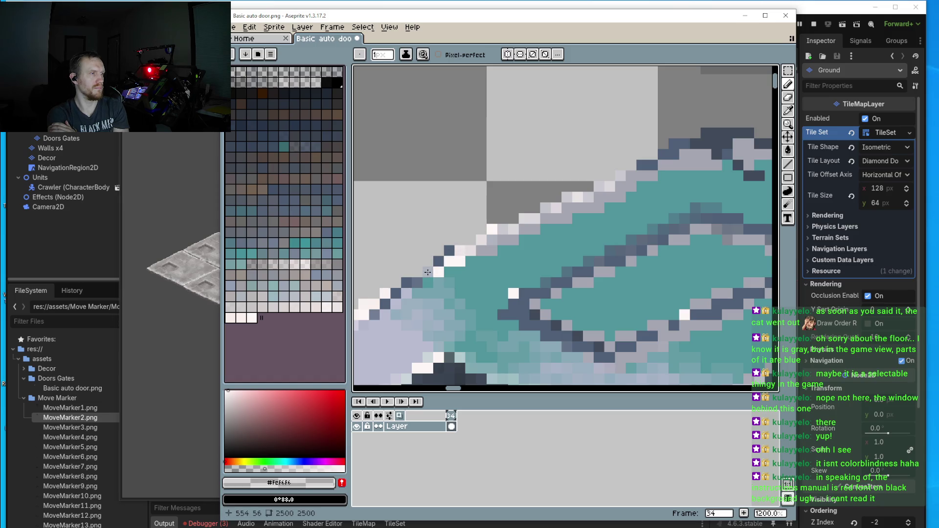
scroll(427, 272, down, 4)
scroll(408, 279, up, 5)
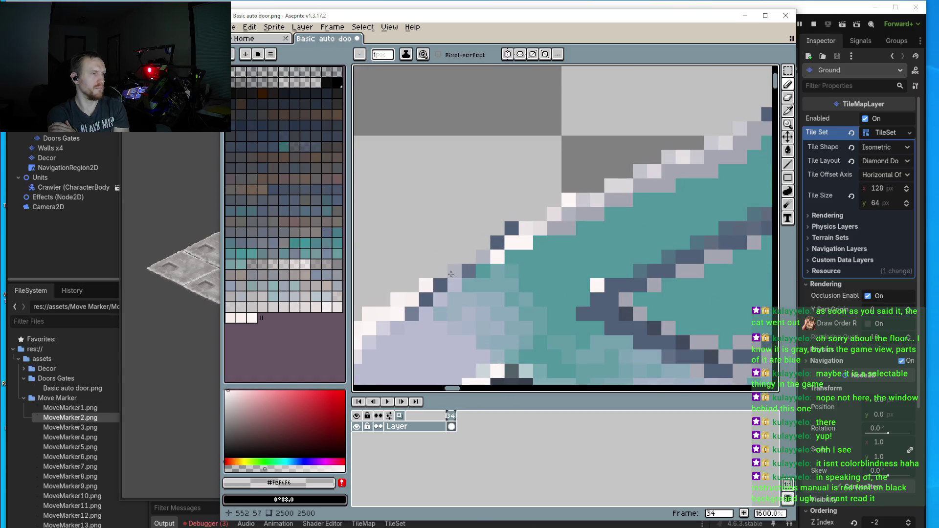
mouse_move(480, 256)
mouse_down()
mouse_move(469, 272)
mouse_move(470, 262)
mouse_up()
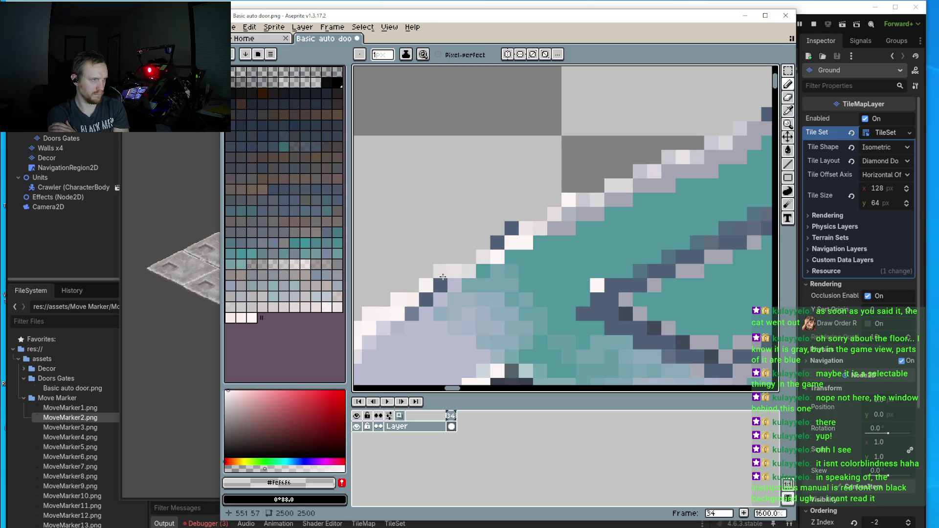
scroll(443, 277, down, 4)
scroll(460, 315, up, 1)
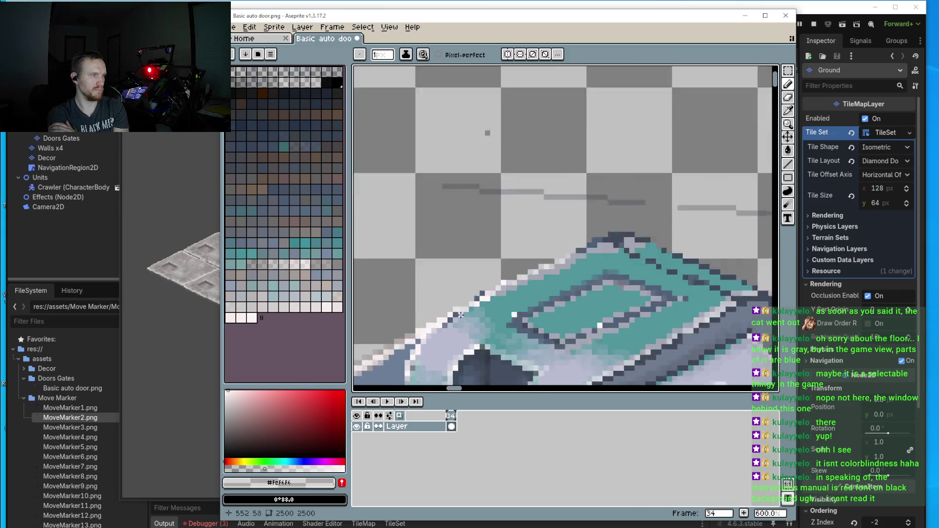
scroll(459, 315, up, 4)
- Erase two stray dark pixels, repaint one lavender #babcd1 and two near-white #fcf6f6
alt+click(551, 216)
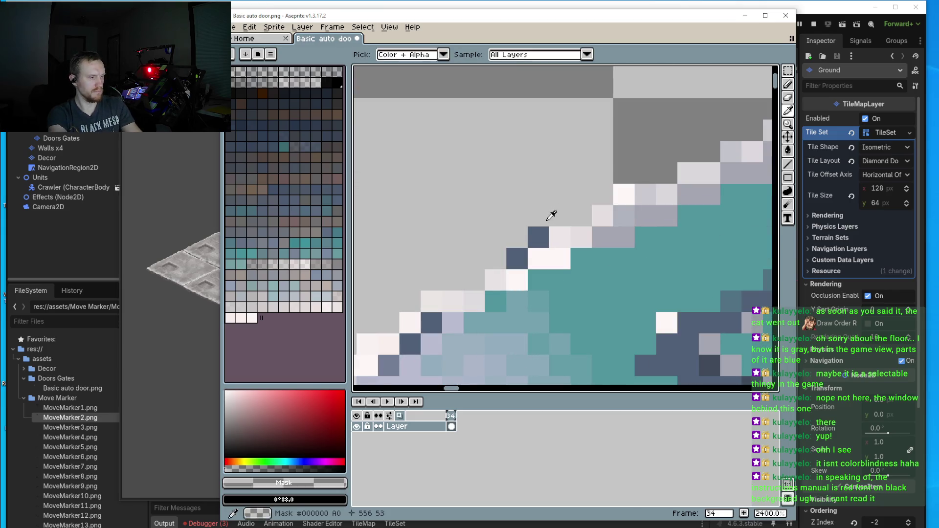
click(538, 238)
click(517, 257)
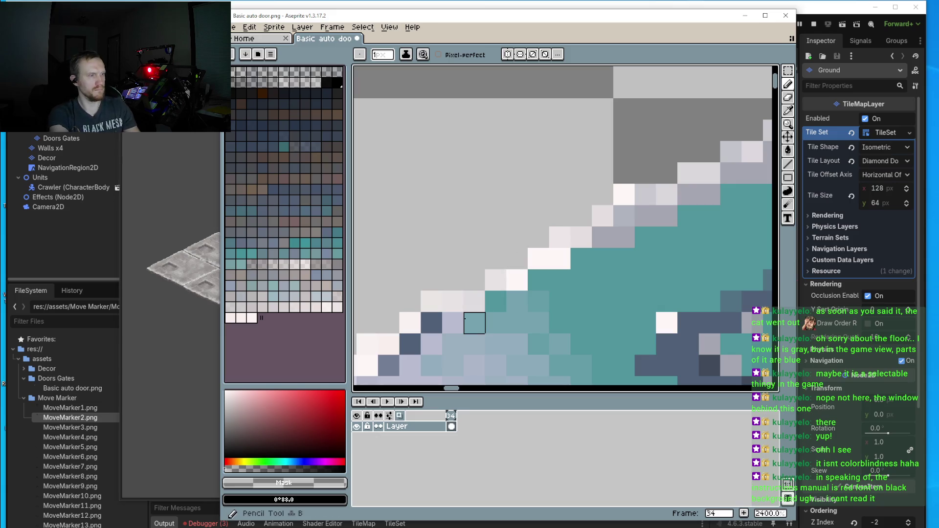
alt+click(455, 324)
click(433, 327)
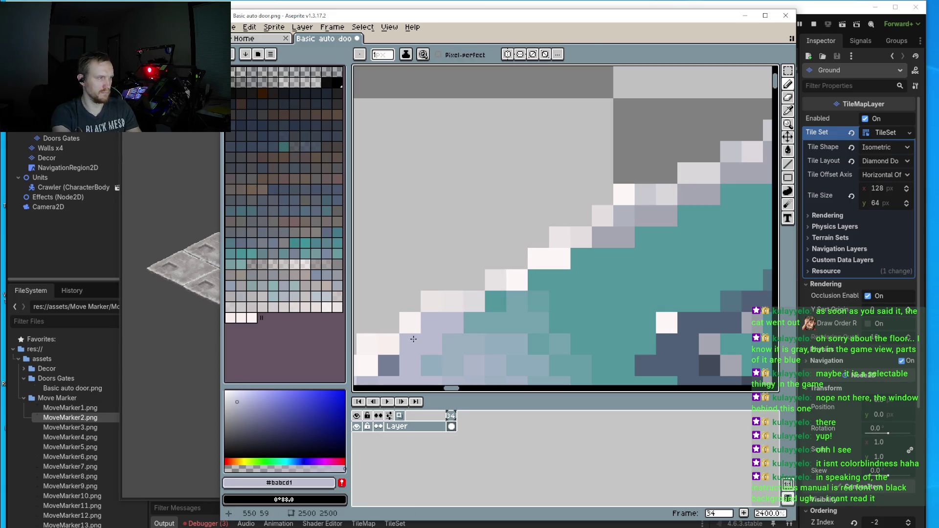
scroll(413, 339, down, 3)
scroll(565, 260, up, 2)
scroll(462, 303, down, 2)
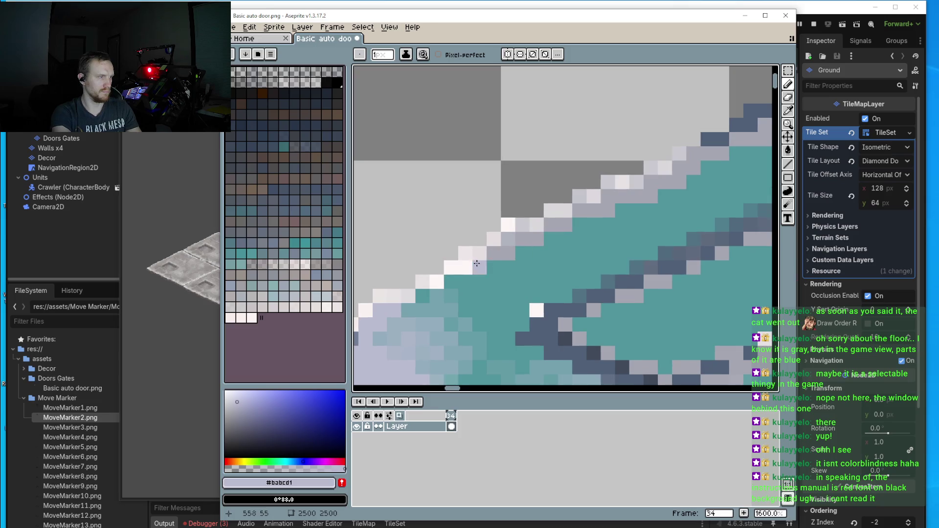
alt+click(457, 264)
scroll(484, 252, down, 2)
click(515, 237)
click(504, 237)
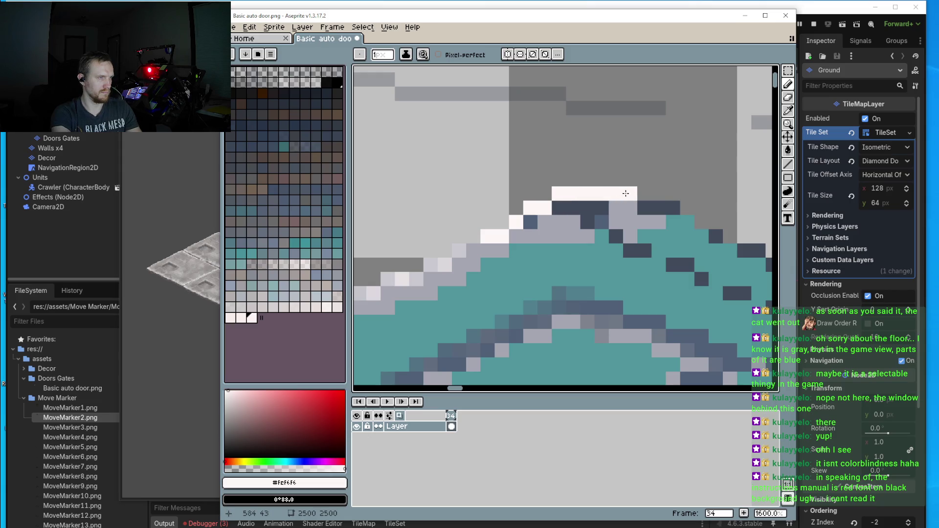
- Brighten the dark roof-peak pixel, sample grey #a4a6b0, and zoom out to review the sprite
click(647, 208)
scroll(667, 206, down, 5)
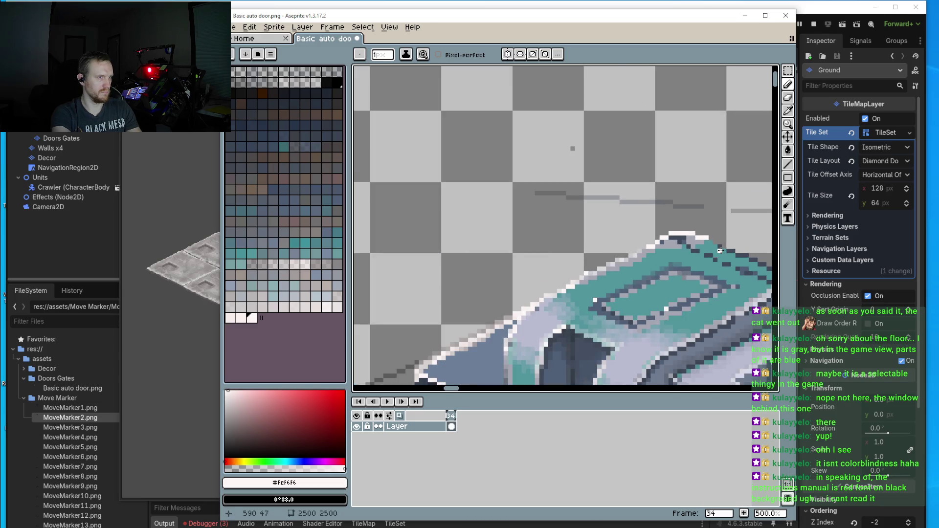
scroll(542, 227, up, 7)
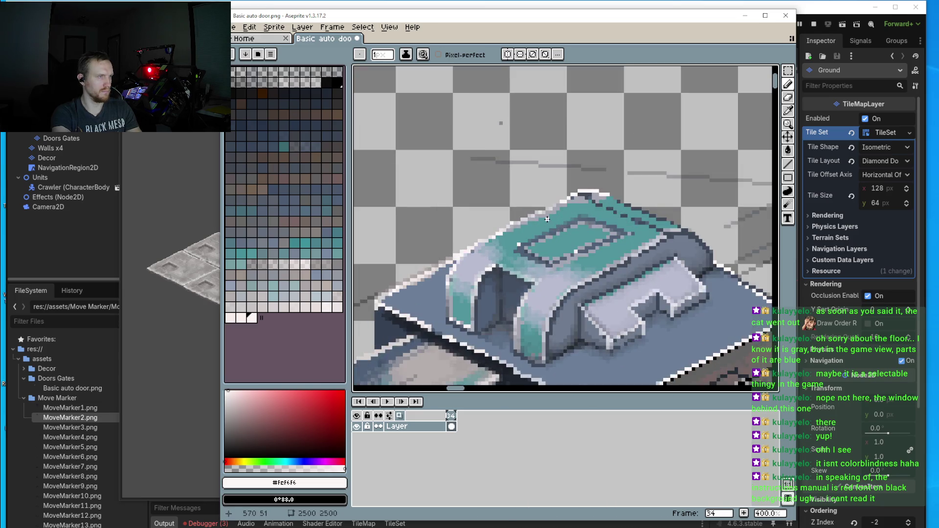
key(i)
click(555, 195)
key(b)
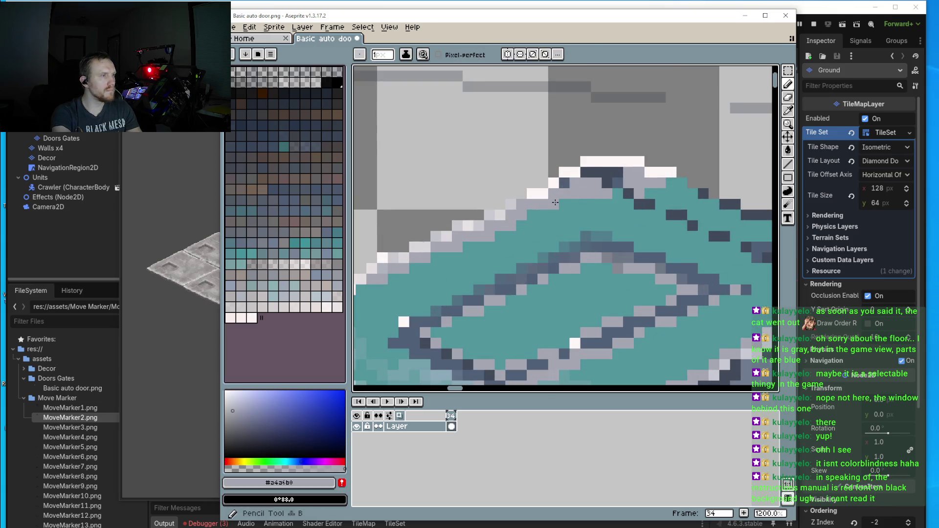
scroll(626, 195, up, 3)
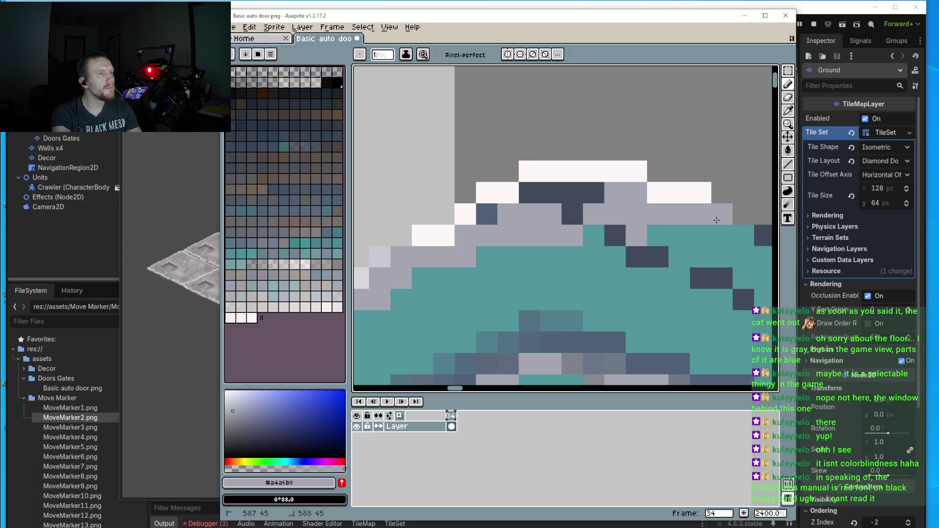
scroll(596, 234, down, 7)
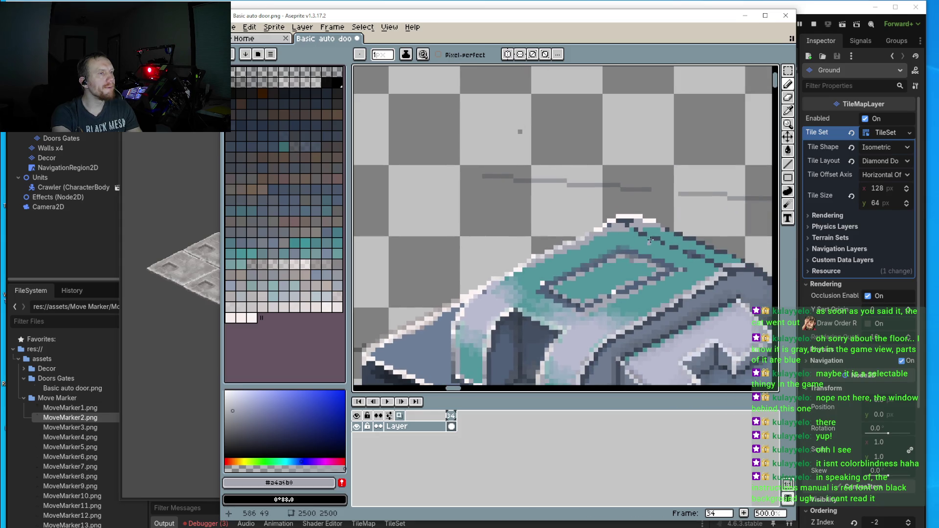
scroll(650, 240, up, 6)
scroll(642, 239, down, 6)
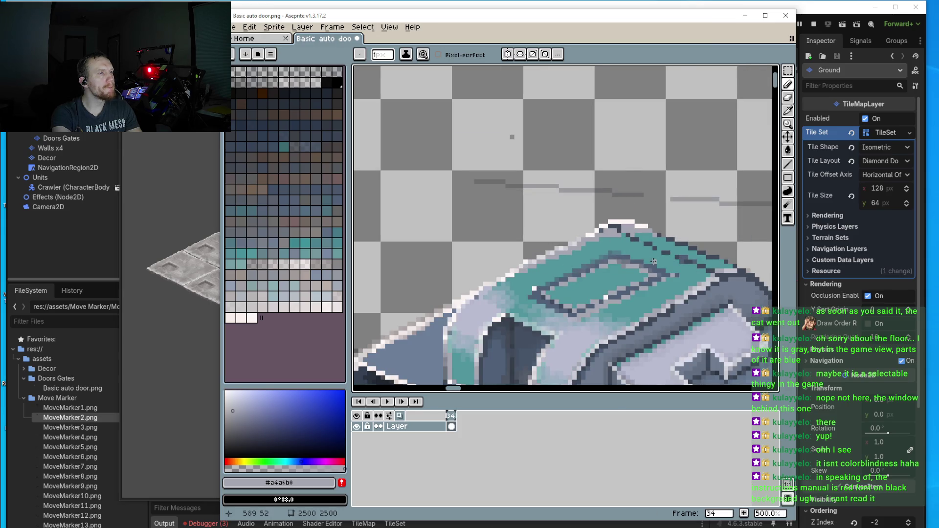
drag(675, 261, 577, 243)
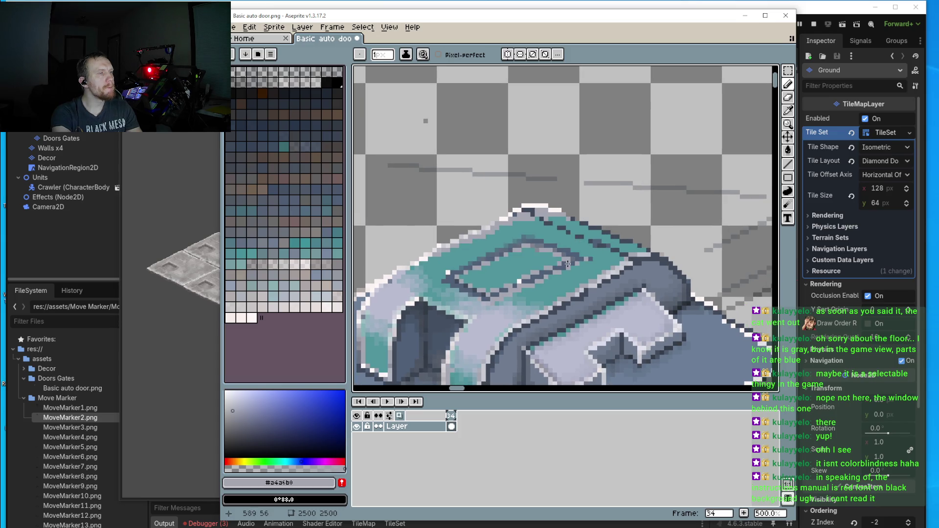
scroll(567, 264, down, 4)
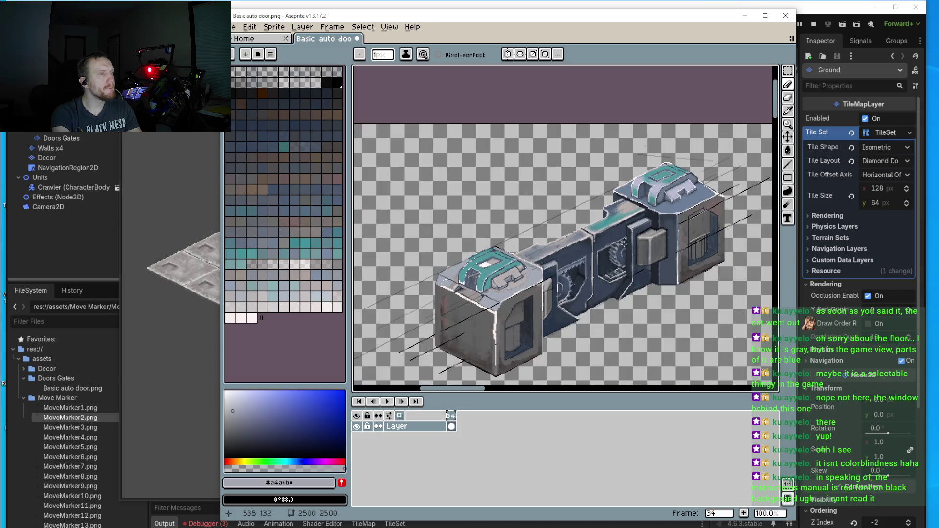
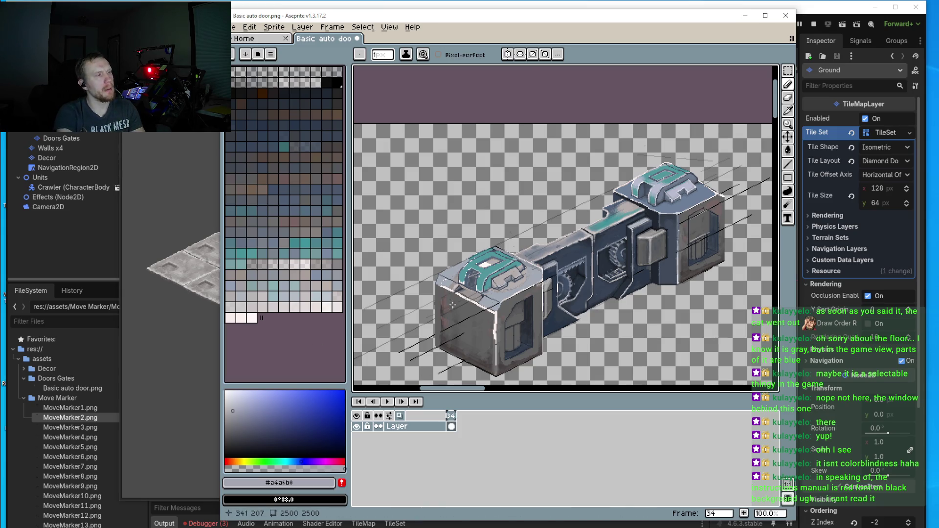
- Eyedrop the teal #52959c and paint over every dark pixel inside the cap's arch
scroll(453, 305, up, 6)
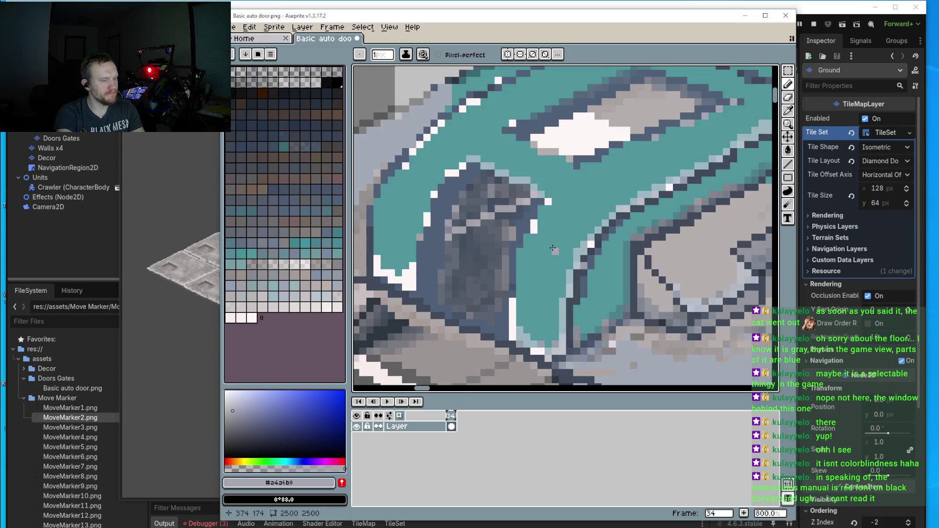
alt+click(556, 244)
scroll(458, 230, up, 2)
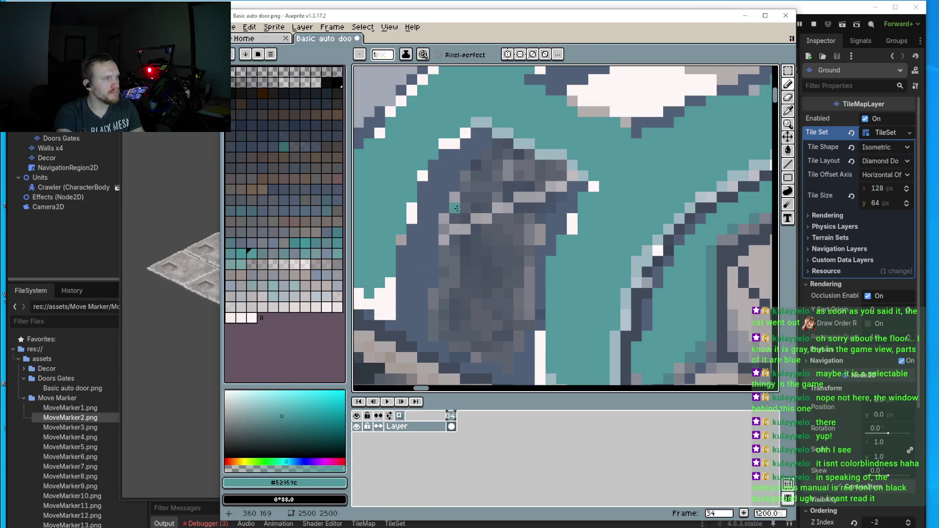
mouse_move(457, 209)
mouse_down()
mouse_move(430, 250)
mouse_move(444, 187)
mouse_move(485, 147)
mouse_up()
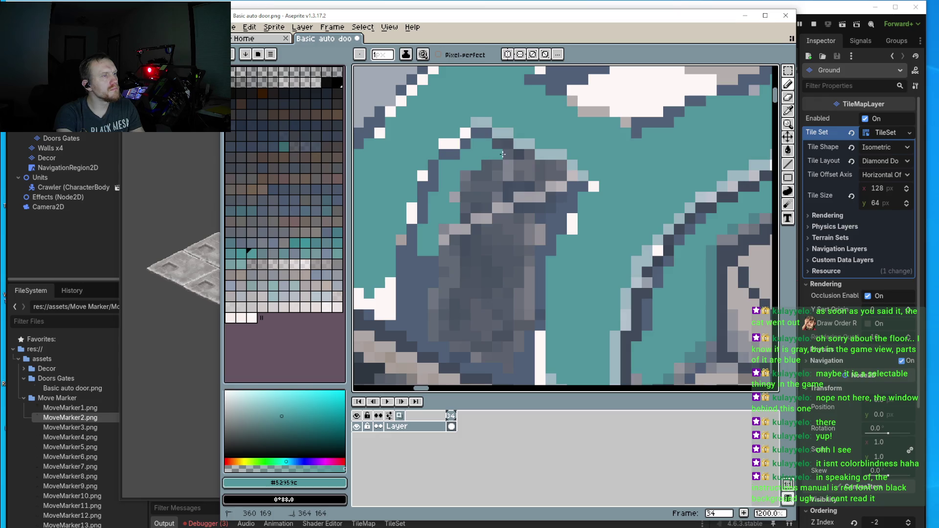
mouse_move(530, 167)
mouse_down()
mouse_move(549, 173)
mouse_move(465, 181)
mouse_move(460, 227)
mouse_move(507, 199)
mouse_move(526, 211)
mouse_move(528, 235)
mouse_move(550, 196)
mouse_up()
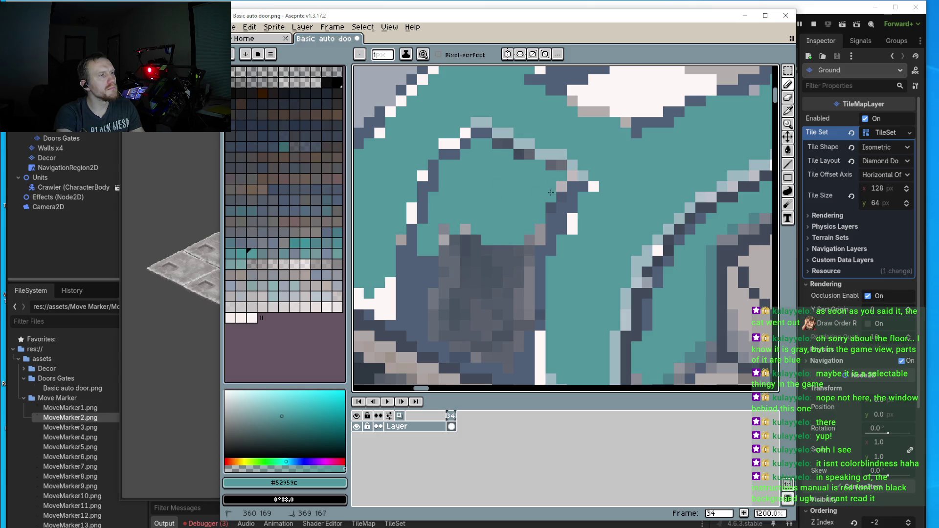
mouse_move(530, 229)
mouse_down()
mouse_move(504, 259)
mouse_move(420, 257)
mouse_move(412, 293)
mouse_move(445, 308)
mouse_move(465, 301)
mouse_move(472, 265)
mouse_move(497, 316)
mouse_move(513, 269)
mouse_move(529, 274)
mouse_move(526, 310)
mouse_up()
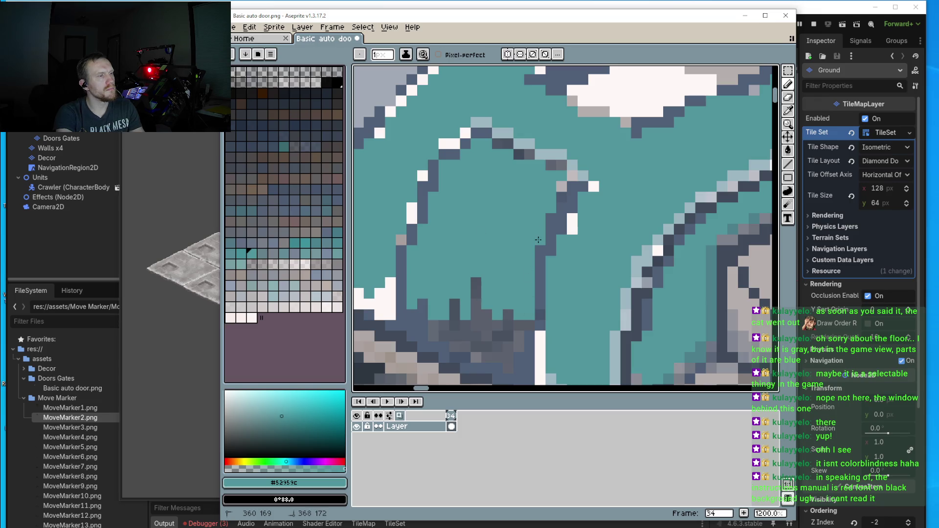
mouse_move(477, 280)
mouse_down()
mouse_move(414, 325)
mouse_move(425, 339)
mouse_move(470, 337)
mouse_move(474, 318)
mouse_move(489, 359)
mouse_move(506, 326)
mouse_move(508, 363)
mouse_move(520, 362)
mouse_up()
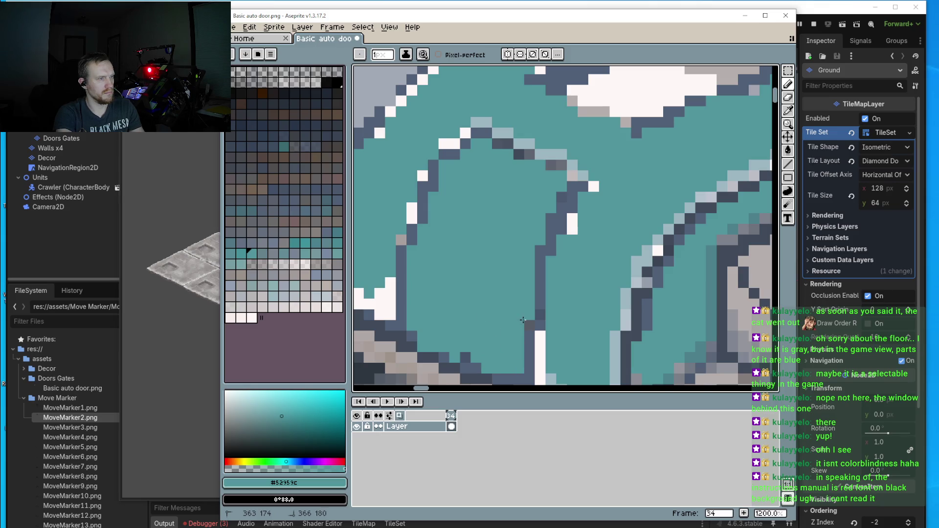
scroll(511, 293, down, 3)
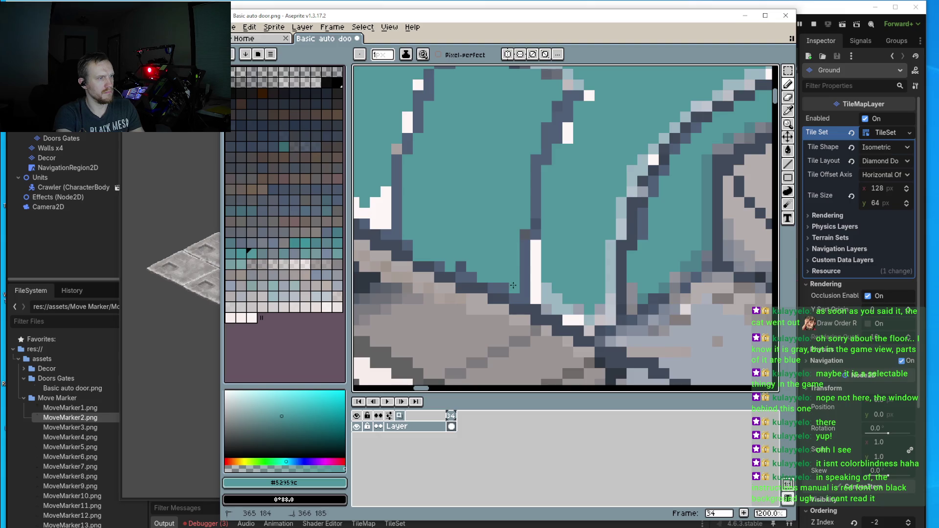
- Sample the dark blue-grey #4f6077 outline and the cap's teal while framing the arch corner
scroll(465, 269, down, 8)
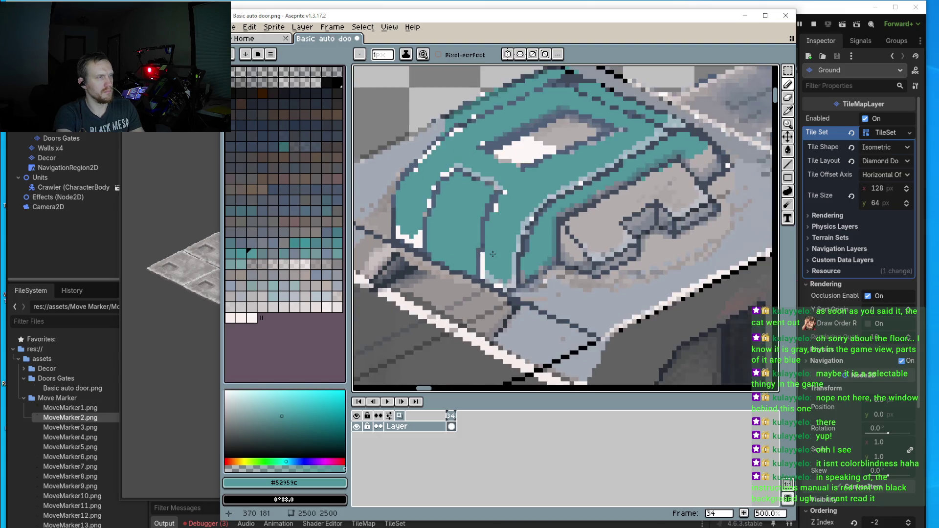
scroll(500, 248, up, 7)
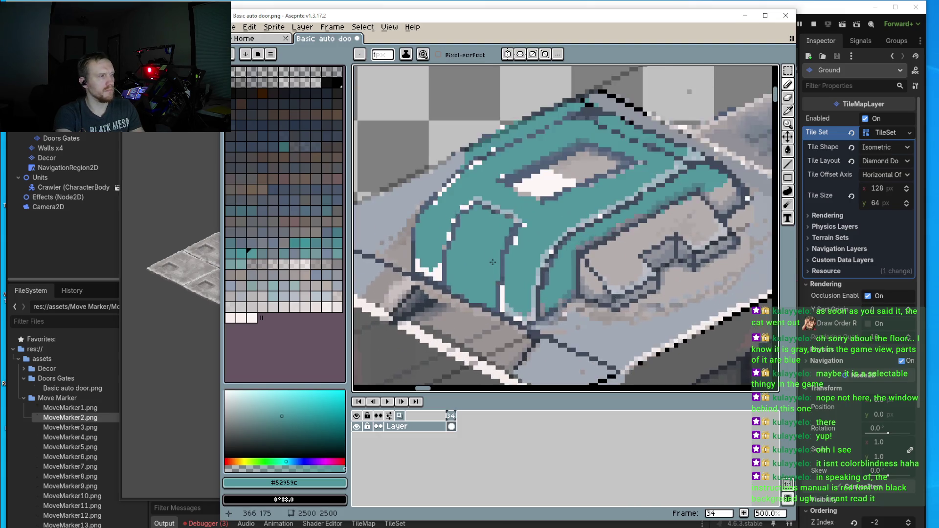
alt+click(498, 254)
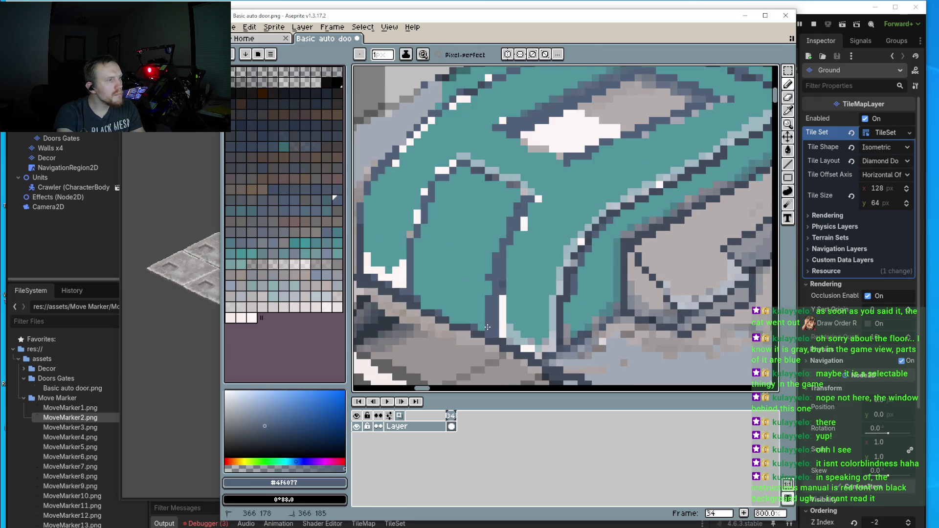
key(i)
alt+click(522, 263)
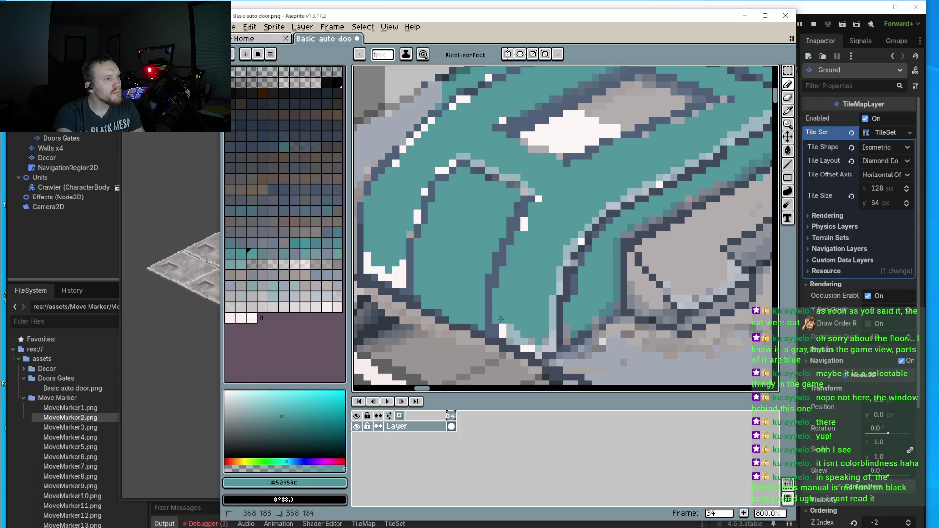
scroll(514, 330, down, 2)
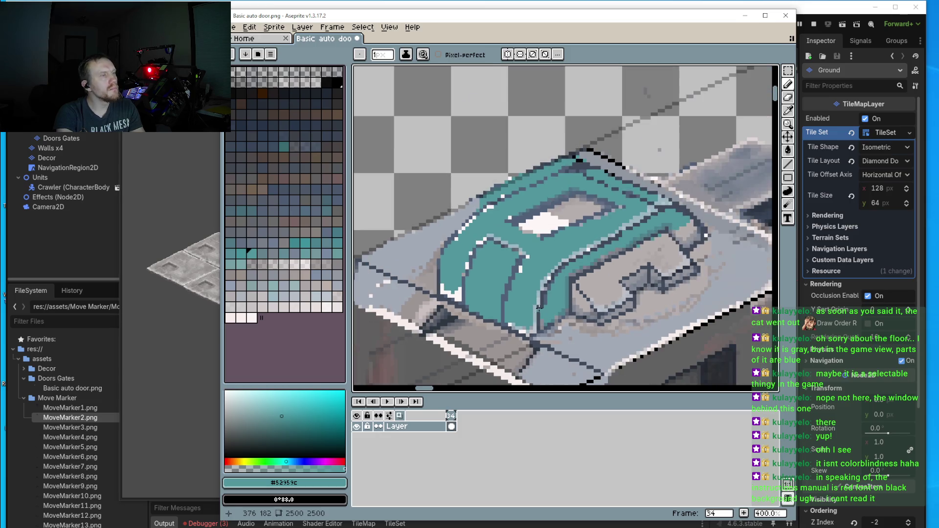
scroll(483, 252, up, 2)
scroll(476, 244, up, 1)
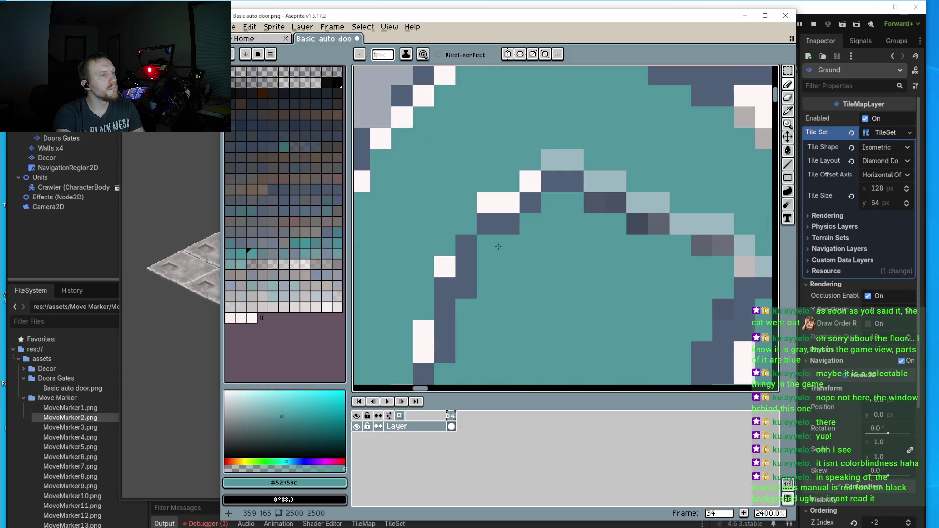
alt+click(488, 241)
scroll(487, 241, down, 3)
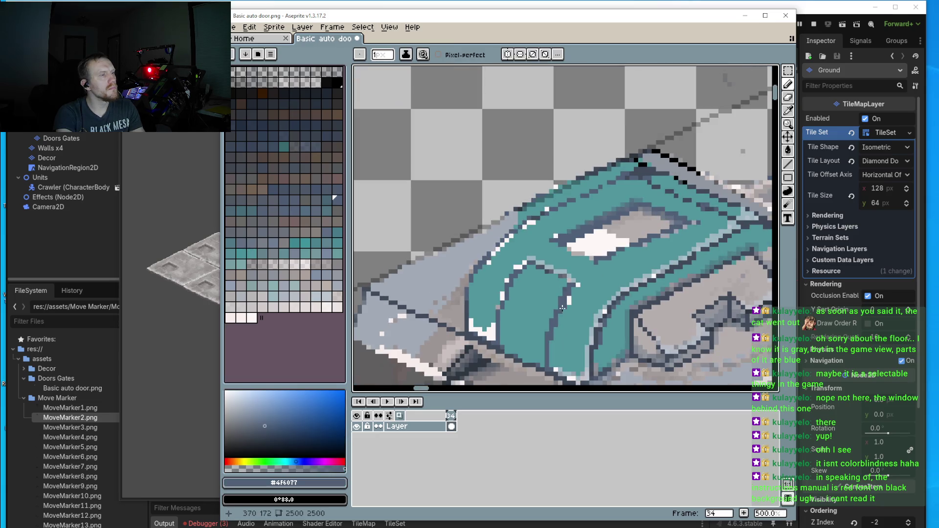
scroll(507, 302, up, 4)
alt+click(499, 296)
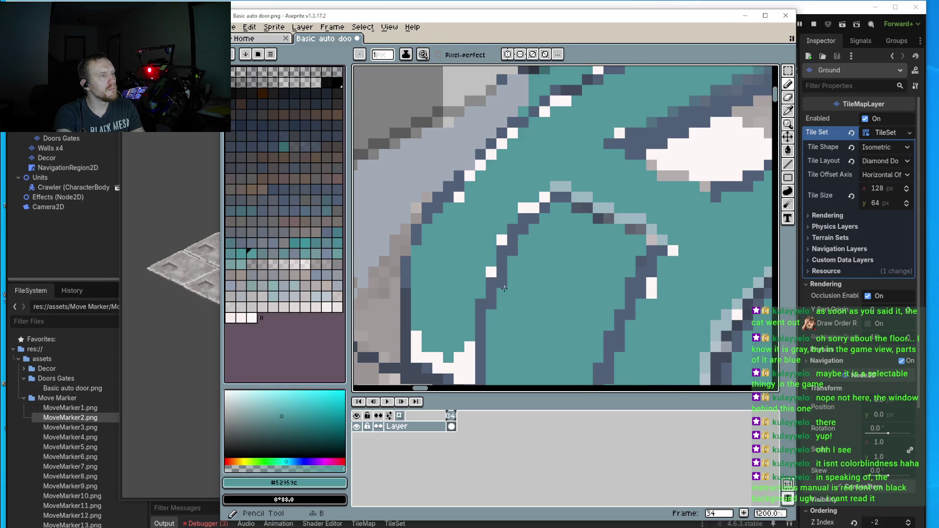
scroll(508, 298, down, 3)
drag(521, 314, 517, 301)
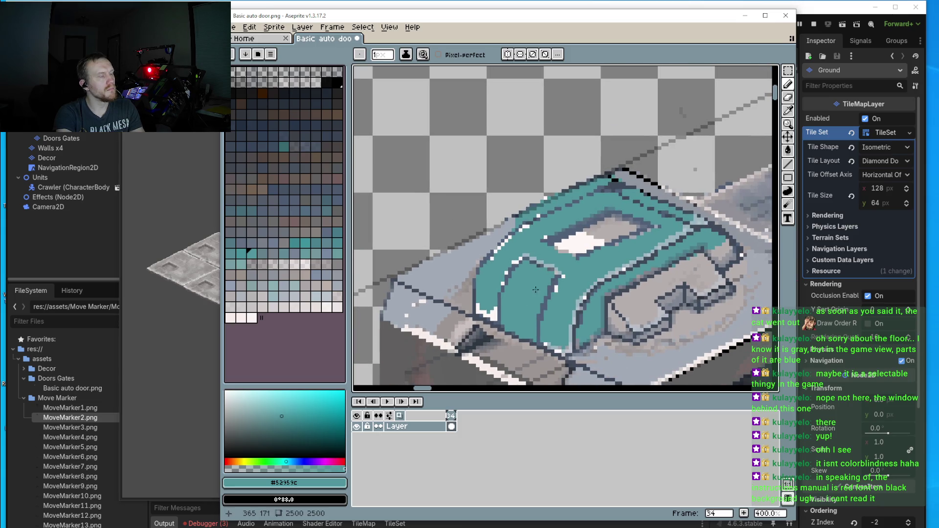
scroll(559, 257, up, 3)
scroll(546, 246, up, 1)
- Repaint the arch corner's outline pixels dark grey #5c6470 and its stray pixels teal
alt+click(579, 259)
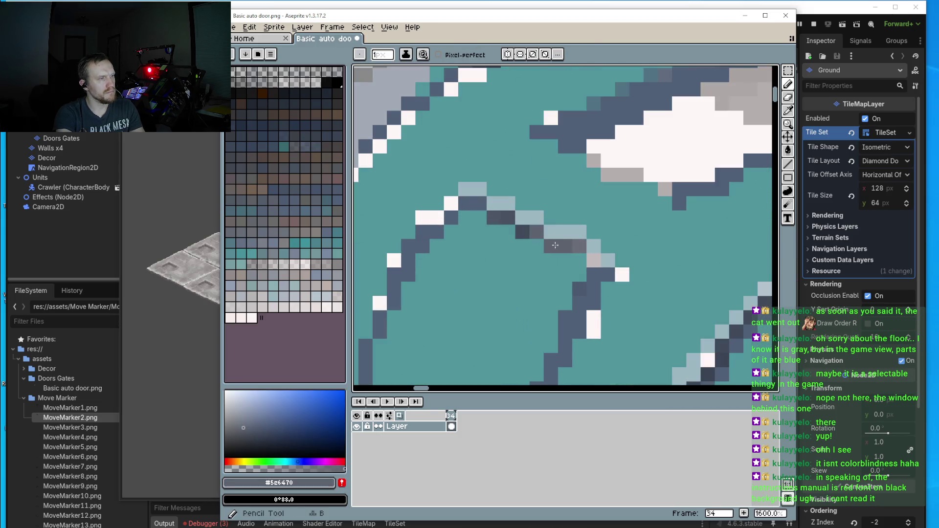
scroll(594, 266, down, 4)
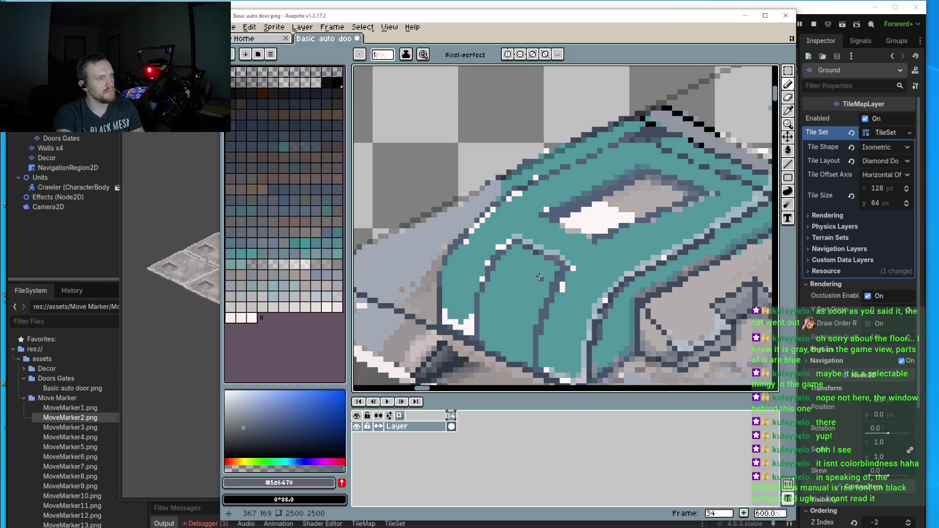
scroll(473, 259, up, 3)
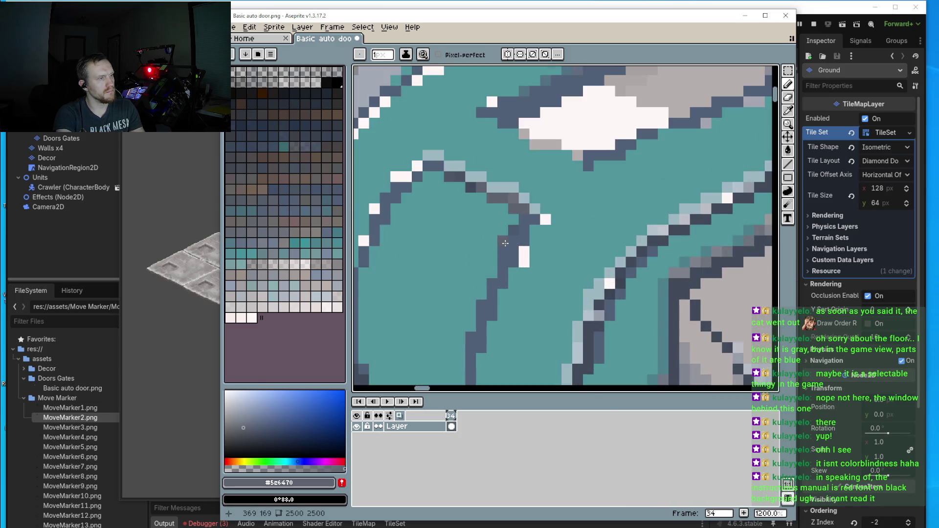
click(496, 262)
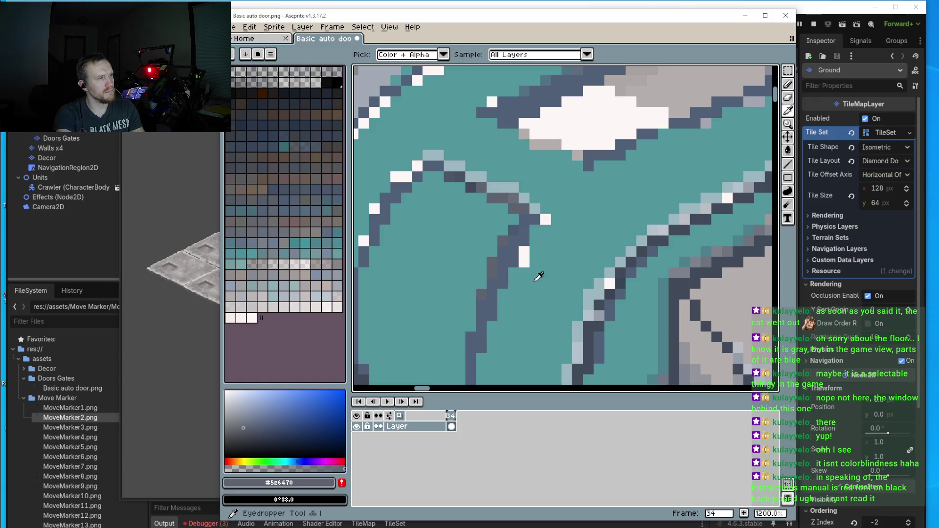
alt+click(524, 269)
drag(524, 264, 515, 267)
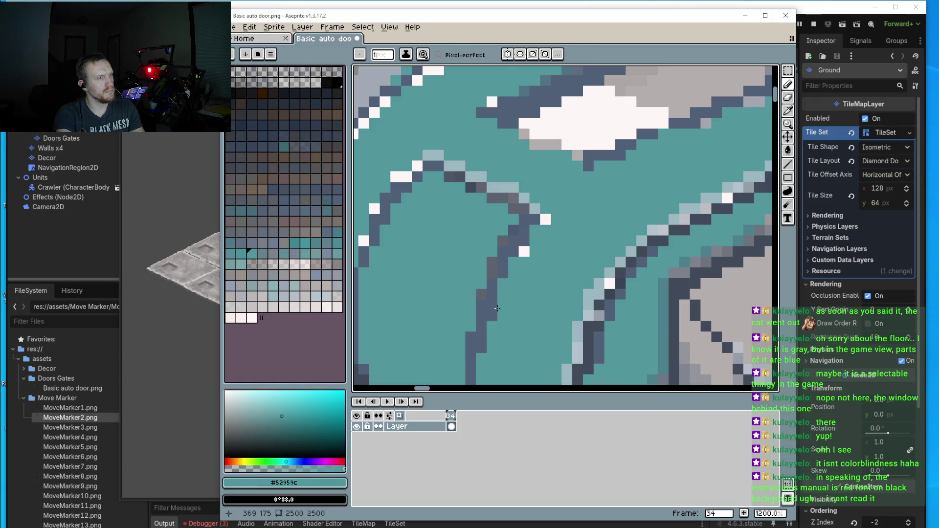
scroll(496, 309, down, 5)
drag(556, 308, 520, 307)
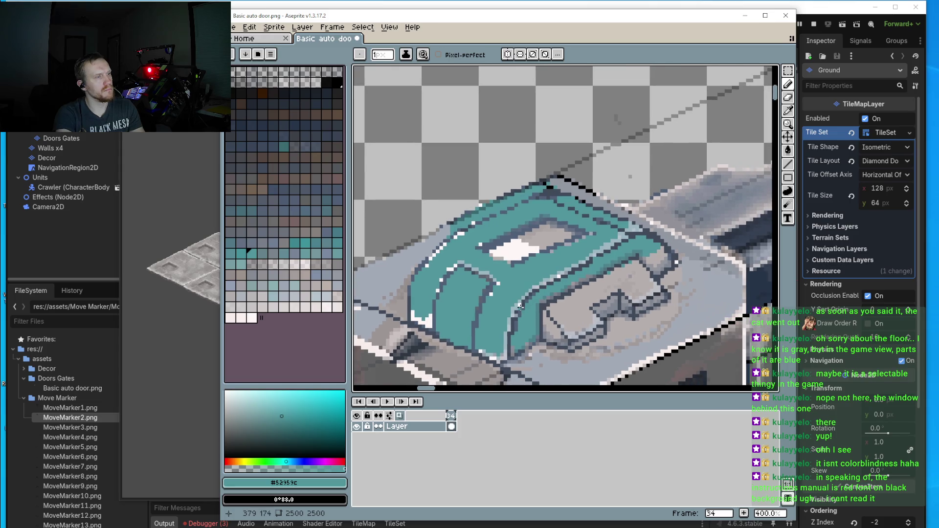
scroll(552, 293, up, 2)
- Paint a dark blue-grey #404a5a shading patch on the cap's top, softening a black edge pixel
scroll(552, 284, down, 3)
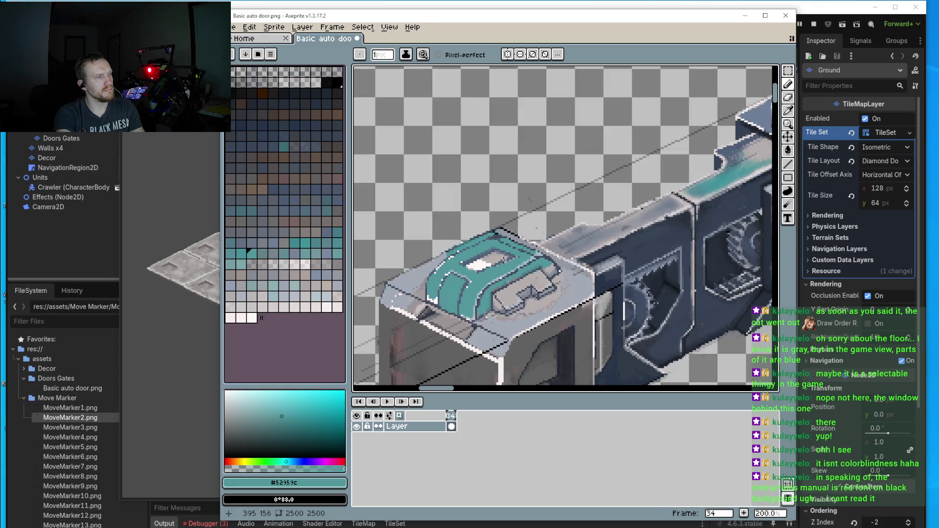
scroll(553, 264, up, 4)
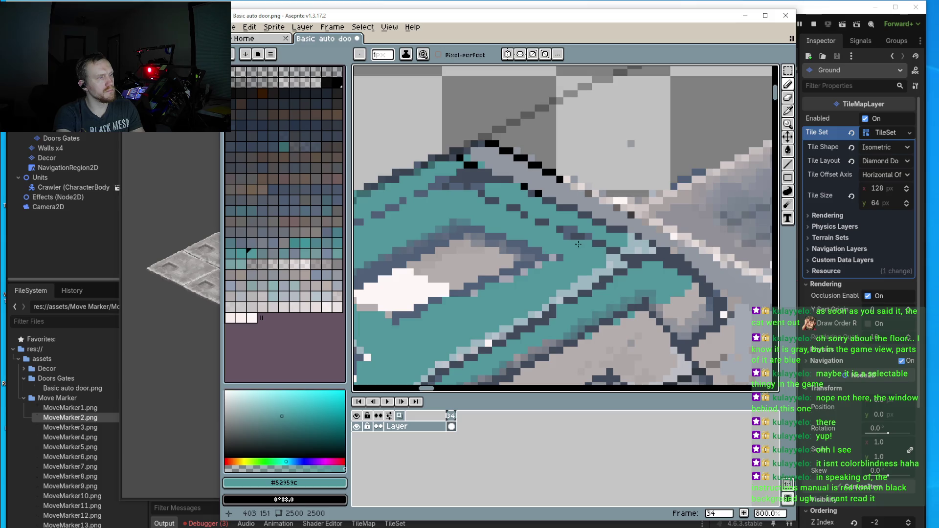
alt+click(587, 236)
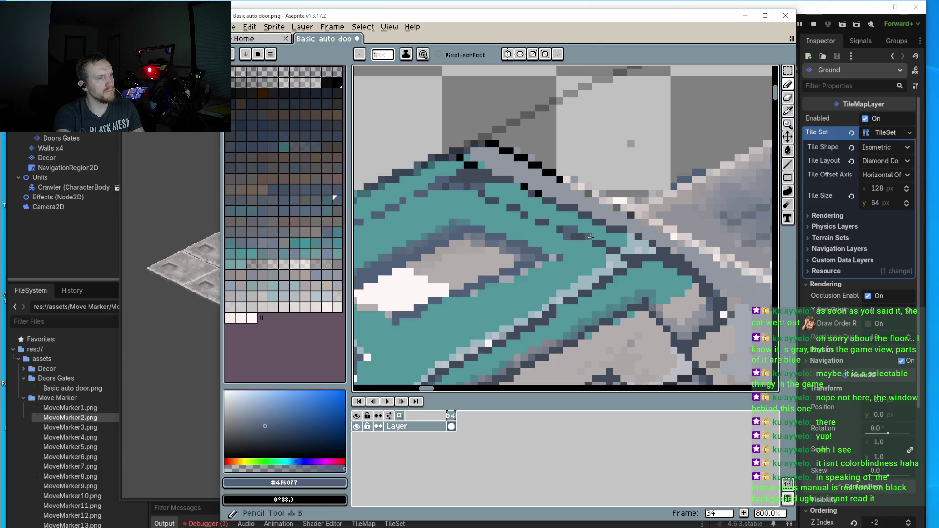
click(599, 234)
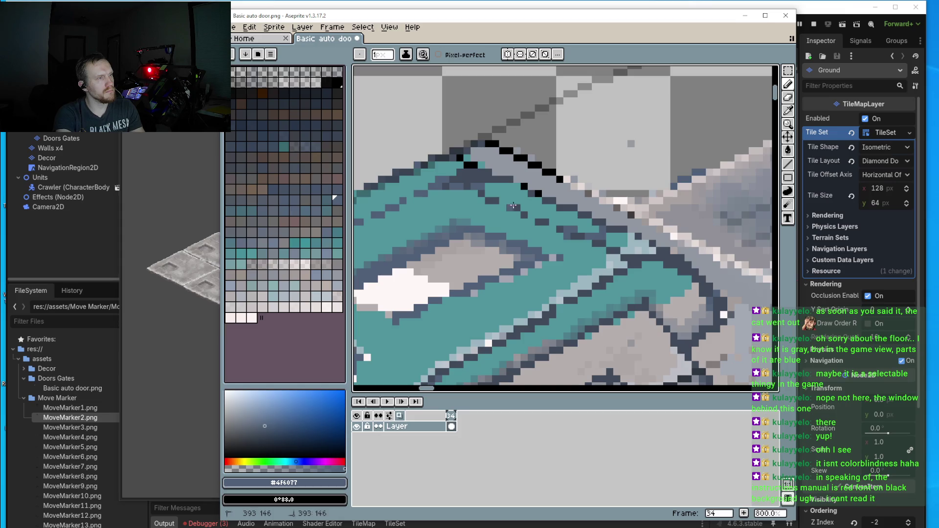
click(538, 193)
mouse_move(525, 203)
mouse_down()
mouse_move(556, 222)
mouse_move(546, 215)
mouse_move(589, 226)
mouse_up()
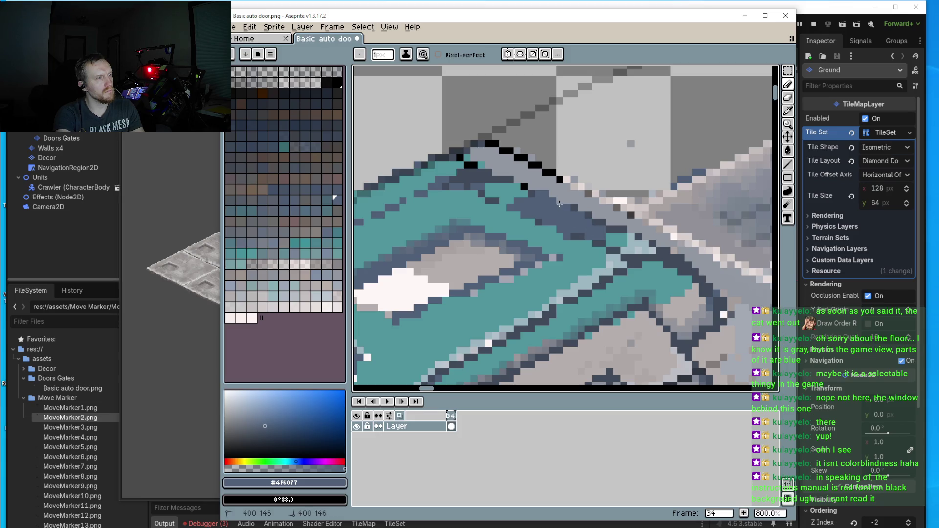
- Darken the outline pixels along the cap's top edge with a slate shade
scroll(560, 203, down, 3)
scroll(645, 270, up, 3)
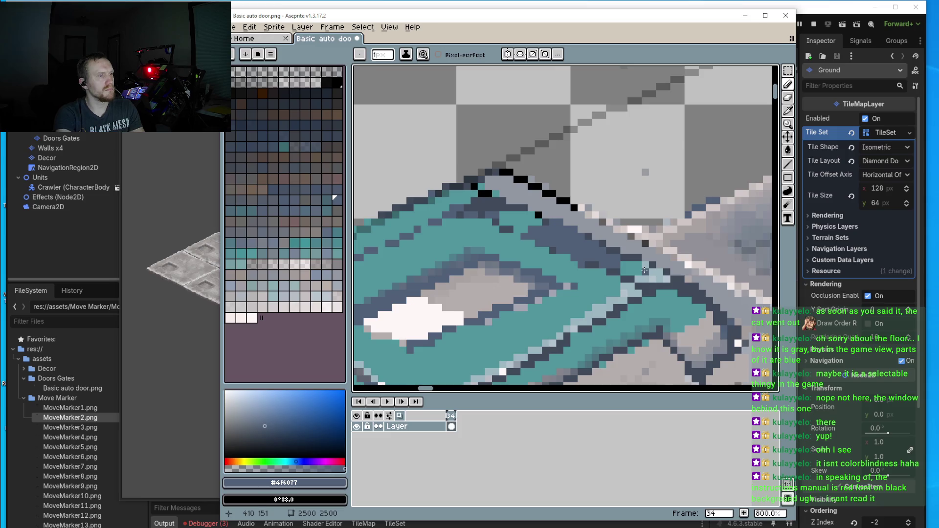
scroll(644, 271, up, 1)
alt+click(635, 247)
scroll(504, 234, up, 1)
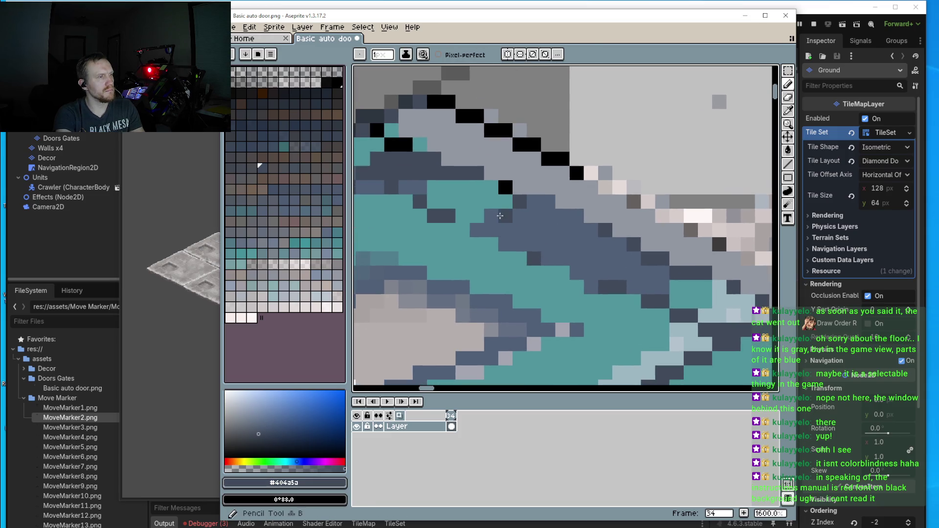
key(ctrl+z)
click(492, 216)
click(477, 216)
click(462, 230)
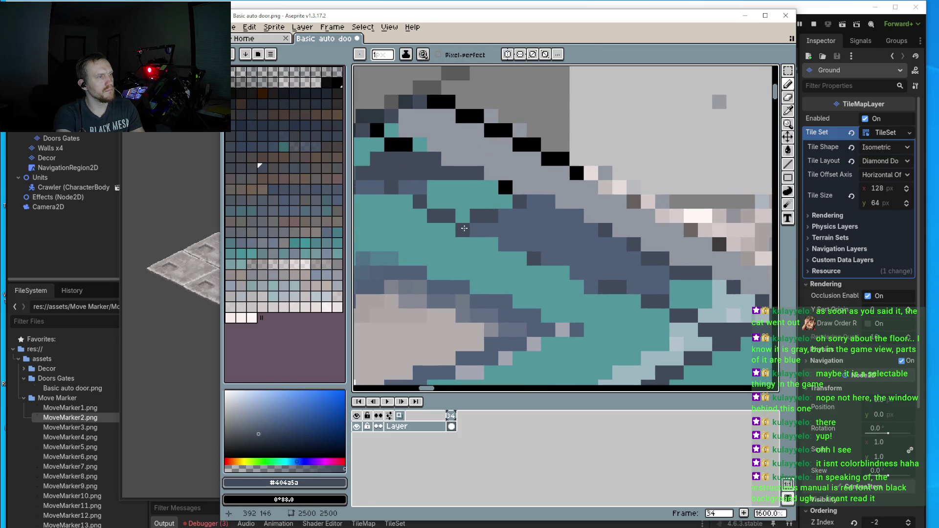
click(505, 216)
click(519, 216)
- Repaint a couple of stray dark pixels on the cap with teal #52959c
scroll(538, 229, down, 3)
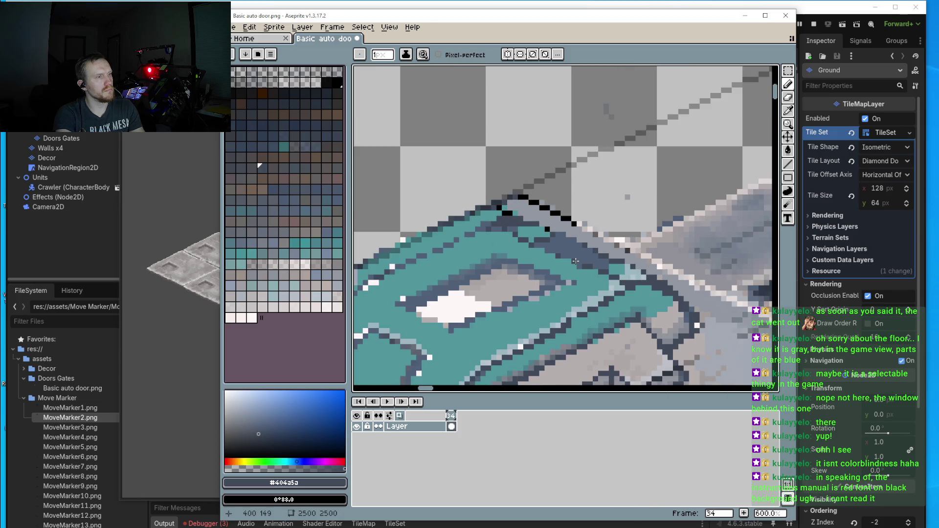
scroll(563, 234, up, 2)
scroll(562, 234, up, 1)
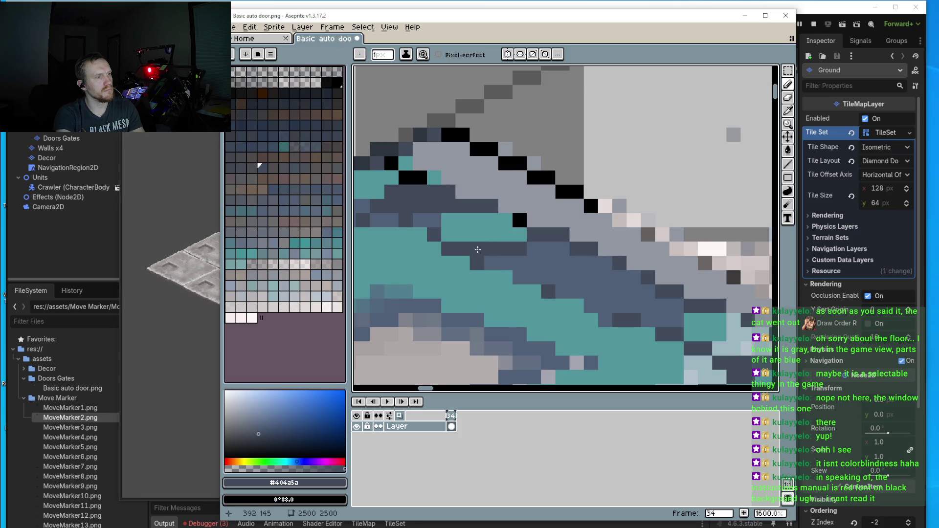
scroll(532, 301, down, 3)
scroll(526, 268, up, 1)
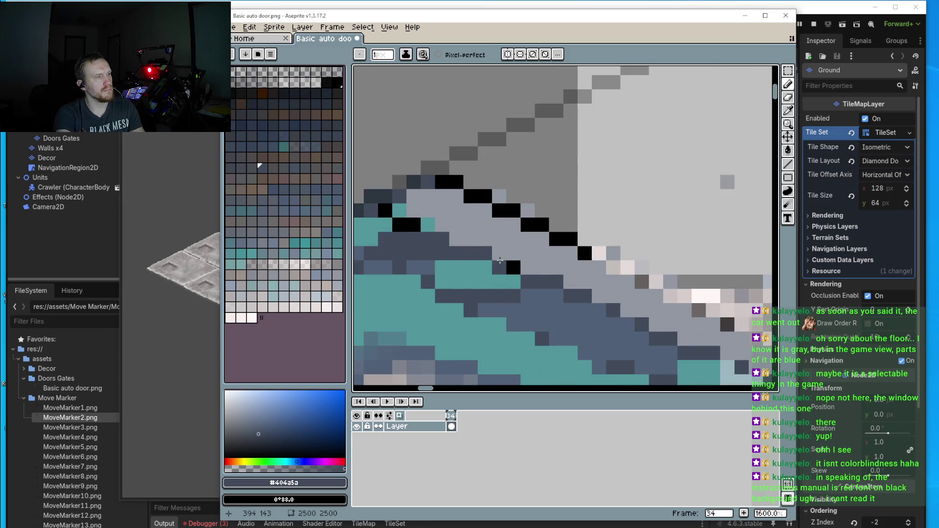
scroll(602, 323, down, 2)
scroll(587, 309, up, 5)
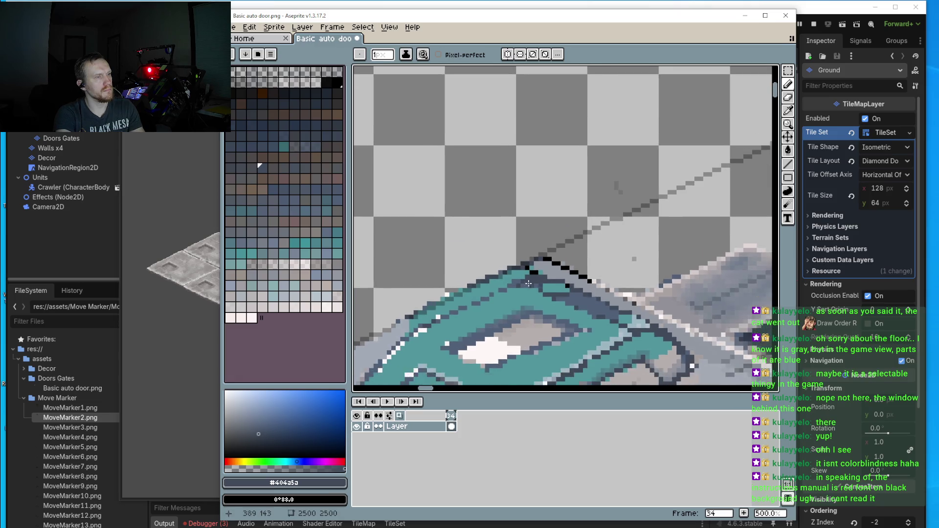
alt+click(569, 288)
click(566, 277)
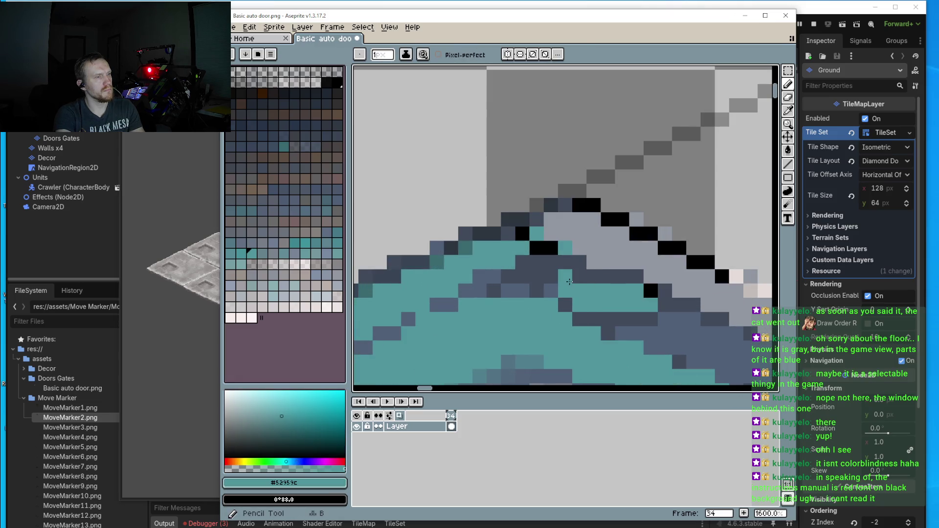
click(550, 278)
- Turn the remaining dark-blue #404a5a pixels on the cap into teal #52959c
scroll(562, 286, down, 4)
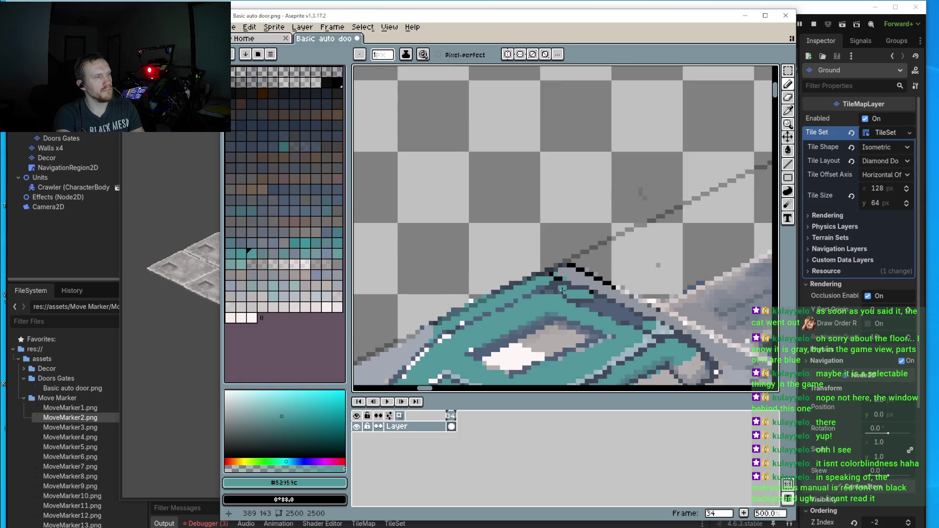
scroll(582, 283, up, 4)
scroll(603, 319, down, 4)
scroll(603, 318, up, 3)
scroll(582, 292, down, 3)
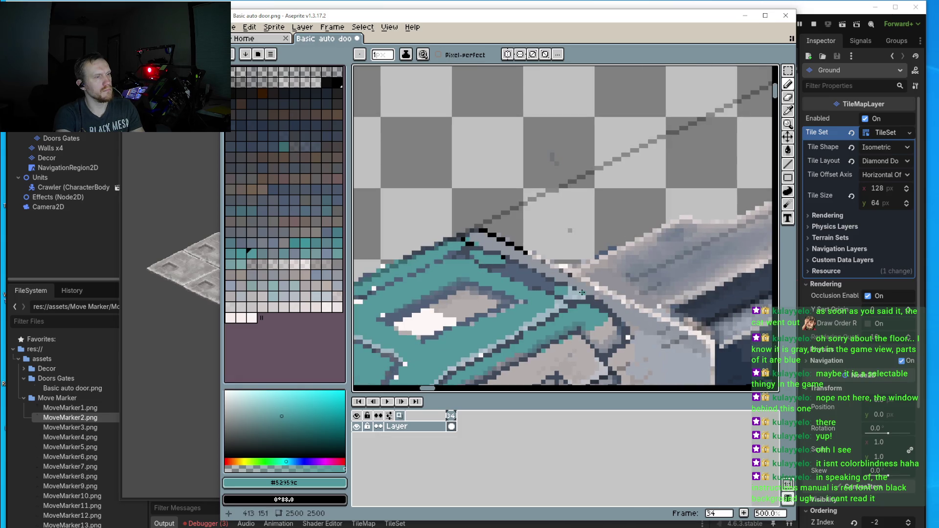
scroll(567, 274, up, 5)
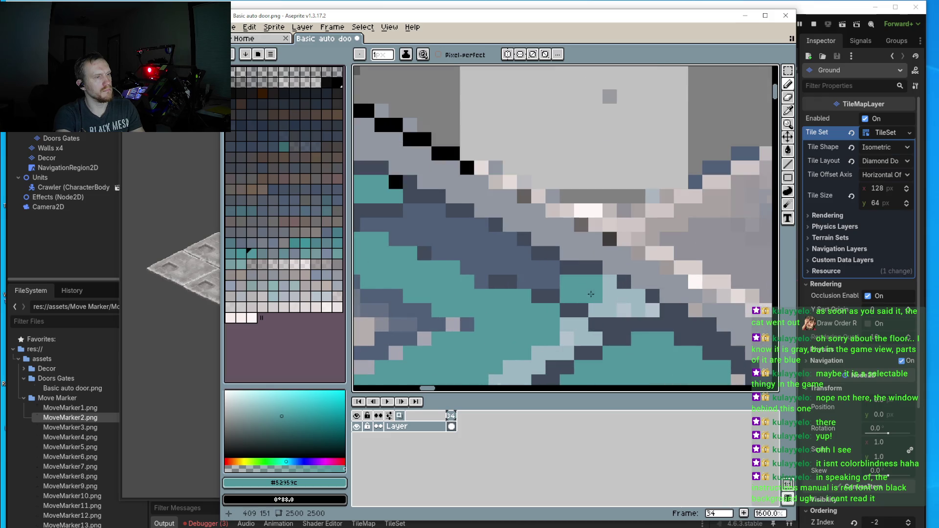
key(i)
alt+click(576, 259)
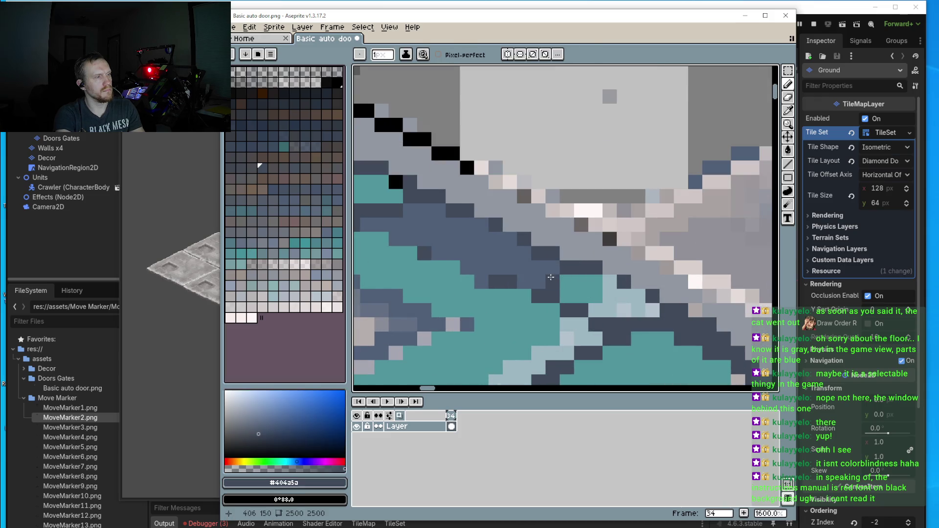
alt+click(580, 279)
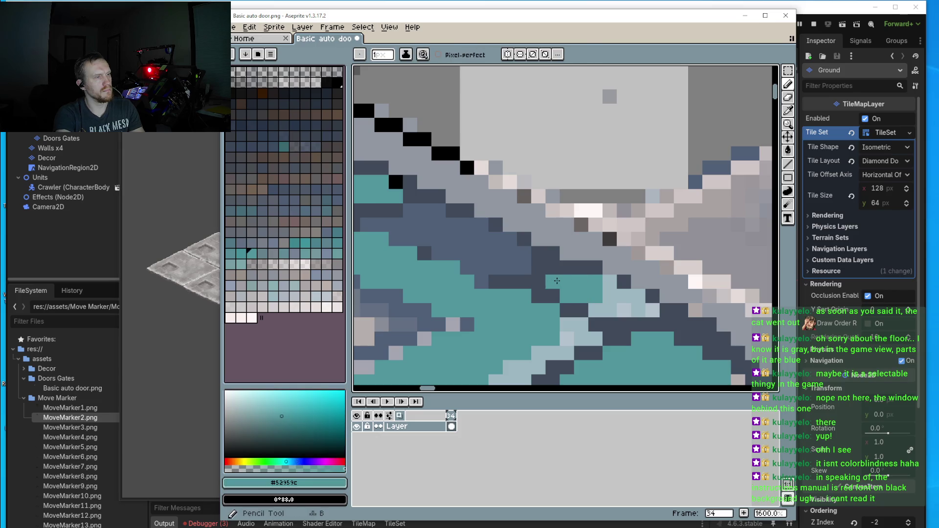
scroll(554, 291, down, 4)
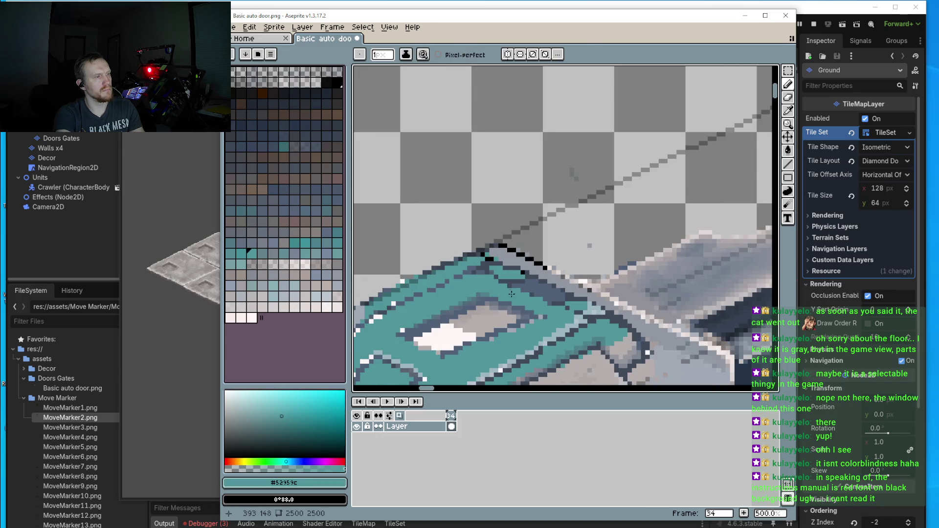
scroll(511, 294, up, 4)
alt+click(540, 275)
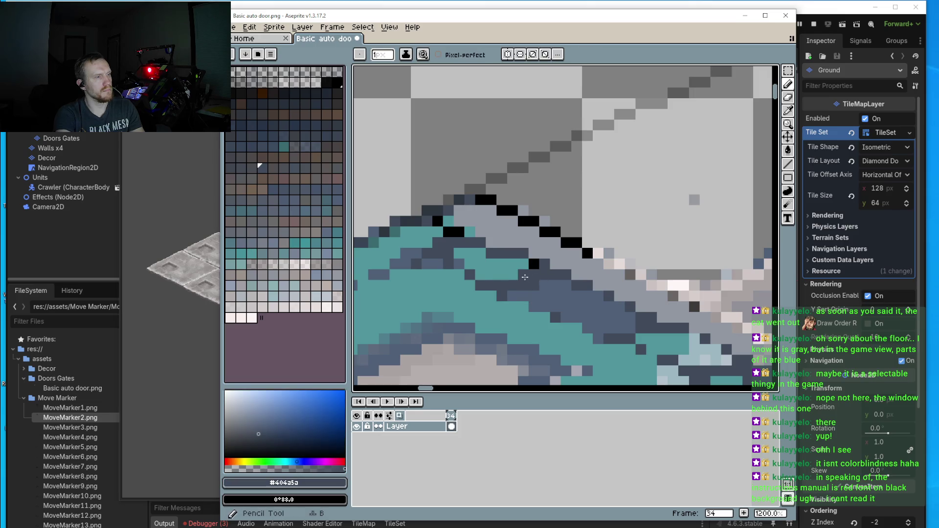
alt+click(458, 255)
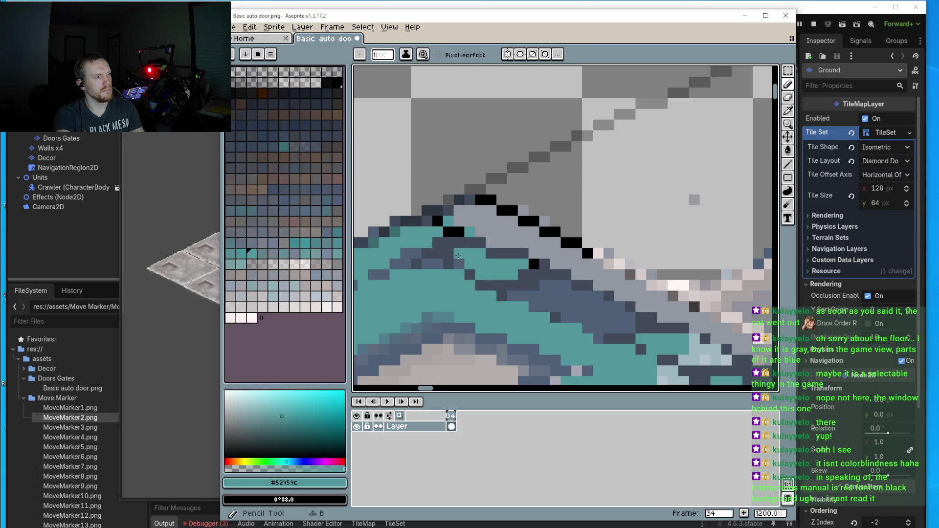
scroll(446, 257, down, 3)
scroll(463, 286, up, 4)
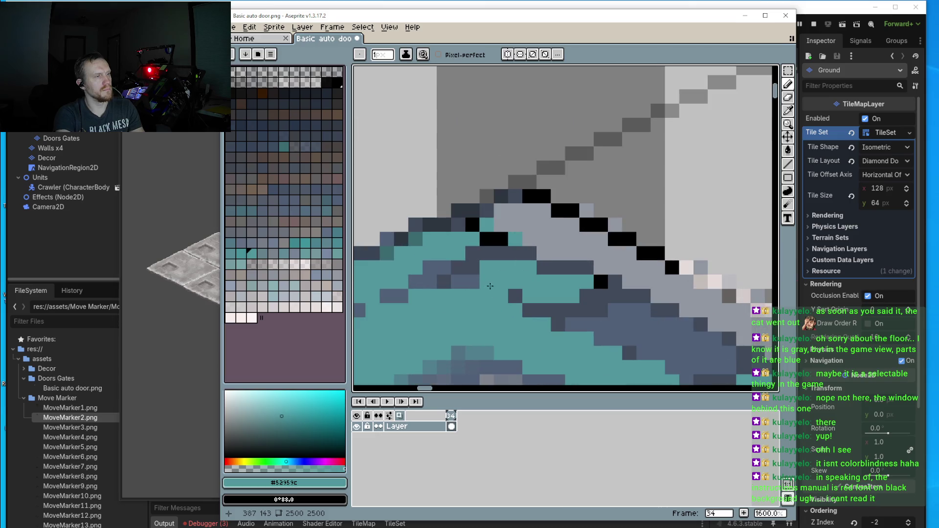
drag(464, 286, 473, 272)
click(448, 280)
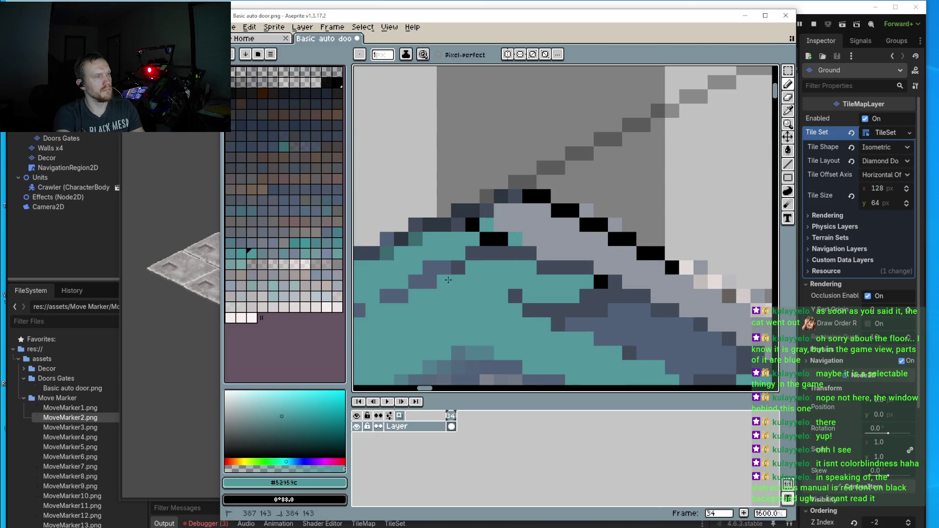
click(436, 282)
click(515, 296)
click(530, 311)
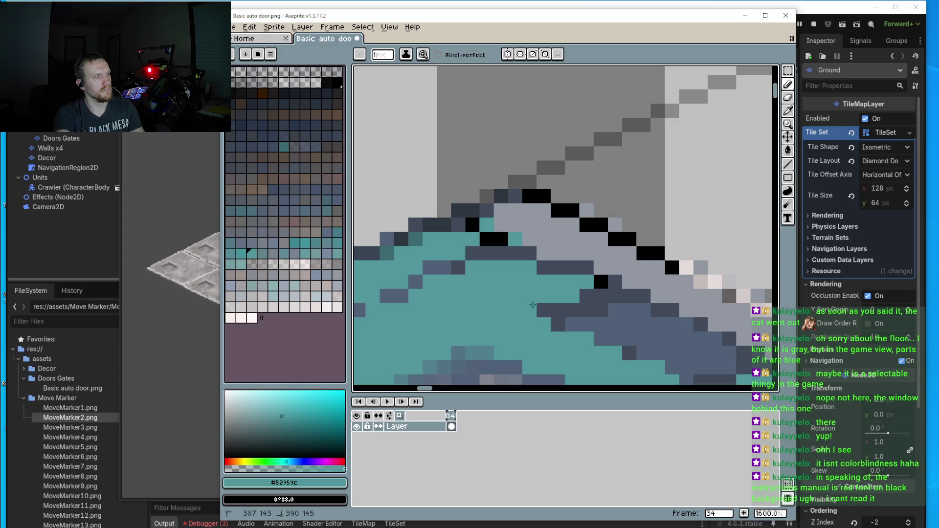
- Add dark #404a5a pixels along the cap's upper edge, just beneath the outline
scroll(544, 299, down, 4)
scroll(541, 286, up, 2)
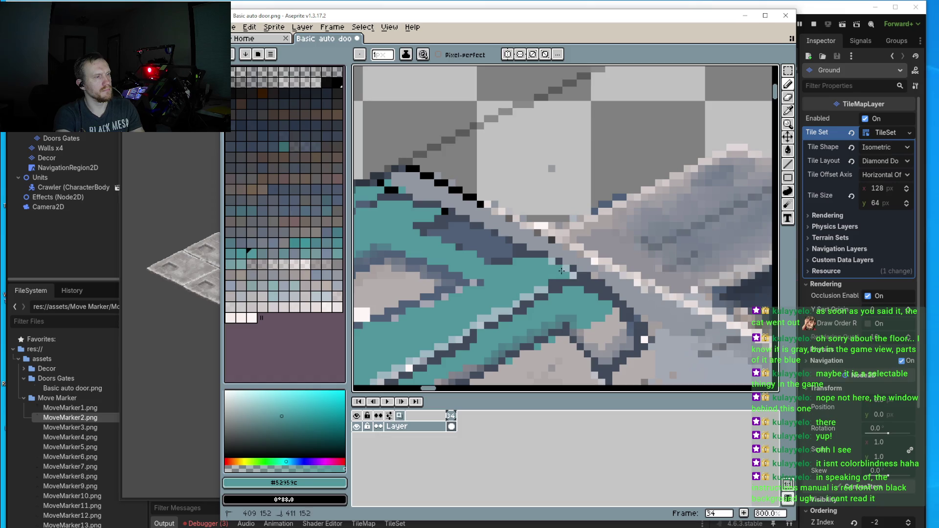
scroll(535, 288, down, 1)
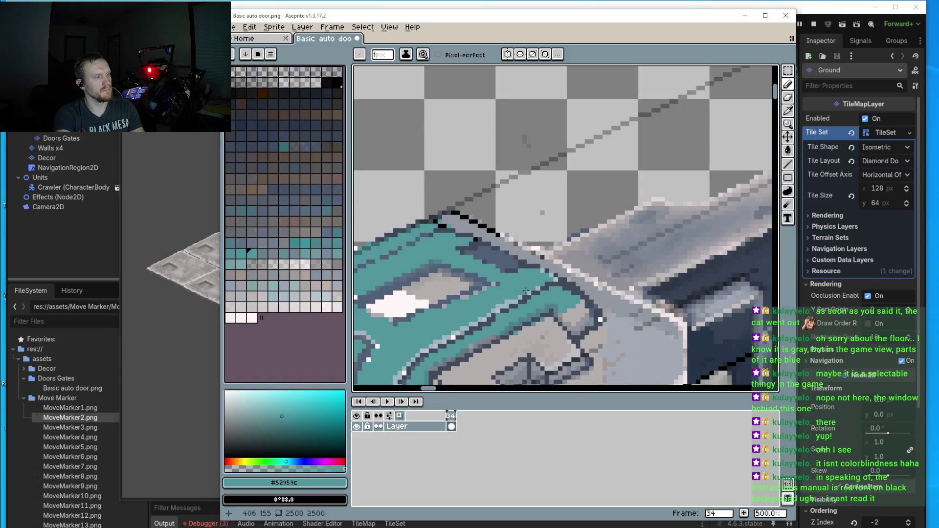
scroll(529, 255, up, 2)
key(i)
click(519, 226)
key(b)
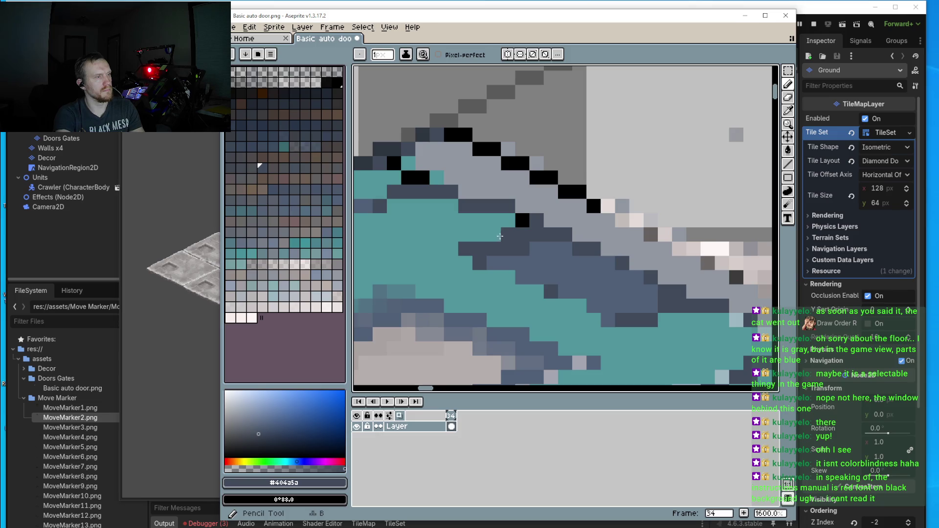
click(494, 235)
click(479, 234)
click(451, 249)
click(465, 235)
scroll(465, 234, down, 1)
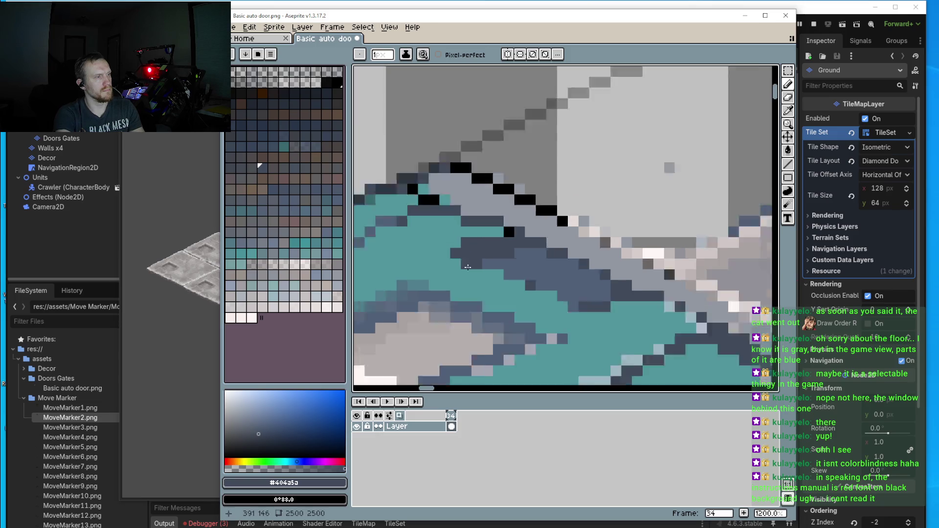
scroll(465, 234, up, 1)
- Recolour two dark pixels on the cap edge in blue-grey #4f6077
key(i)
click(513, 268)
key(b)
click(448, 262)
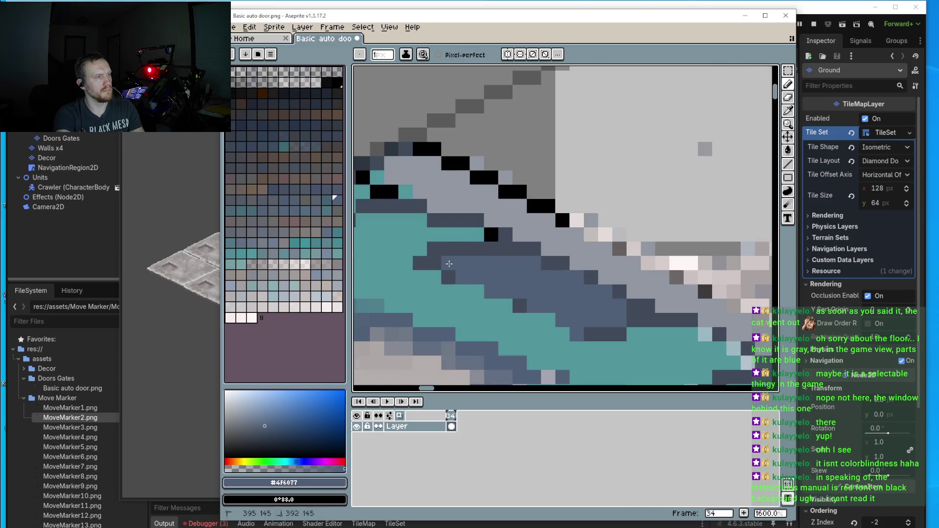
click(453, 274)
scroll(483, 262, down, 6)
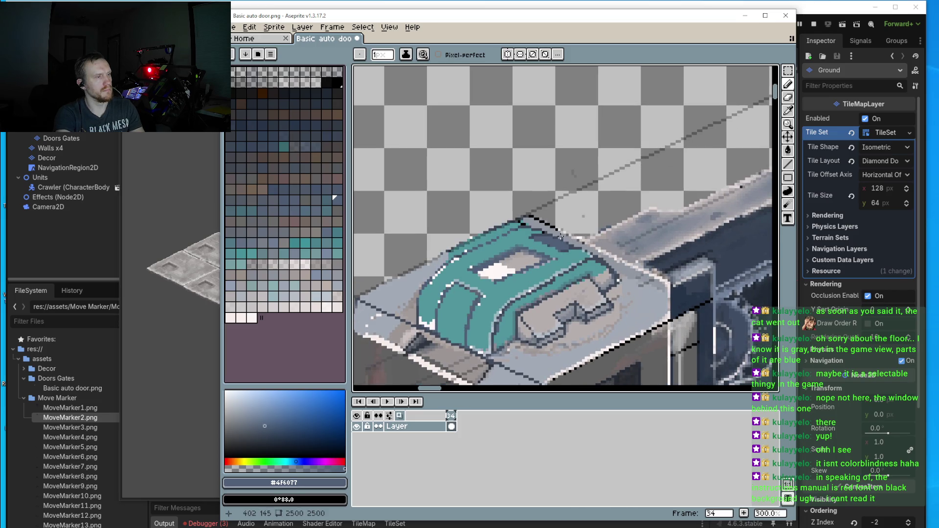
- Paint the white highlight and grey patch pixels on the cap teal #52959C
scroll(502, 242, down, 3)
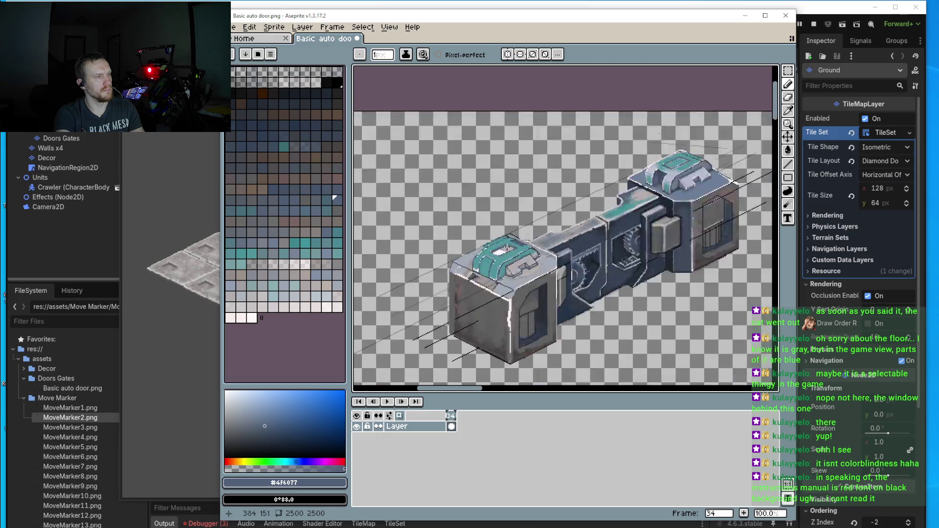
scroll(509, 263, up, 3)
scroll(509, 263, left, 5)
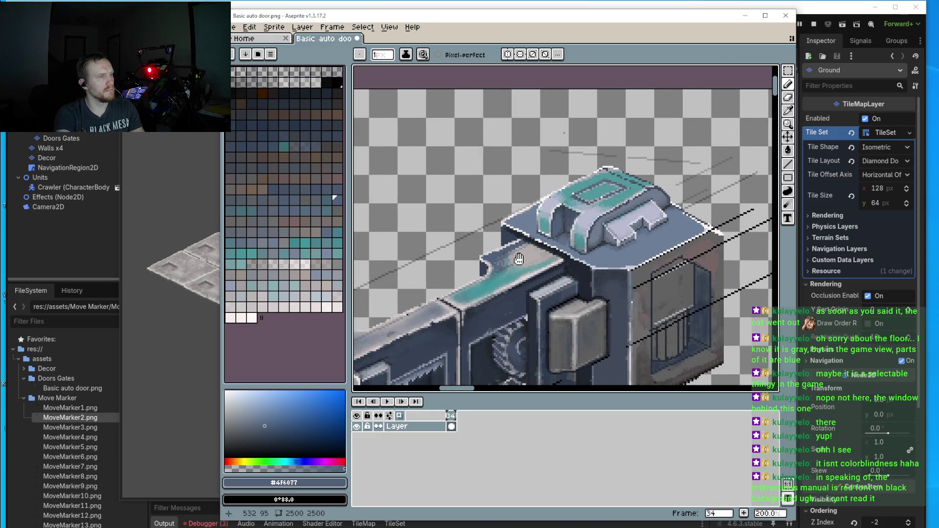
scroll(495, 304, up, 5)
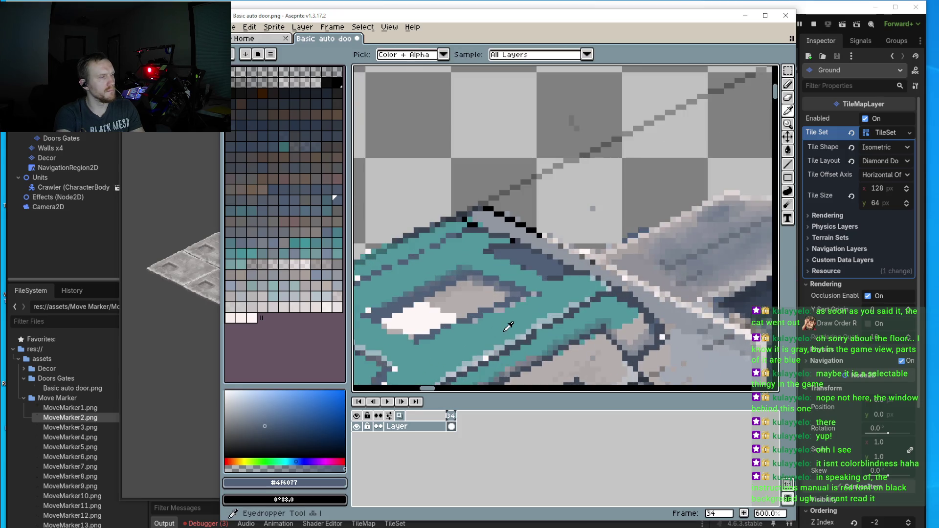
alt+click(495, 304)
mouse_move(587, 266)
mouse_down()
mouse_move(560, 290)
mouse_move(616, 269)
mouse_move(520, 284)
mouse_move(486, 300)
mouse_move(538, 264)
mouse_move(626, 225)
mouse_move(593, 293)
mouse_move(545, 309)
mouse_move(484, 303)
mouse_move(518, 313)
mouse_move(504, 320)
mouse_move(597, 302)
mouse_up()
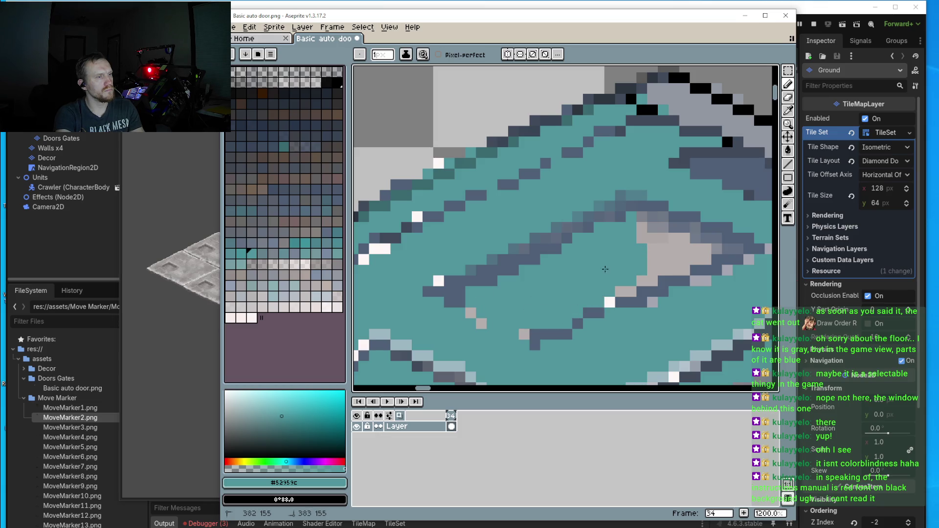
mouse_move(605, 269)
mouse_down()
mouse_move(638, 227)
mouse_move(694, 239)
mouse_move(618, 288)
mouse_move(655, 271)
mouse_up()
drag(709, 249, 605, 307)
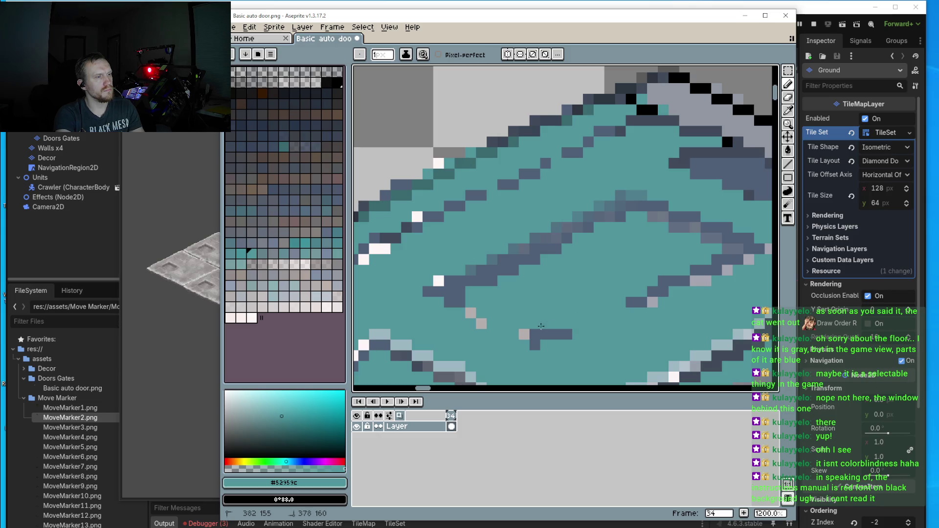
drag(541, 326, 528, 328)
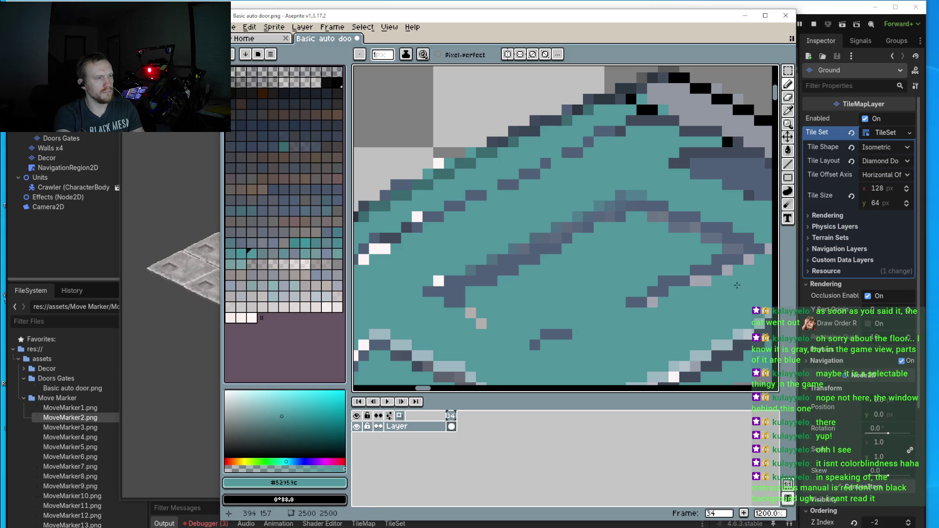
- Replace the wobbly stroke with a straight blue-grey #4f6077 line across the cap
alt+click(758, 248)
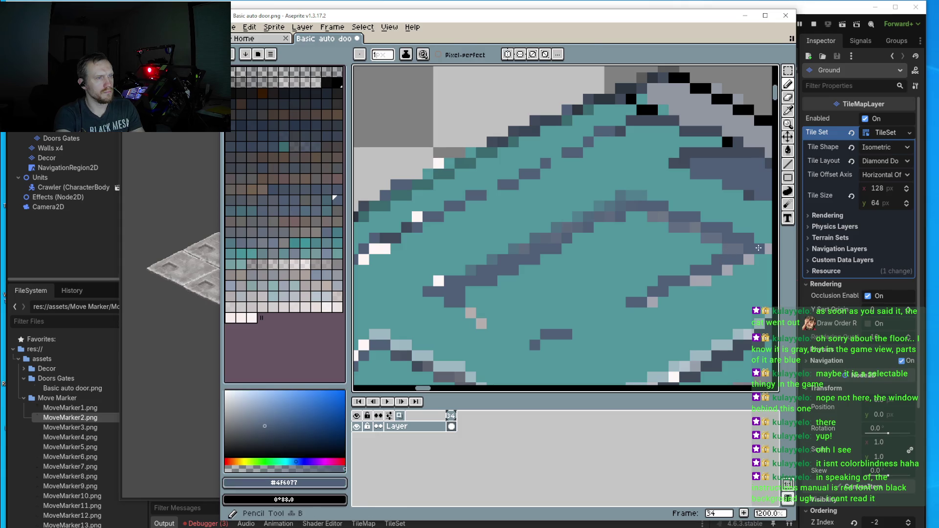
drag(654, 302, 545, 355)
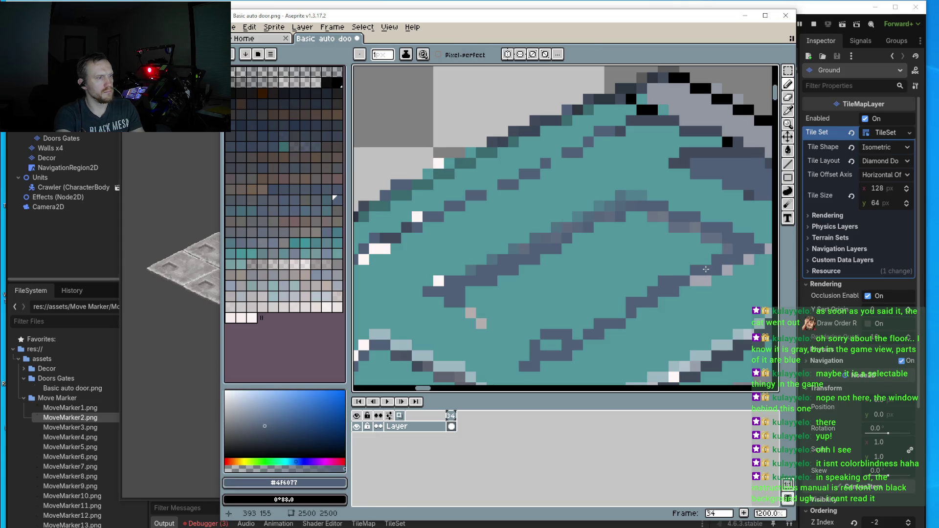
key(ctrl+z)
shift+click(572, 328)
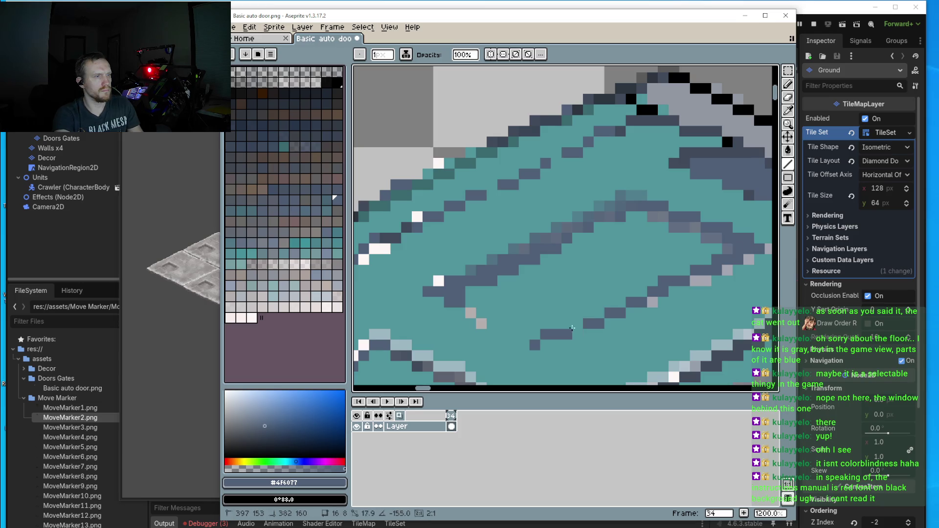
shift+click(547, 346)
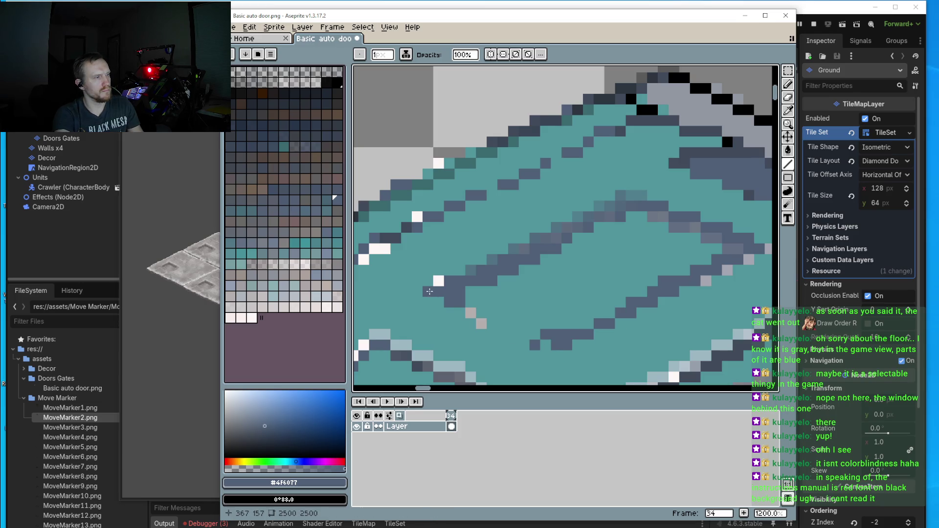
- Eyedrop the cap's teal #52959C as the drawing colour
scroll(553, 351, down, 7)
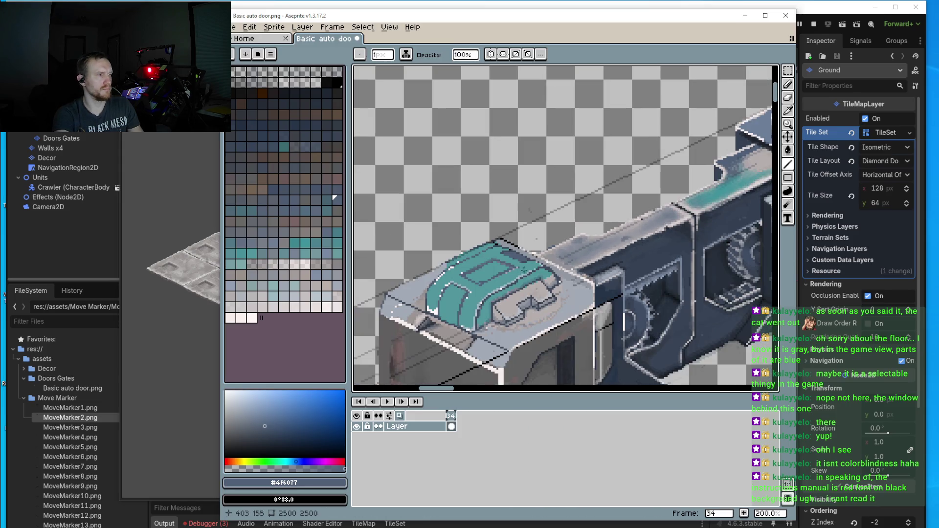
scroll(598, 234, down, 1)
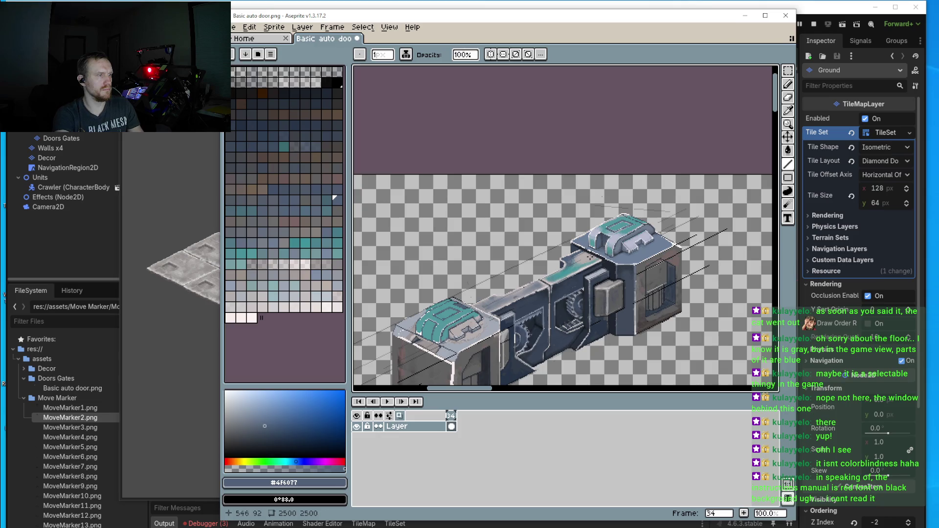
scroll(590, 257, up, 7)
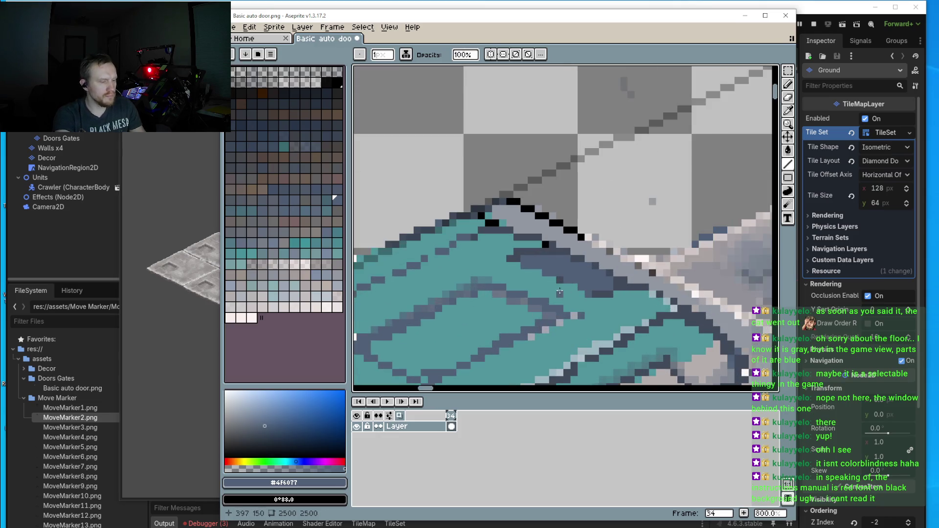
alt+click(557, 290)
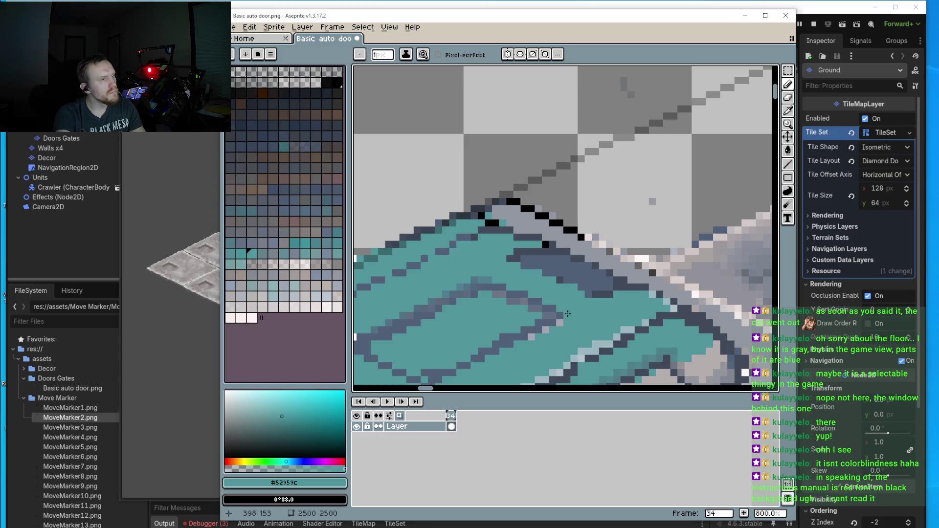
scroll(528, 296, down, 4)
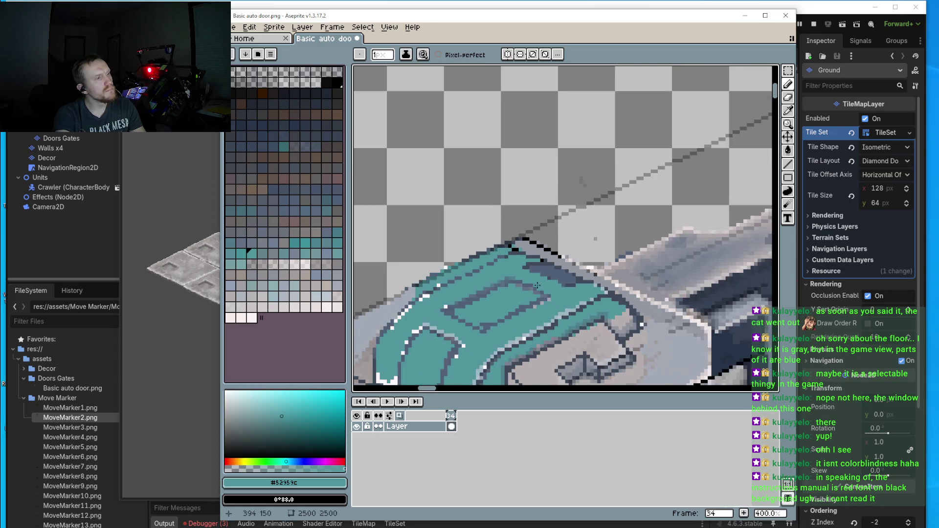
- Sample lavender #babcd1 from the cap, make it paler and less saturated, and return to the Pencil
scroll(547, 275, down, 2)
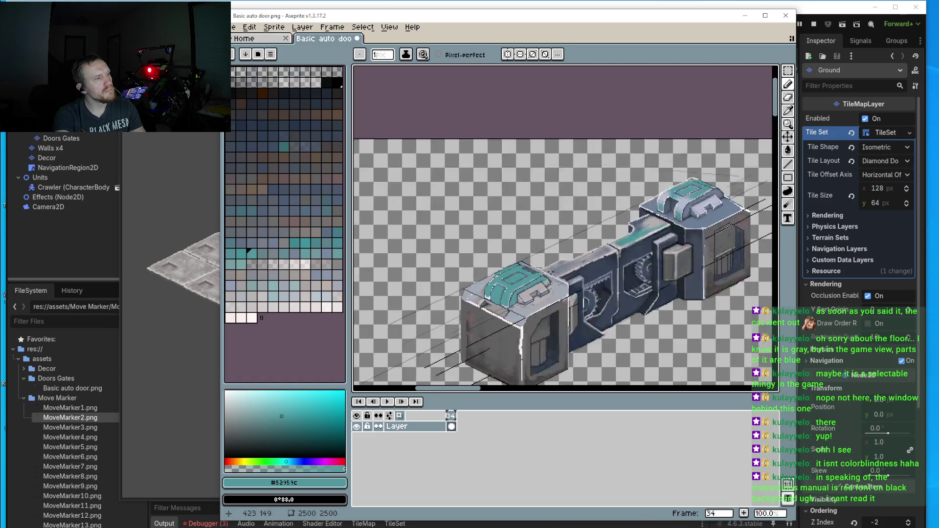
scroll(586, 268, up, 4)
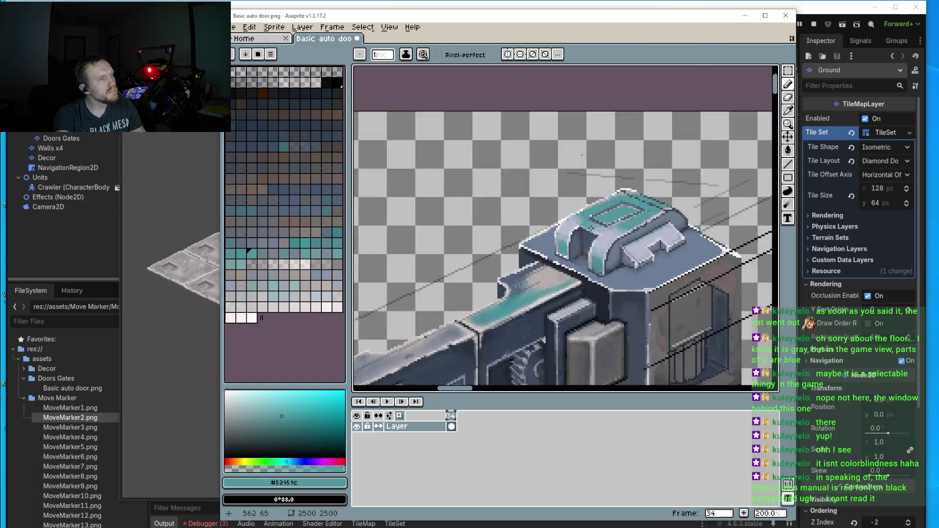
scroll(619, 272, up, 1)
key(i)
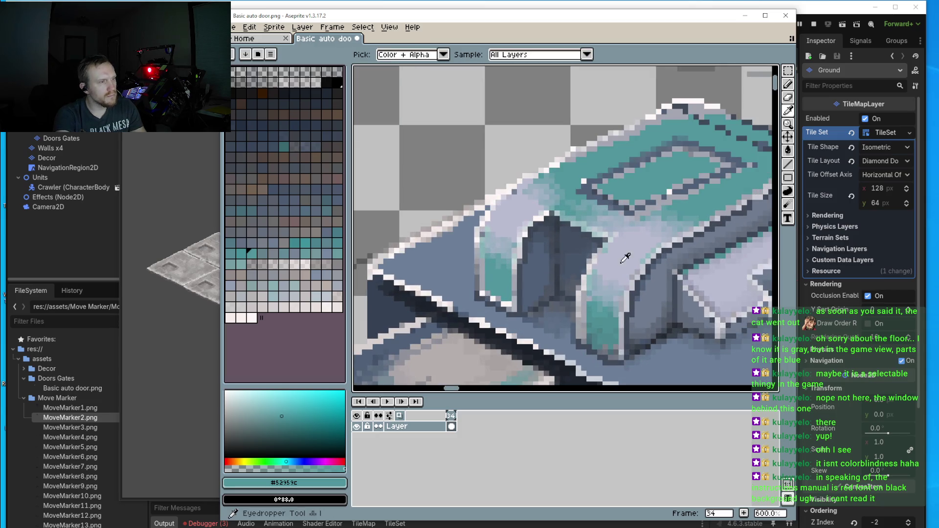
click(630, 256)
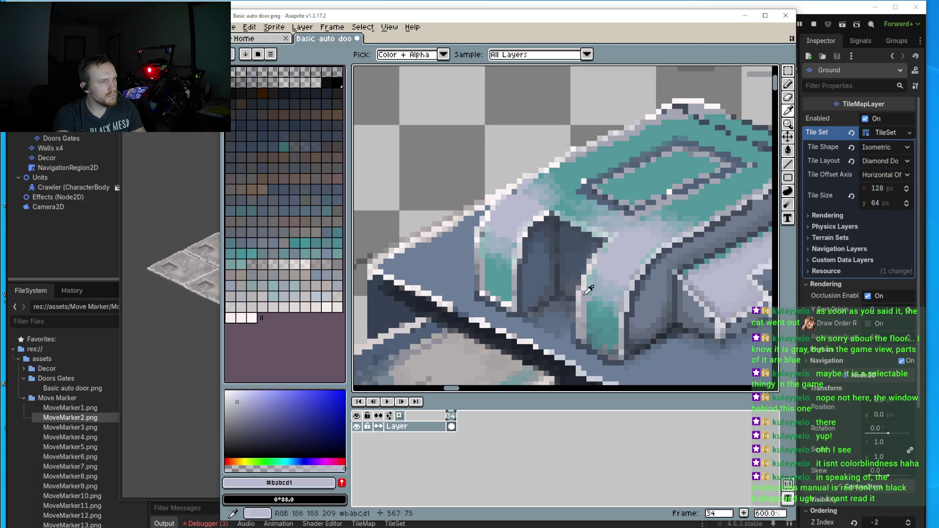
click(231, 395)
key(b)
scroll(619, 245, up, 3)
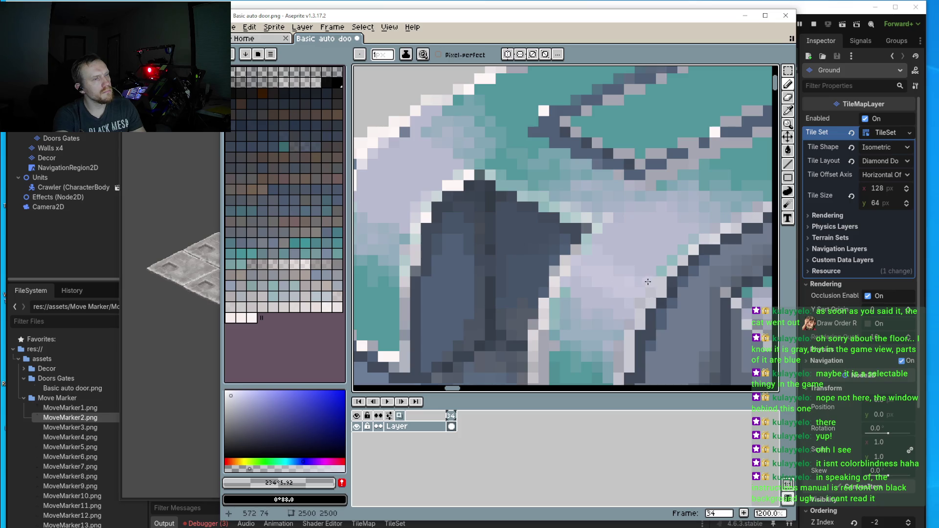
drag(409, 187, 490, 221)
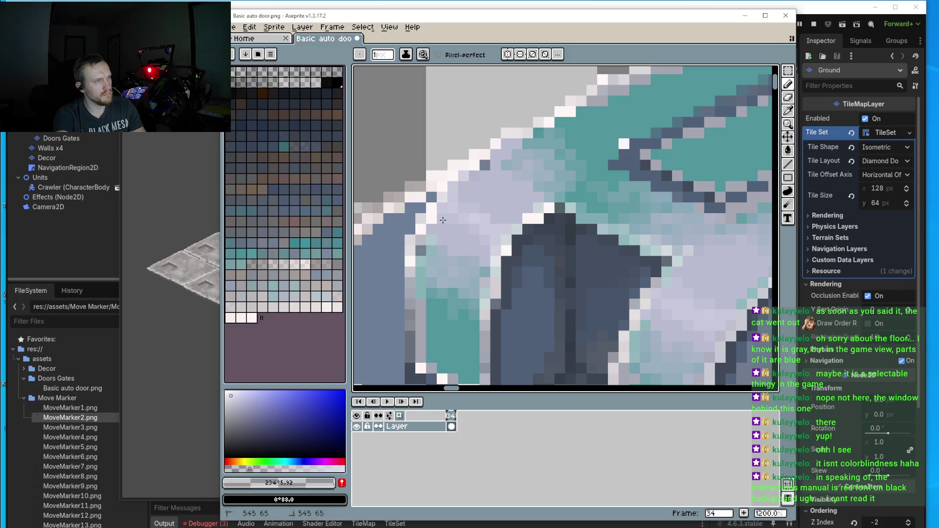
drag(449, 214, 437, 202)
scroll(437, 203, down, 5)
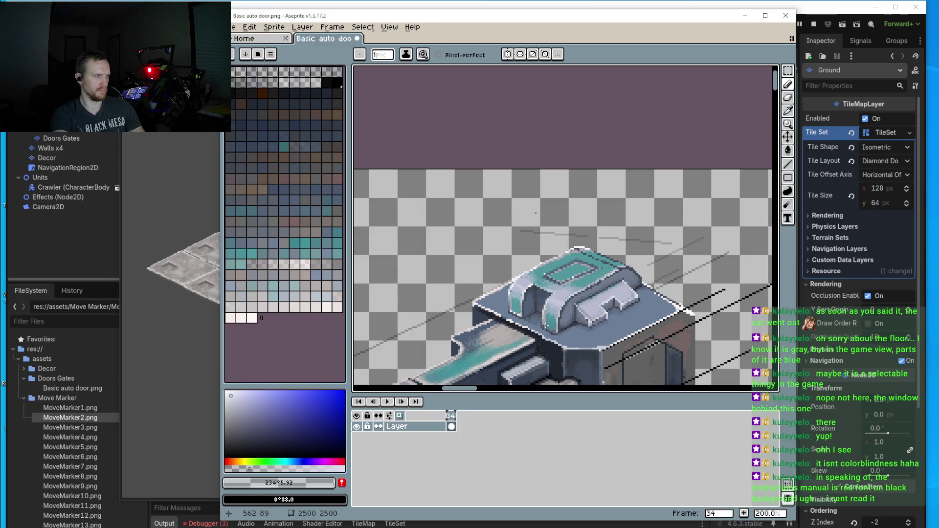
- Paint light-teal highlight pixels up along the front cap's edge and onto its top
drag(544, 326, 562, 291)
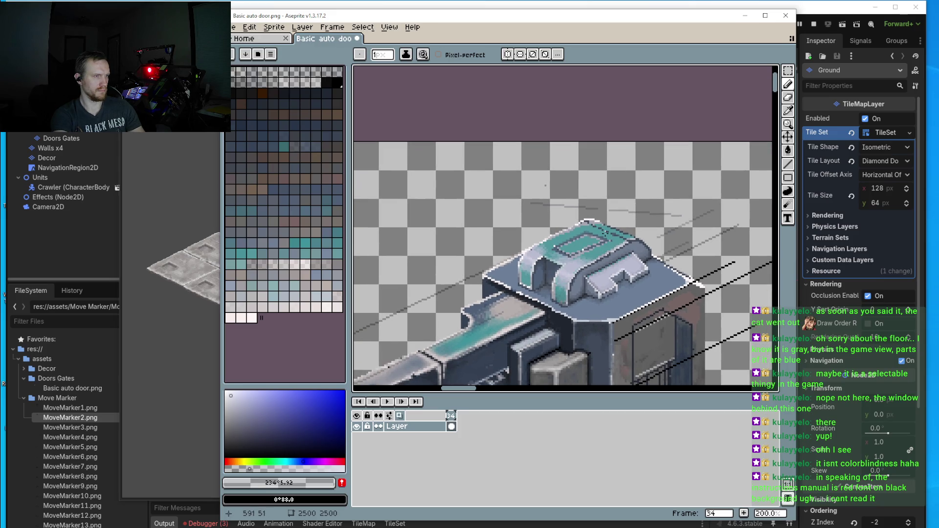
scroll(606, 233, up, 6)
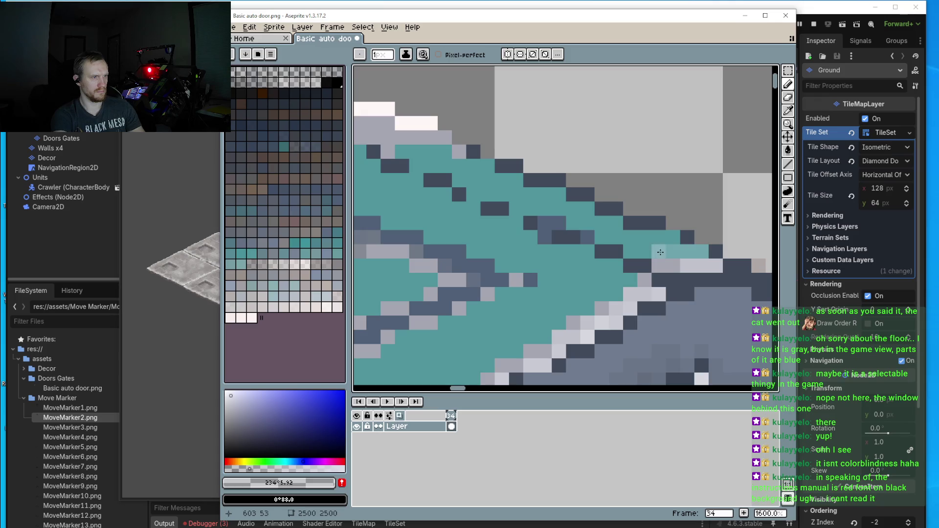
mouse_move(661, 252)
mouse_down()
mouse_move(674, 242)
mouse_move(686, 252)
mouse_move(631, 237)
mouse_move(697, 250)
mouse_move(673, 262)
mouse_up()
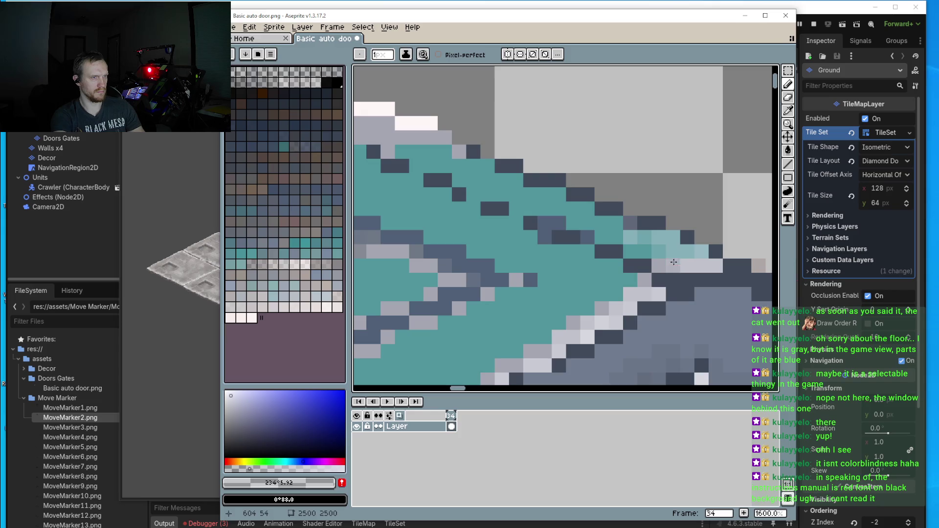
mouse_move(618, 223)
mouse_down()
mouse_move(557, 195)
mouse_move(539, 198)
mouse_up()
scroll(539, 198, up, 3)
mouse_move(585, 219)
mouse_down()
mouse_move(518, 186)
mouse_move(533, 196)
mouse_move(420, 165)
mouse_move(450, 164)
mouse_move(463, 177)
mouse_move(454, 180)
mouse_up()
scroll(512, 216, down, 3)
scroll(430, 213, up, 4)
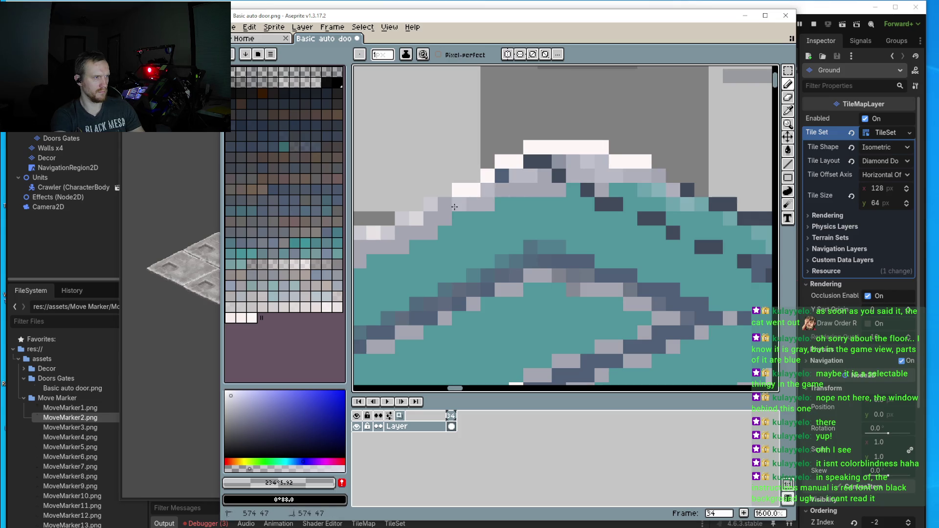
drag(411, 219, 518, 213)
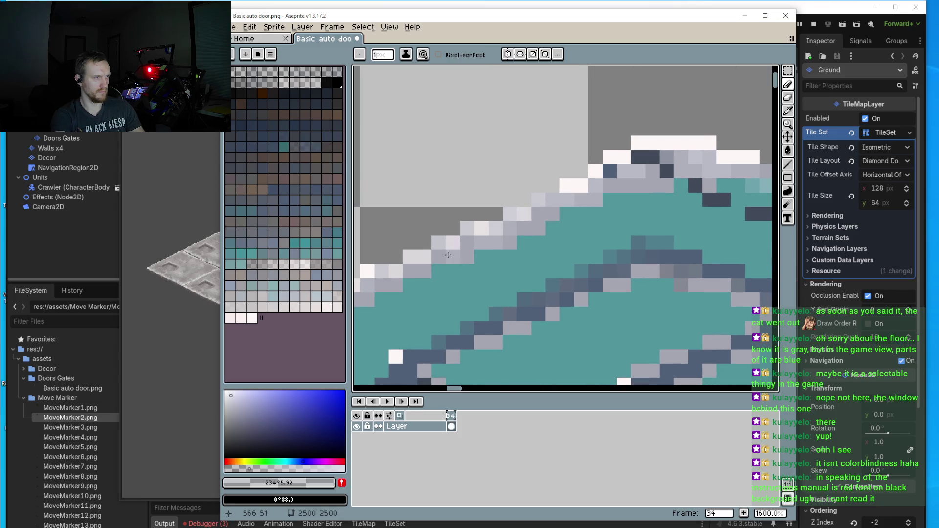
scroll(521, 287, down, 5)
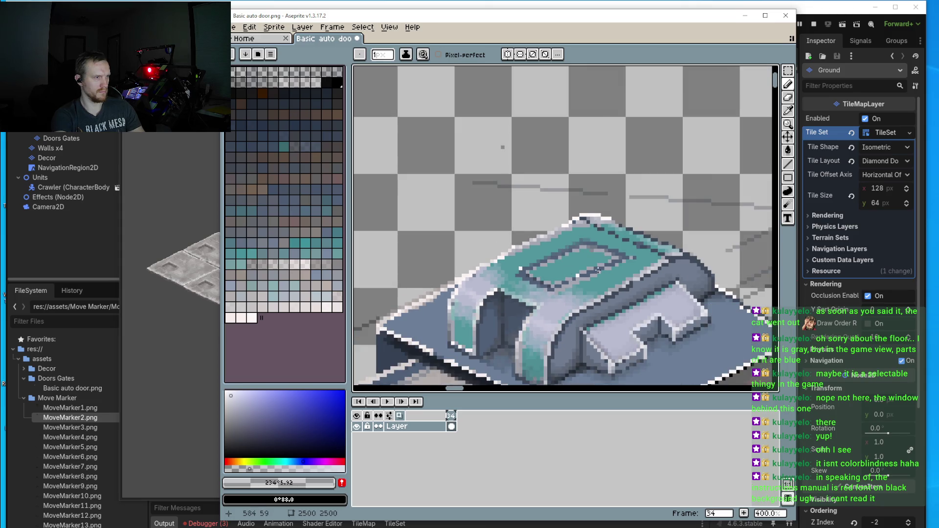
scroll(518, 278, up, 2)
scroll(509, 259, down, 2)
scroll(489, 223, up, 3)
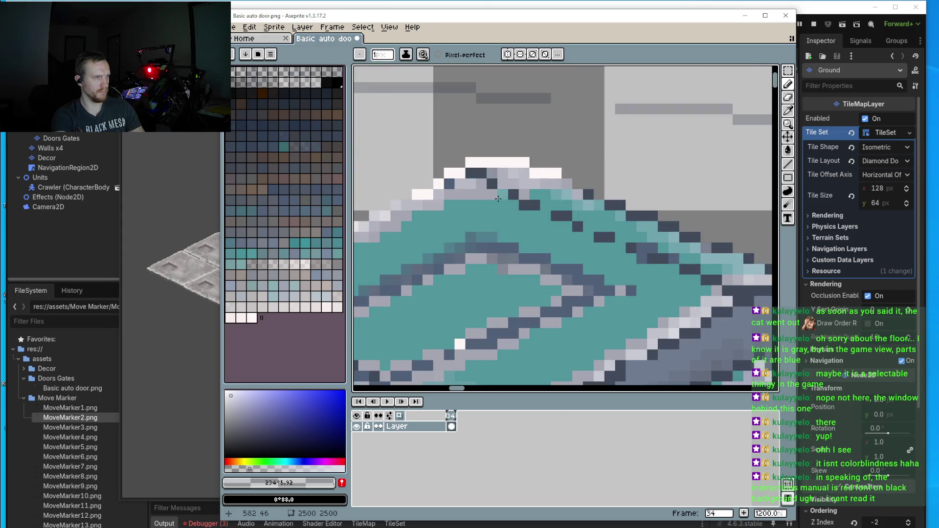
mouse_move(512, 204)
mouse_down()
mouse_move(567, 235)
mouse_move(592, 236)
mouse_move(589, 251)
mouse_move(636, 259)
mouse_move(653, 280)
mouse_move(684, 282)
mouse_move(671, 269)
mouse_move(694, 288)
mouse_up()
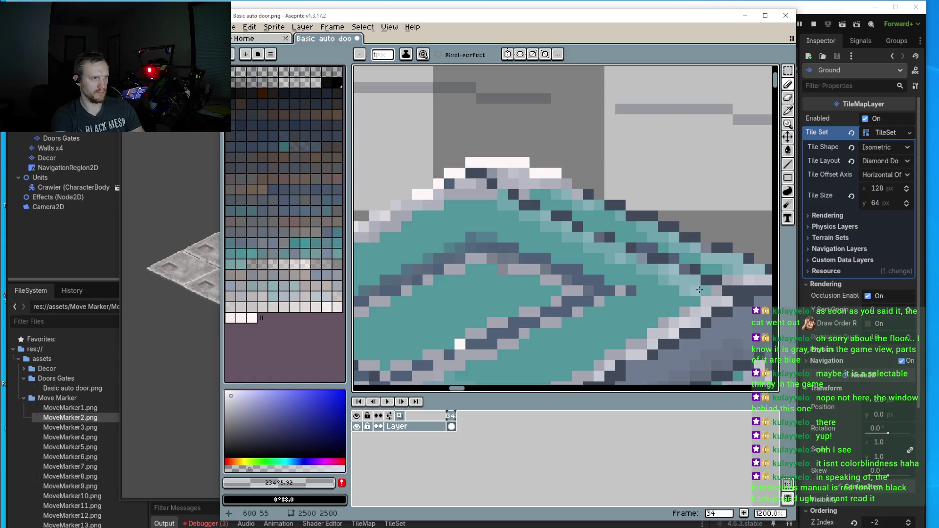
scroll(673, 281, down, 2)
scroll(538, 245, up, 2)
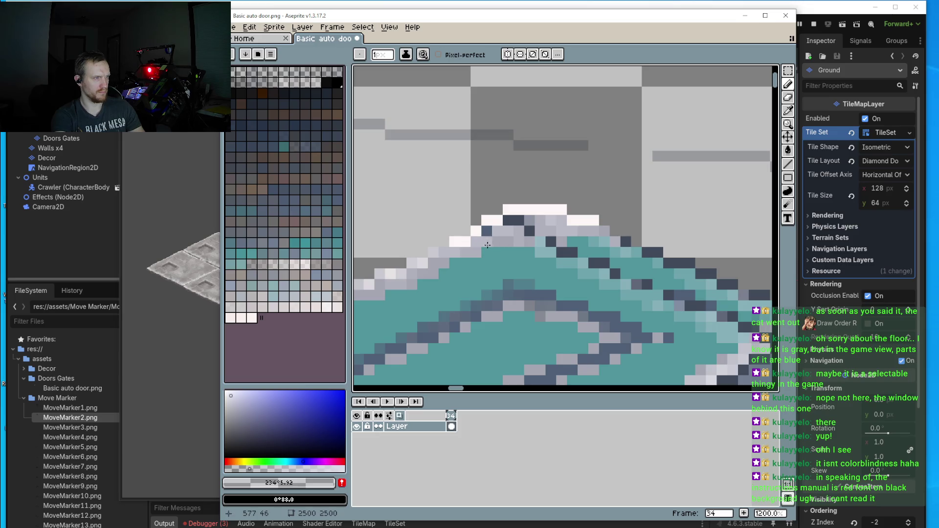
scroll(460, 251, down, 5)
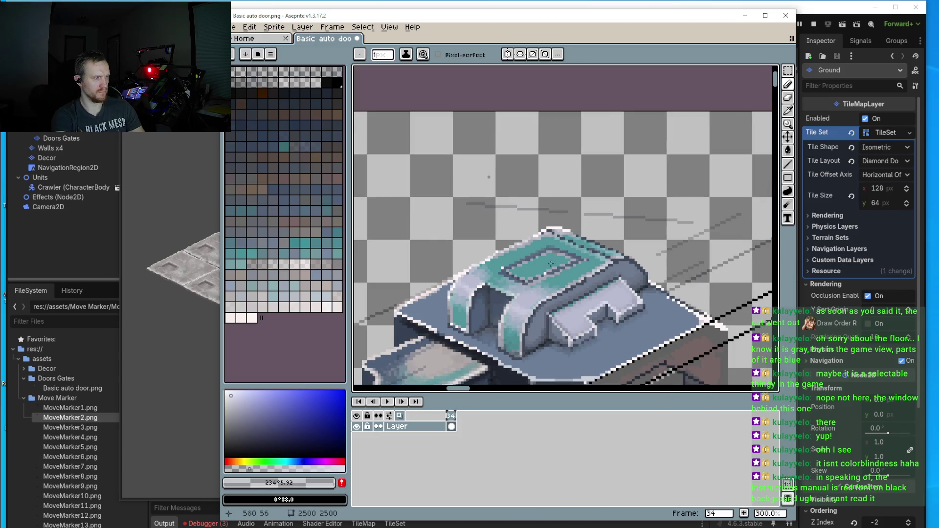
- Sample the pale lavender #babcd1 from the cap's side and start highlighting the ledge's top face
mouse_move(559, 234)
mouse_down()
mouse_move(572, 215)
mouse_move(641, 183)
mouse_up()
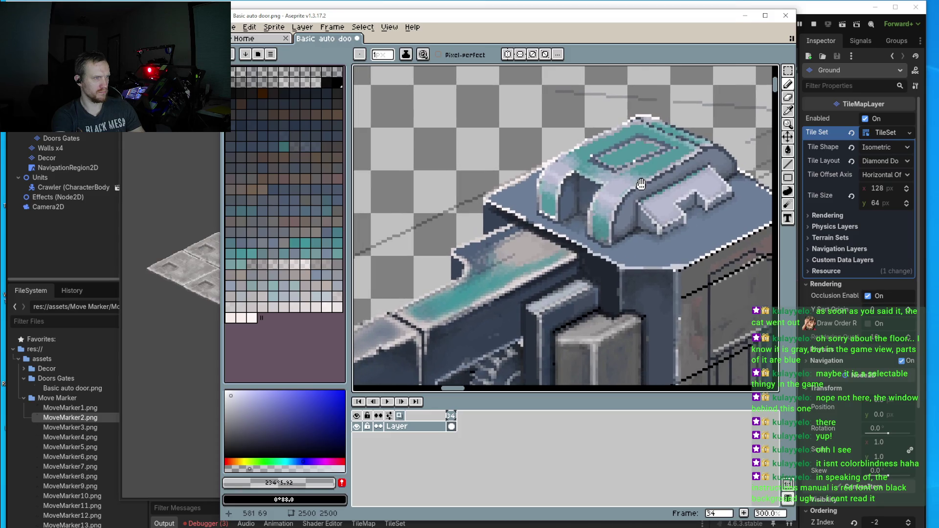
scroll(553, 249, up, 3)
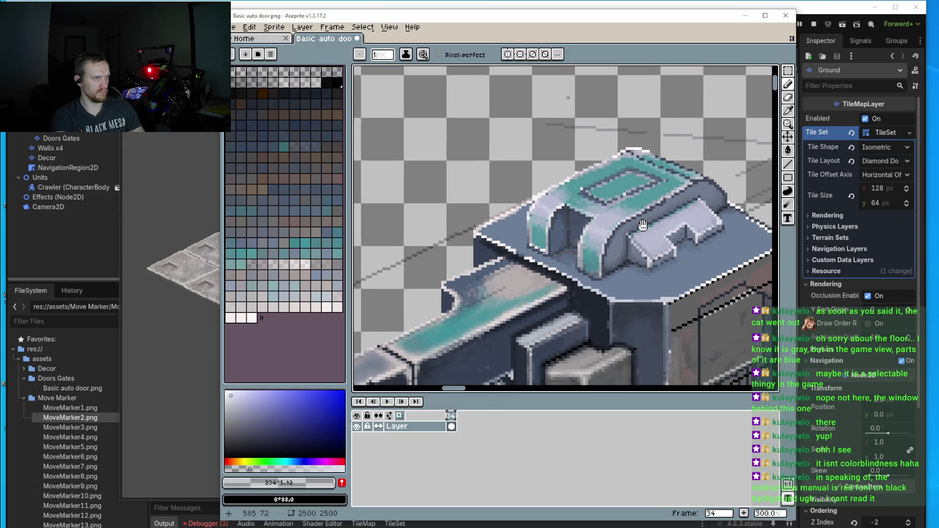
scroll(583, 230, up, 6)
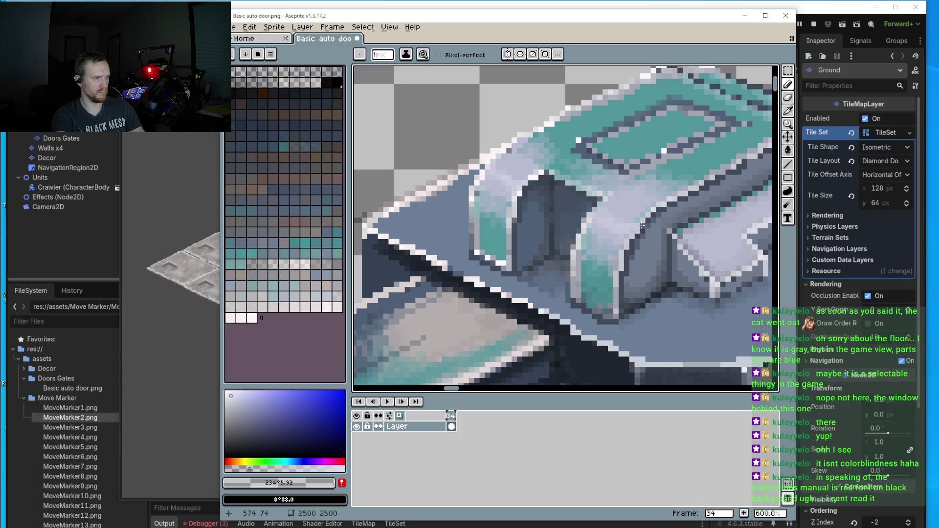
alt+click(608, 204)
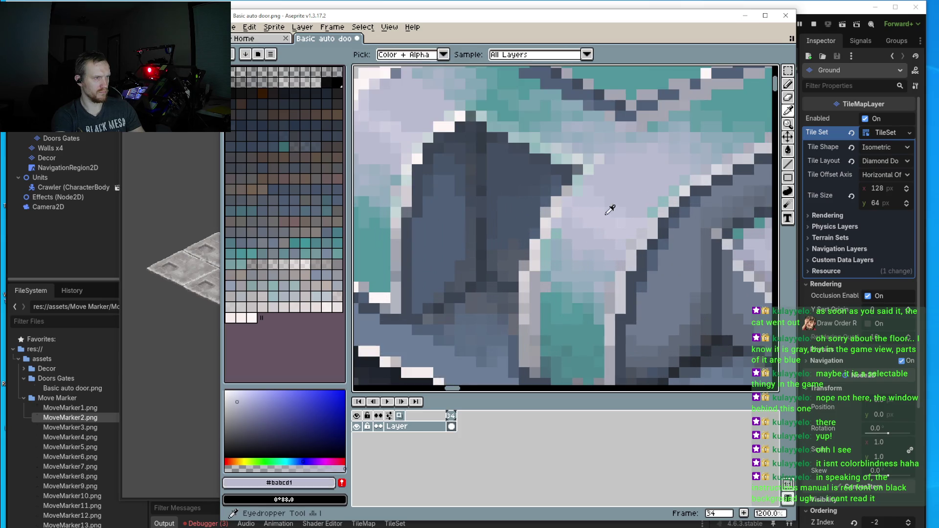
scroll(577, 230, down, 5)
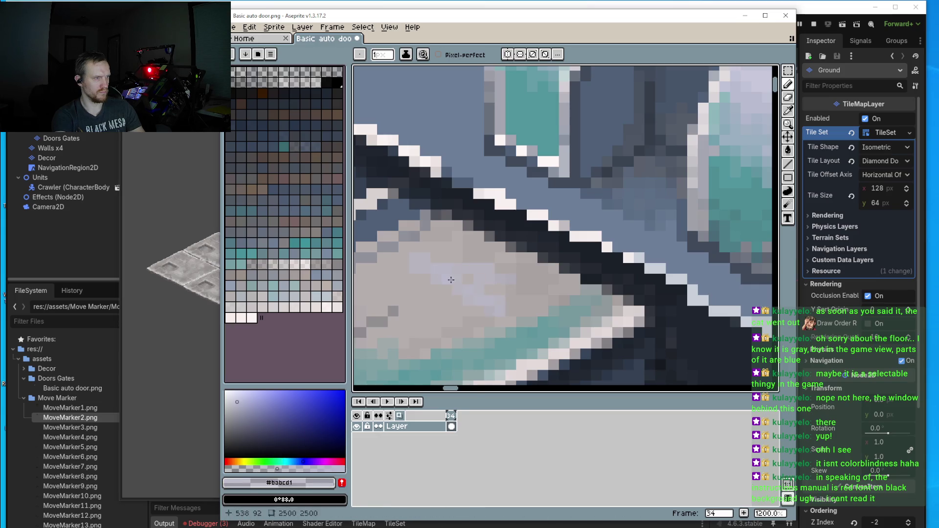
mouse_move(462, 315)
mouse_down()
mouse_move(490, 337)
mouse_move(406, 313)
mouse_up()
scroll(406, 313, left, 3)
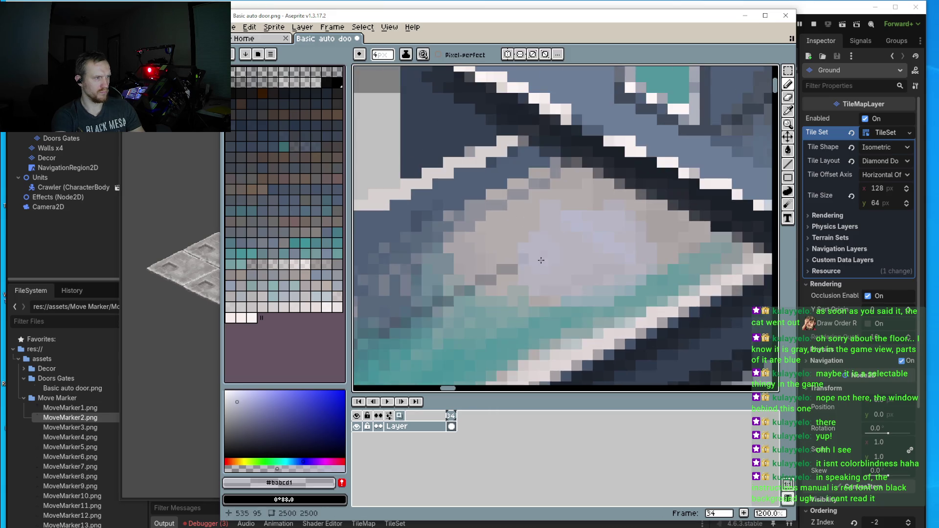
mouse_move(489, 264)
mouse_down()
mouse_move(470, 234)
mouse_move(510, 295)
mouse_move(507, 268)
mouse_move(487, 279)
mouse_up()
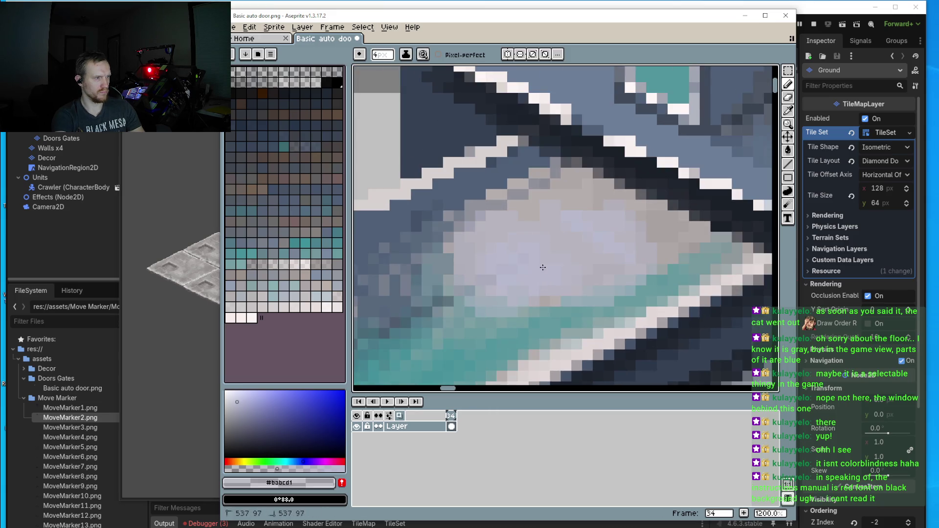
- Extend the lavender highlight higher up the surface and along the ledge's left side
mouse_move(533, 220)
mouse_down()
mouse_move(523, 194)
mouse_move(552, 199)
mouse_move(552, 176)
mouse_move(635, 254)
mouse_up()
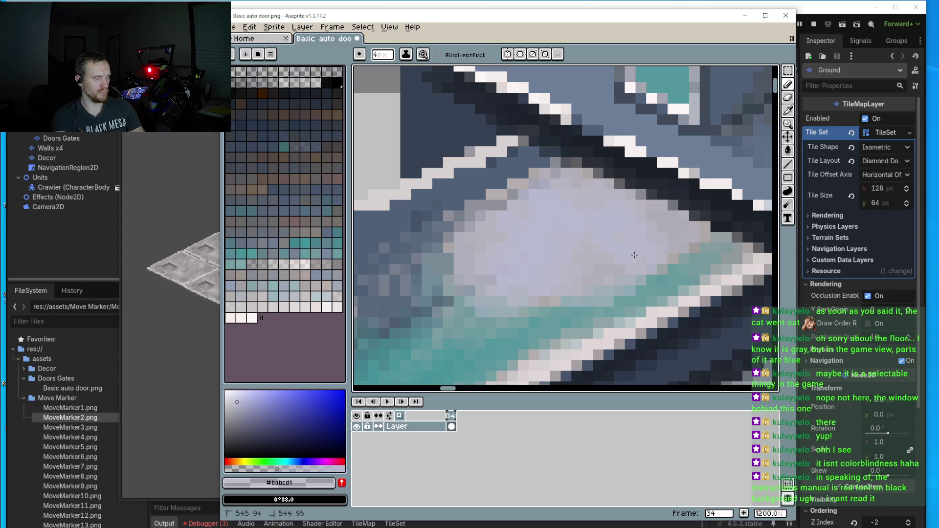
mouse_move(511, 234)
mouse_down()
mouse_move(533, 214)
mouse_move(447, 289)
mouse_move(455, 332)
mouse_move(523, 318)
mouse_up()
scroll(531, 263, down, 3)
drag(531, 263, 515, 265)
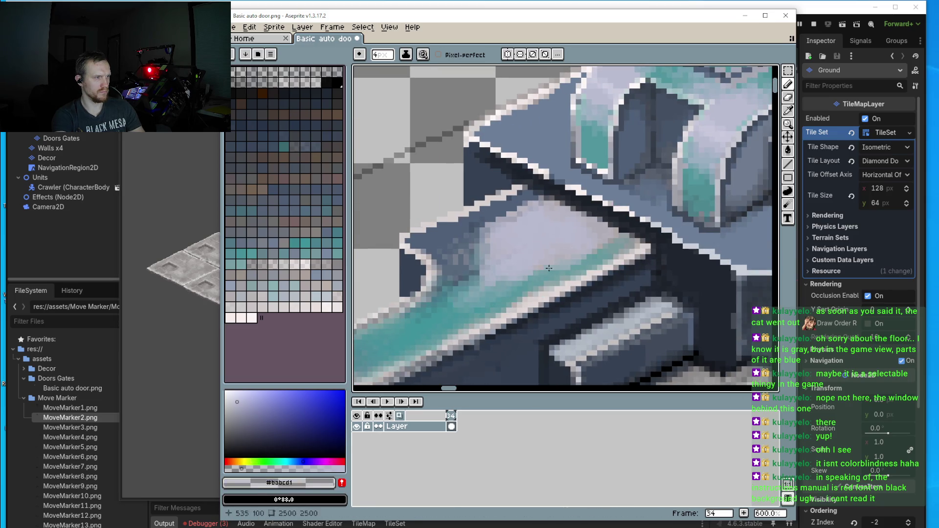
mouse_move(484, 304)
mouse_down()
mouse_move(463, 283)
mouse_move(474, 254)
mouse_move(462, 247)
mouse_move(529, 216)
mouse_up()
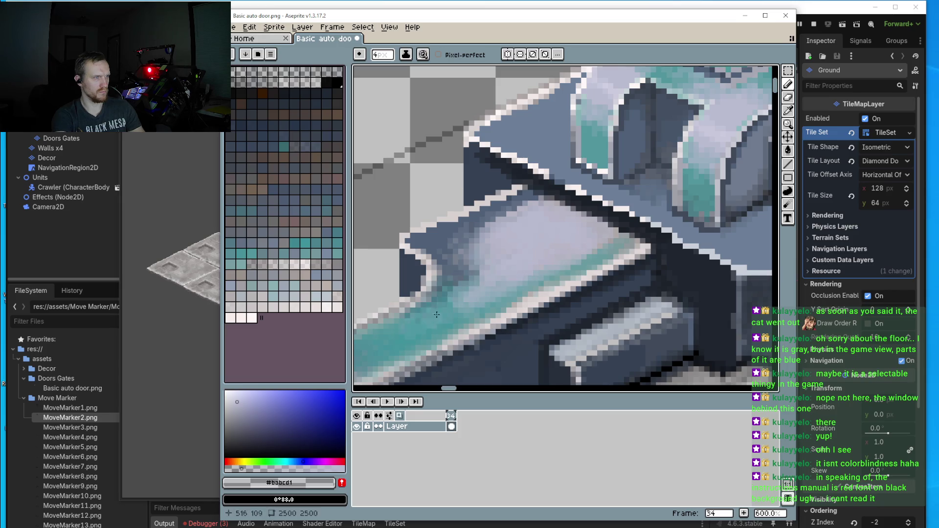
scroll(490, 274, down, 4)
- Lighten the door's top edge with lavender pixels
scroll(522, 252, up, 3)
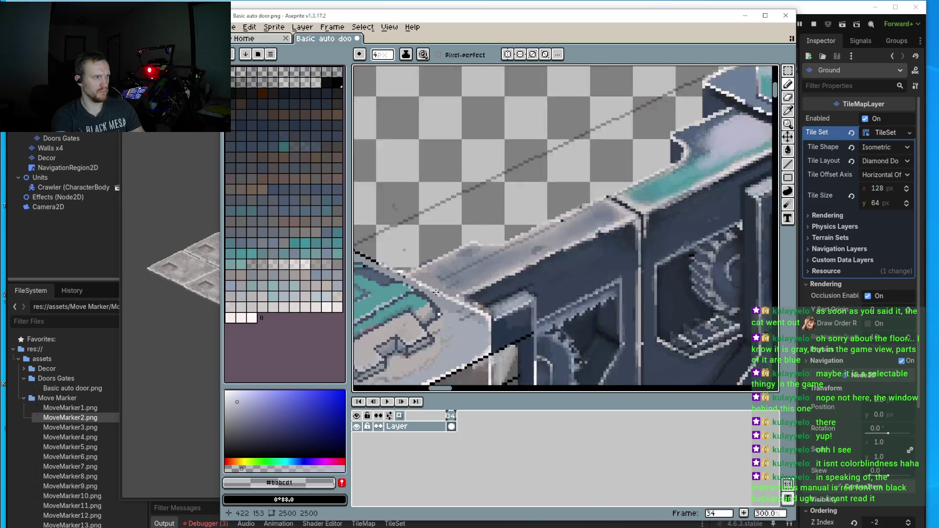
mouse_move(572, 238)
mouse_down()
mouse_move(484, 254)
mouse_move(467, 279)
mouse_up()
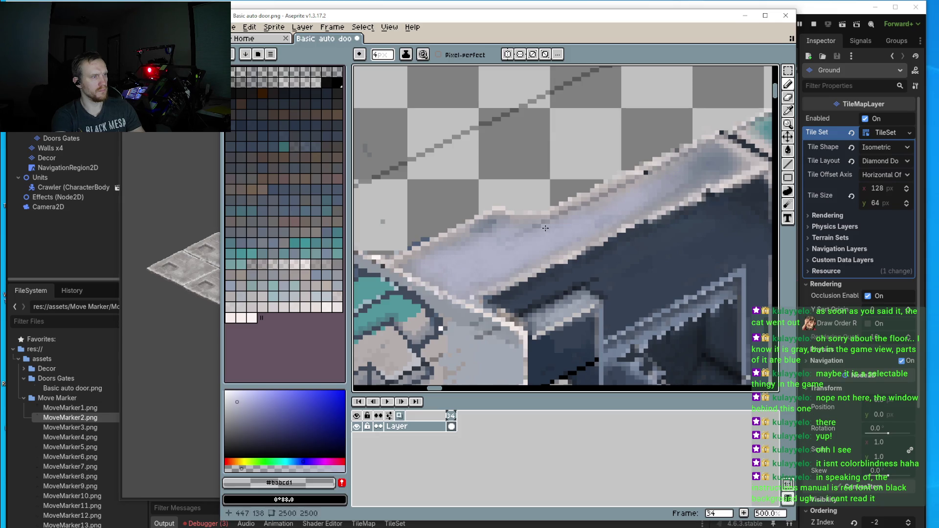
scroll(479, 287, down, 5)
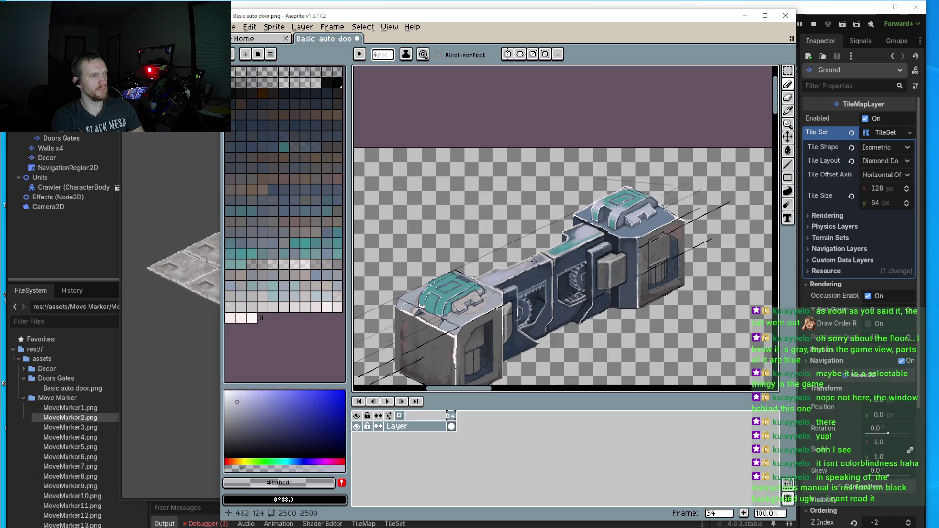
scroll(592, 257, up, 5)
scroll(650, 188, up, 2)
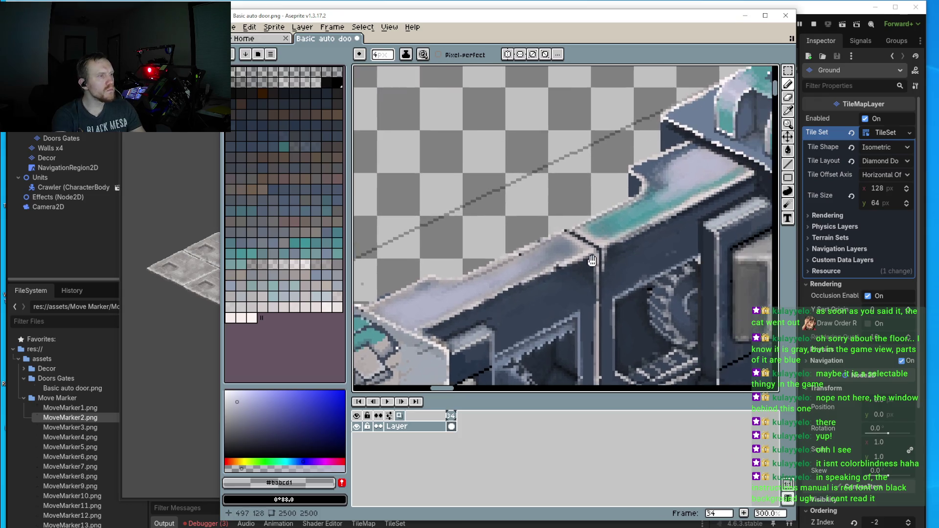
- Pick the dark blue-grey #4f6077 and darken pixels along the ledge's diagonal edge and grey band
key(i)
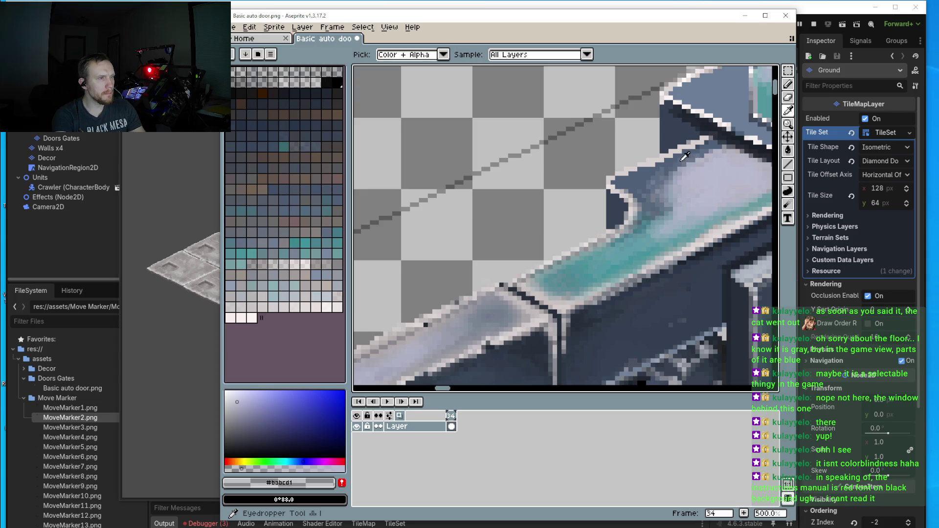
click(665, 195)
scroll(498, 258, up, 4)
key(b)
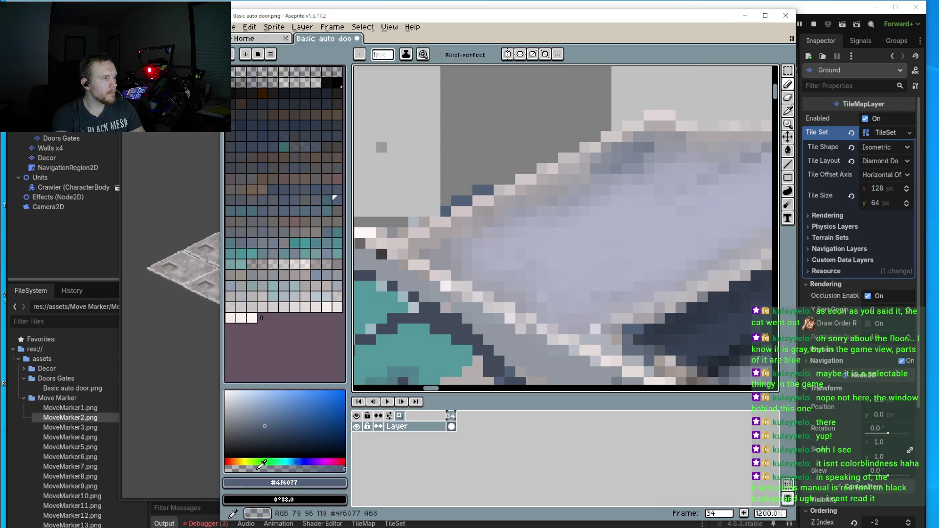
scroll(431, 248, up, 1)
mouse_move(430, 249)
mouse_down()
mouse_move(409, 251)
mouse_move(636, 129)
mouse_move(424, 260)
mouse_up()
drag(444, 253, 589, 177)
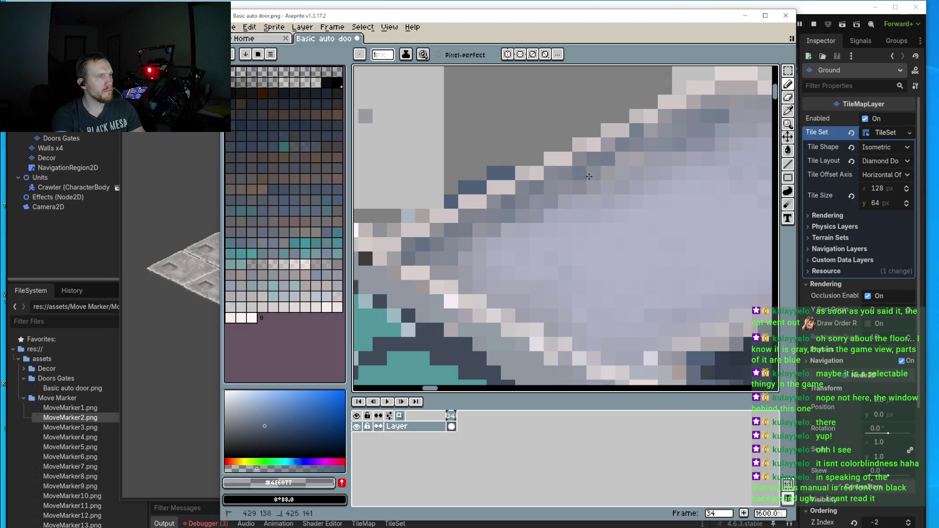
mouse_move(441, 234)
mouse_down()
mouse_move(443, 259)
mouse_move(626, 156)
mouse_move(545, 191)
mouse_move(453, 274)
mouse_move(602, 358)
mouse_move(521, 315)
mouse_move(491, 283)
mouse_move(611, 359)
mouse_move(636, 359)
mouse_move(512, 288)
mouse_move(527, 290)
mouse_up()
- Darken a row along the band's top edge and widen the brush to 3 pixels
scroll(528, 289, down, 6)
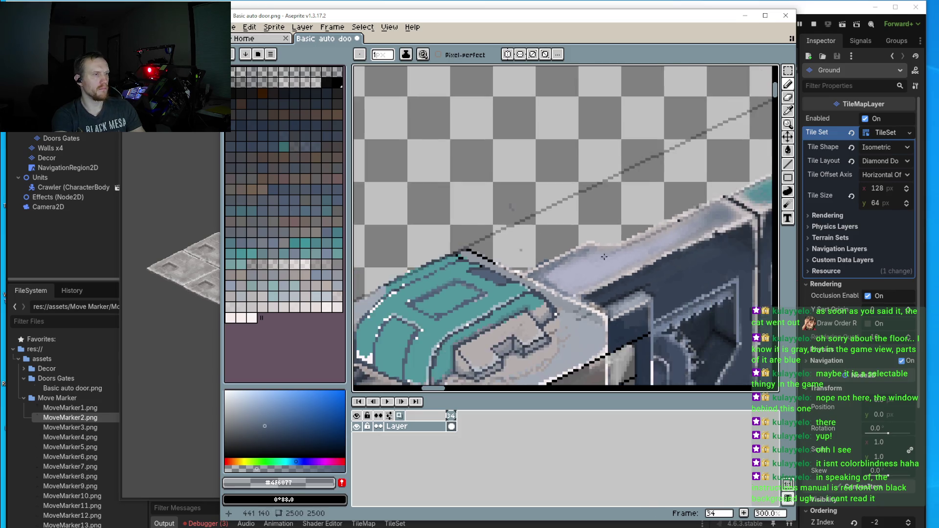
scroll(590, 262, up, 5)
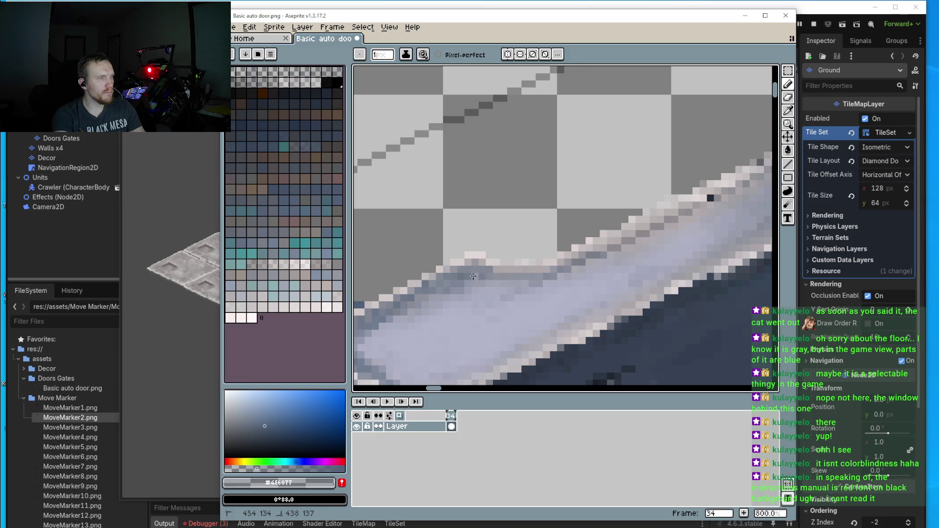
drag(473, 276, 535, 279)
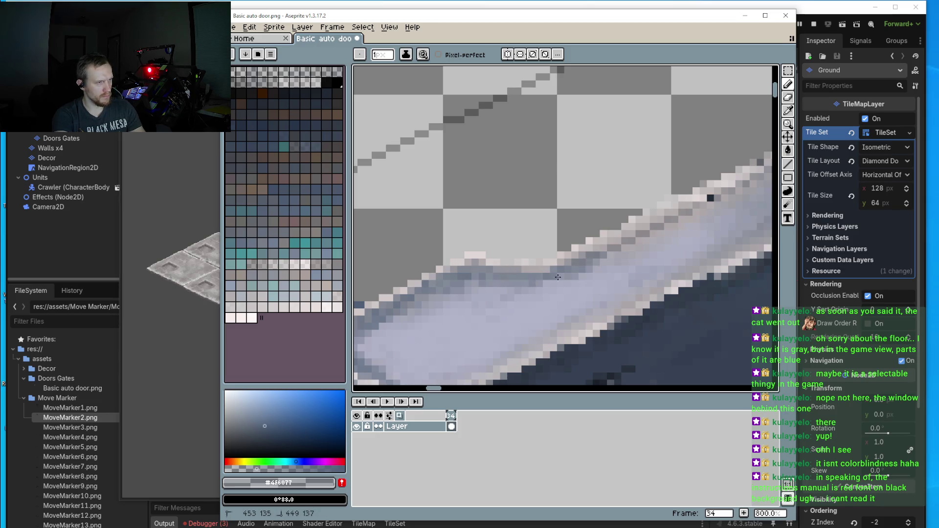
key(plus)
key(plus)
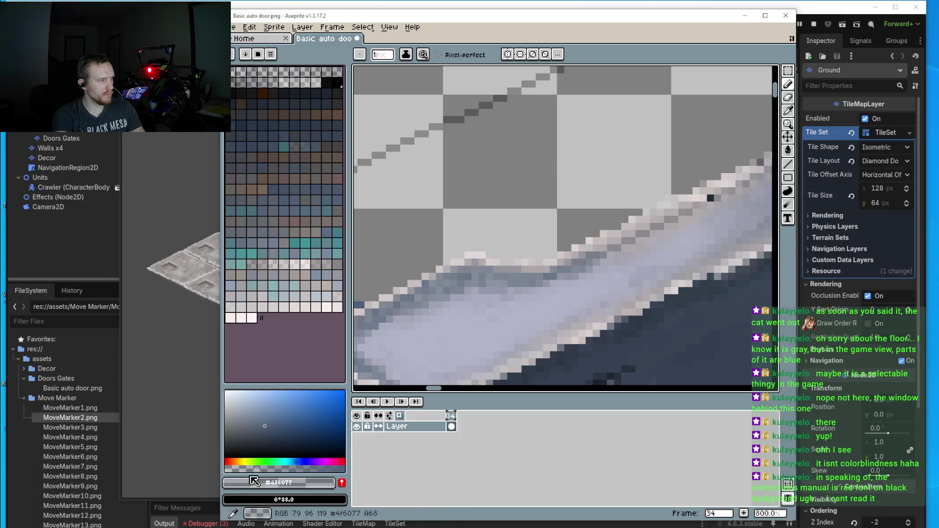
drag(425, 316, 507, 267)
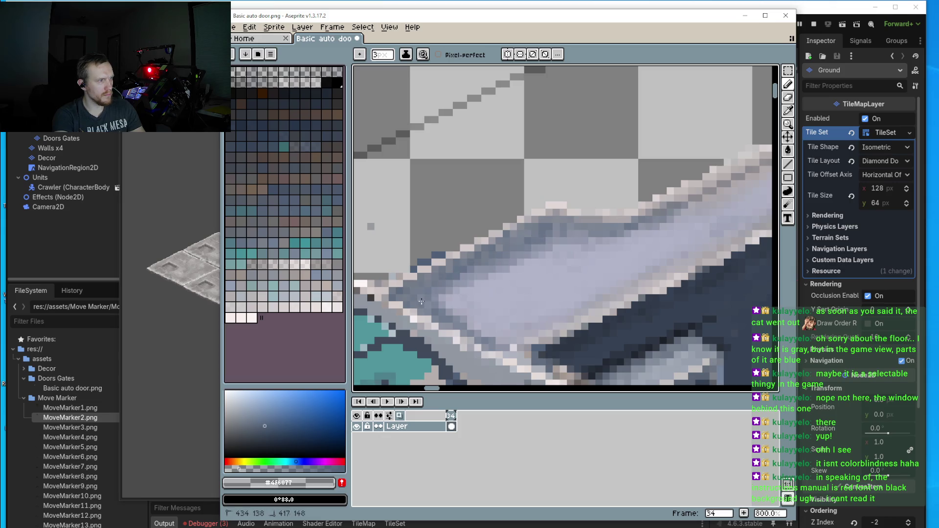
scroll(563, 240, right, 2)
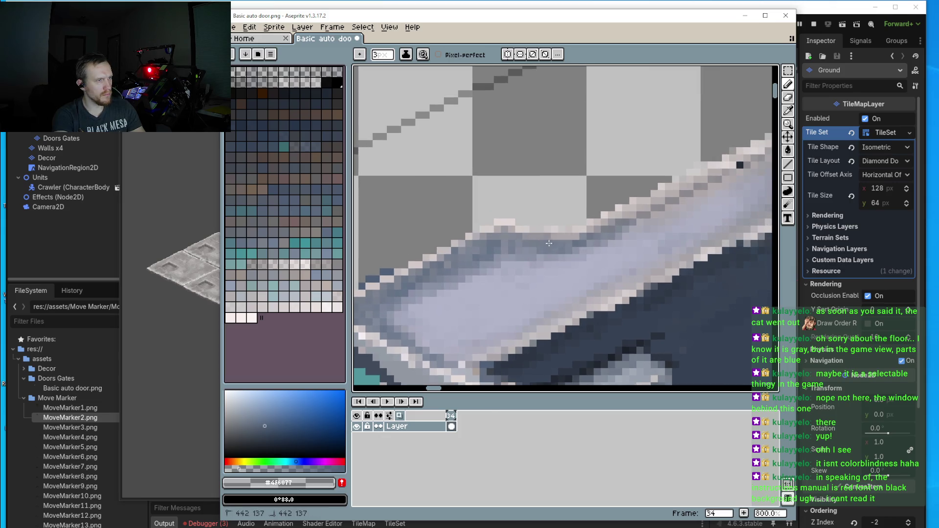
scroll(568, 252, right, 2)
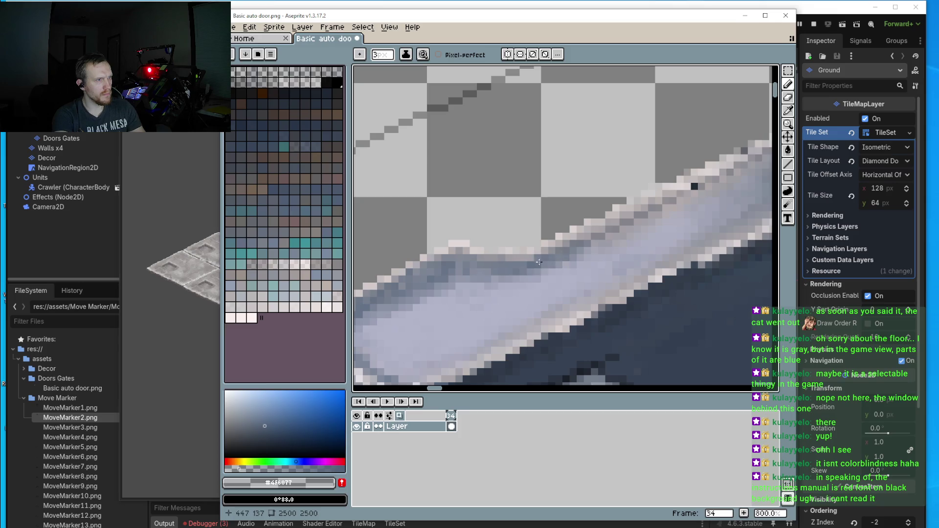
scroll(538, 263, down, 3)
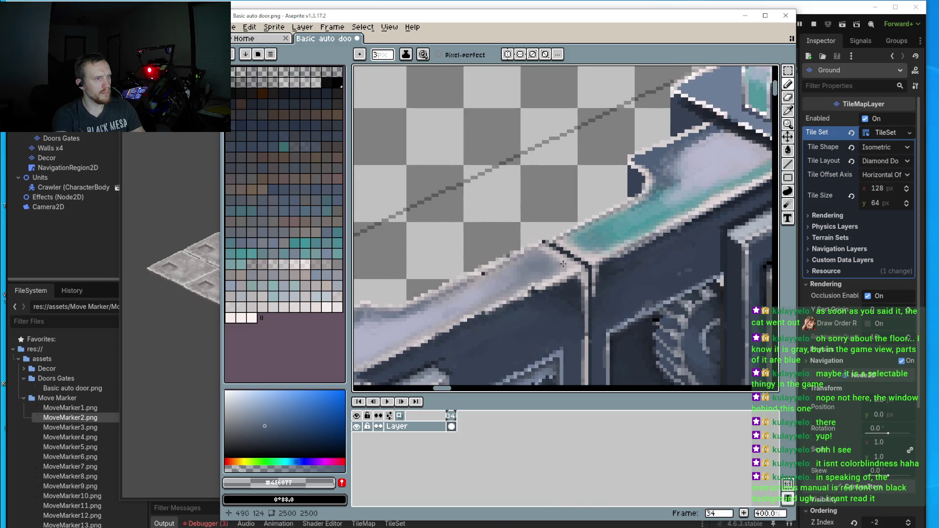
scroll(562, 264, up, 2)
scroll(585, 248, down, 2)
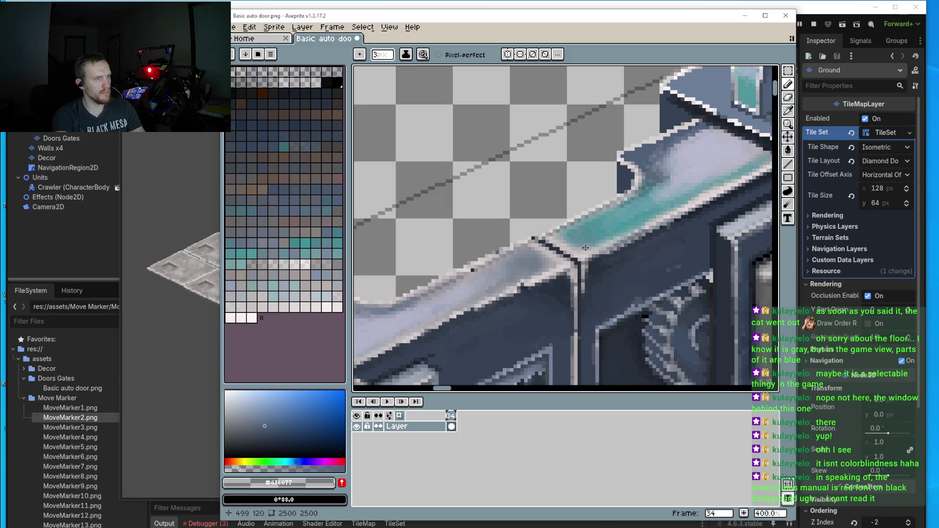
scroll(600, 239, down, 3)
scroll(548, 285, down, 2)
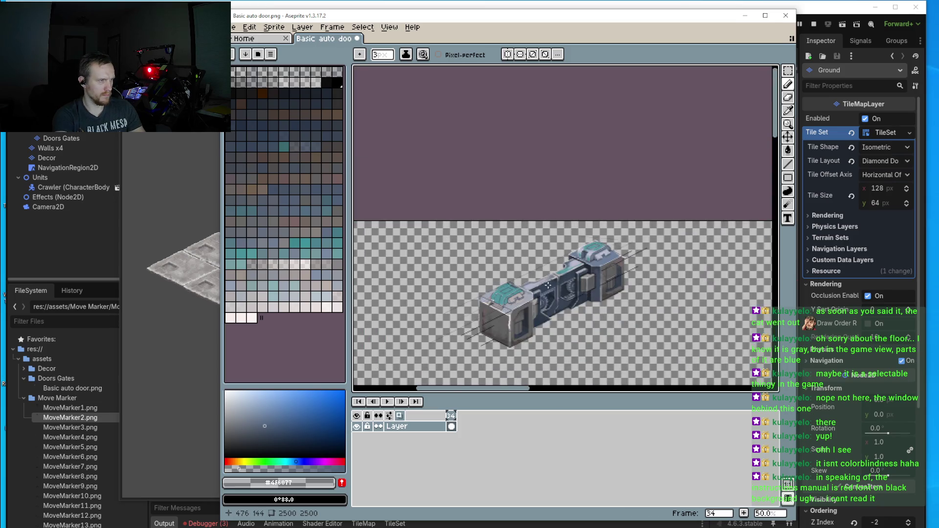
scroll(555, 284, up, 4)
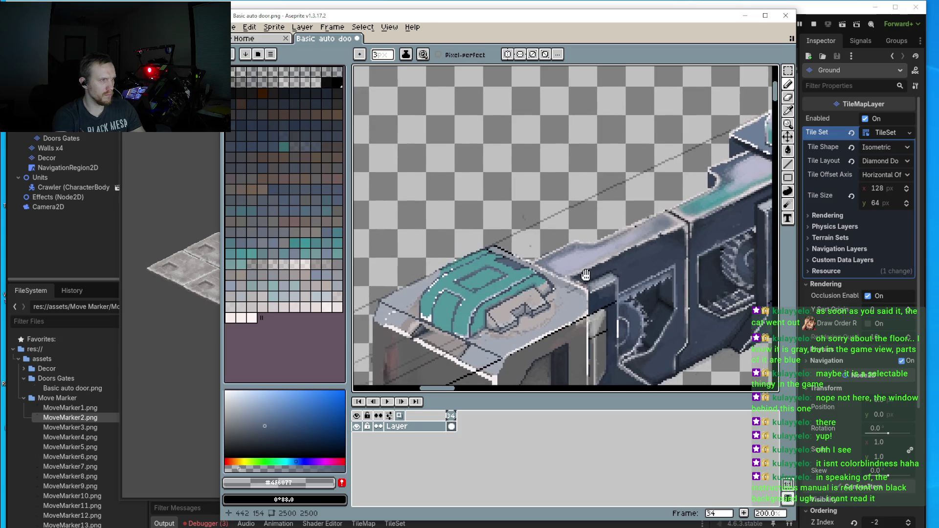
mouse_move(479, 327)
mouse_down()
mouse_move(468, 332)
mouse_move(506, 300)
mouse_up()
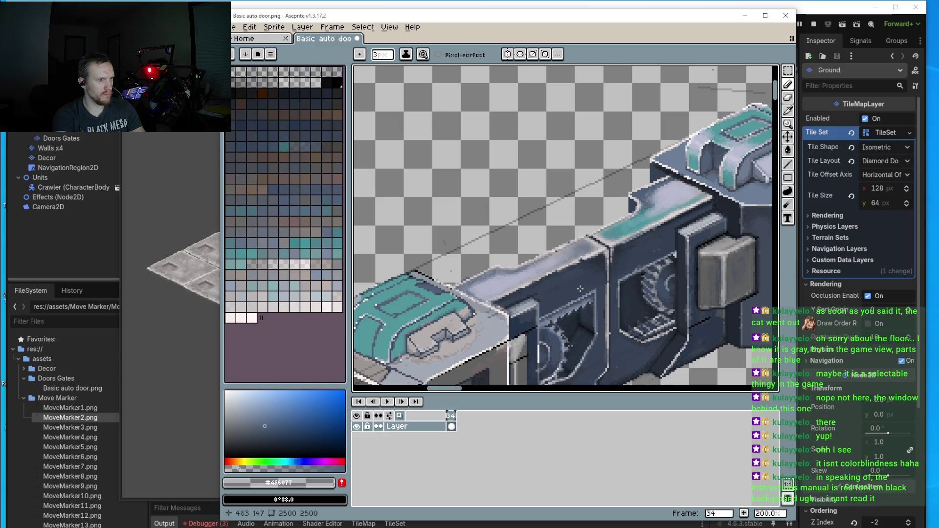
drag(668, 227, 596, 261)
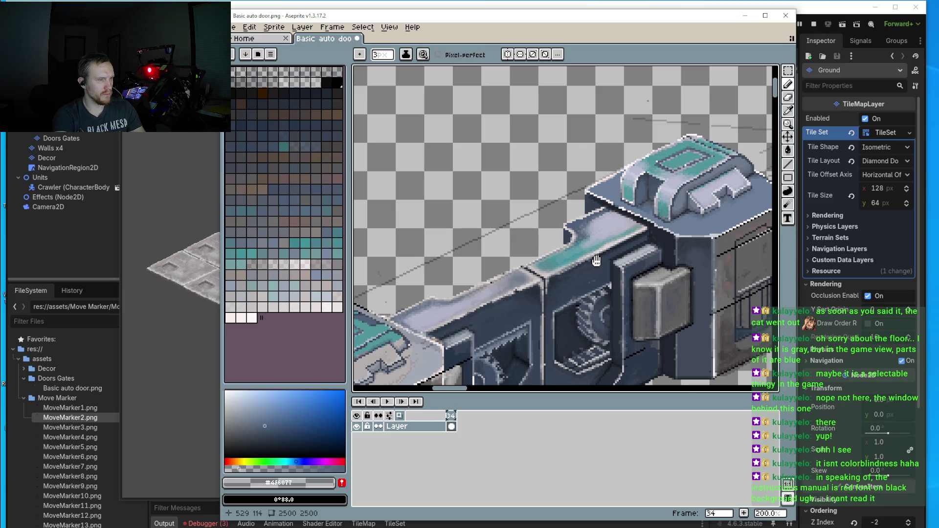
drag(596, 260, 535, 281)
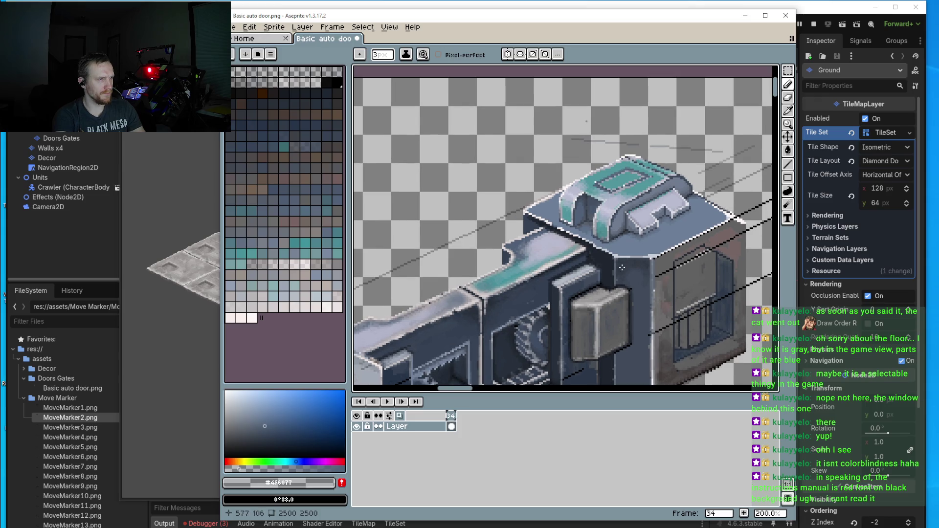
drag(621, 267, 578, 232)
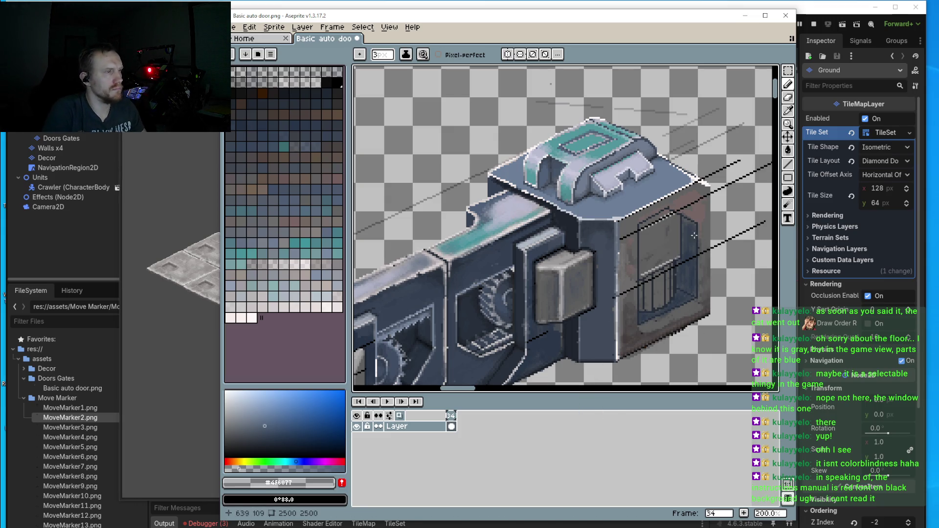
scroll(577, 244, up, 5)
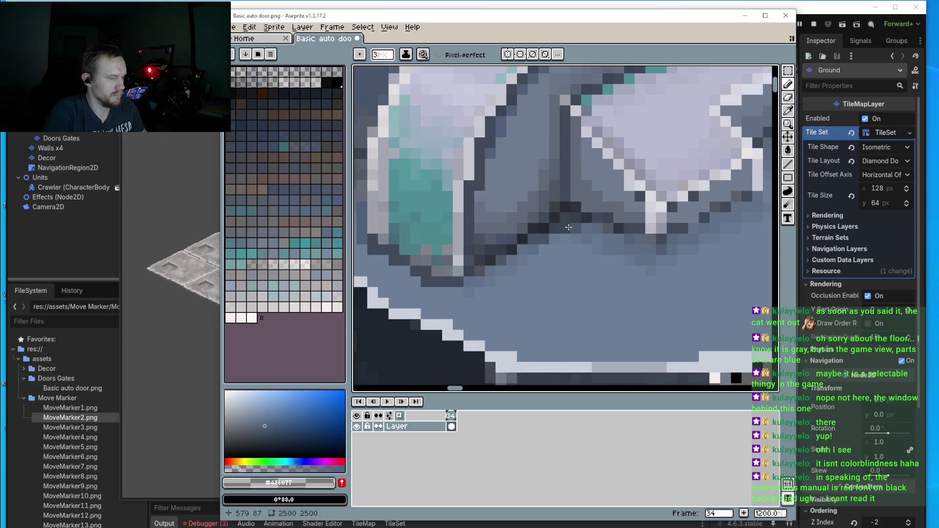
- Set the drawing colour to full opacity and sample the dark blue-grey shadow colour
key(i)
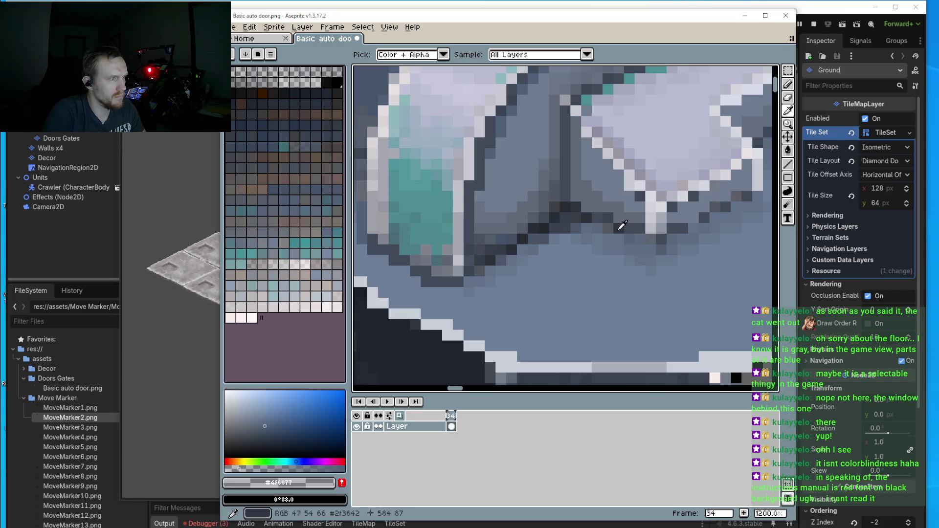
key(b)
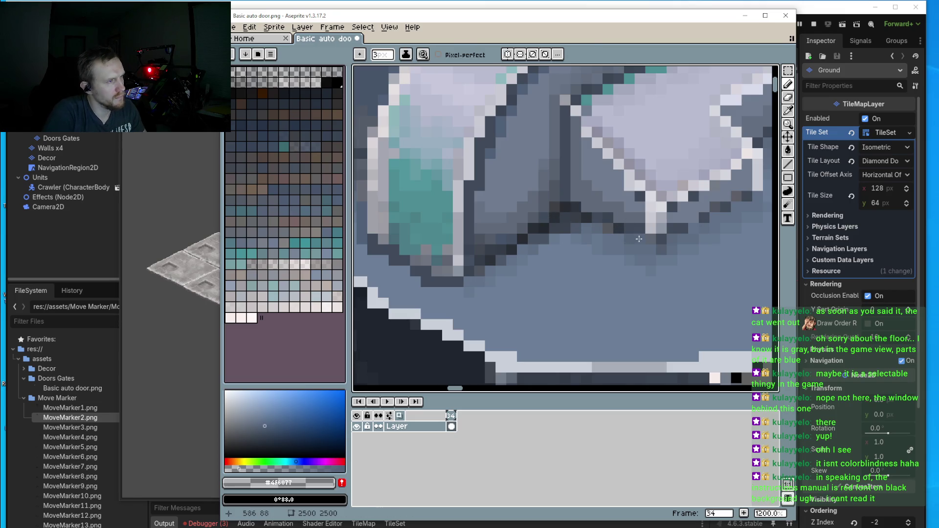
click(323, 468)
drag(324, 468, 343, 468)
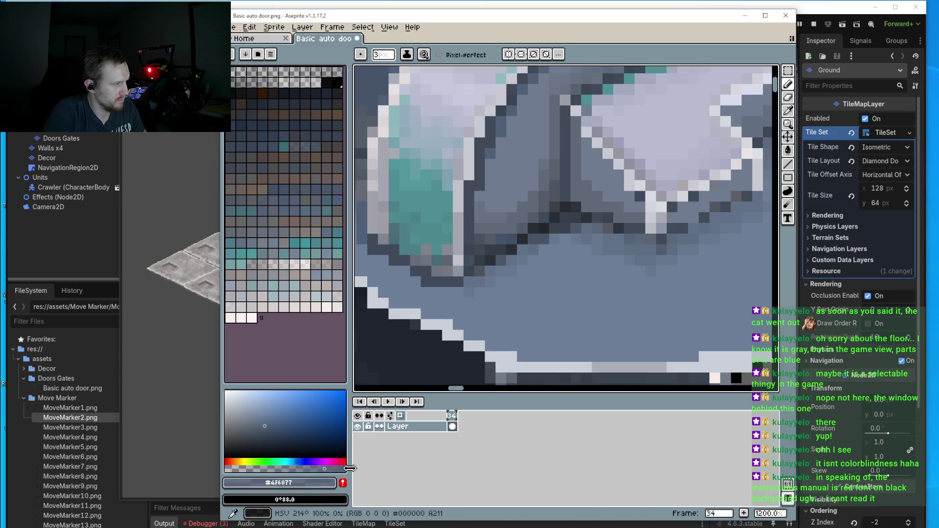
key(i)
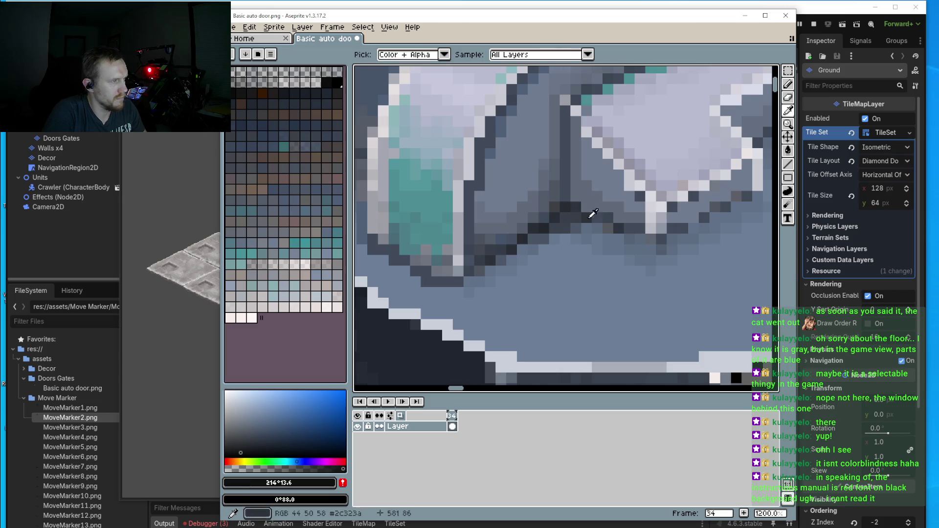
key(b)
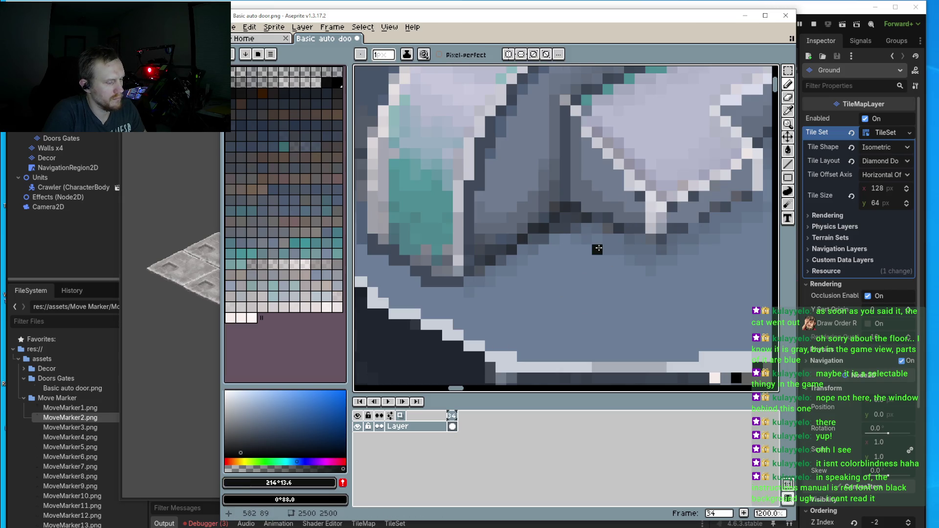
key(i)
click(567, 203)
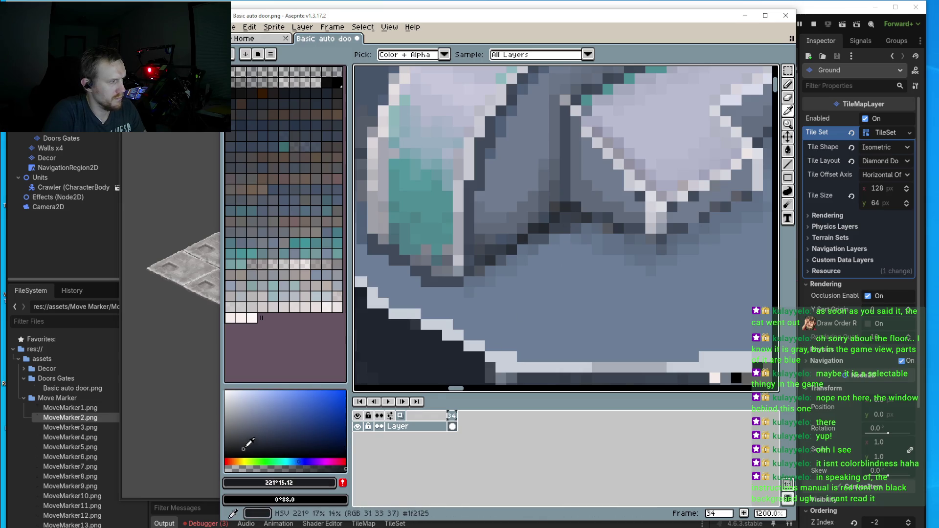
key(b)
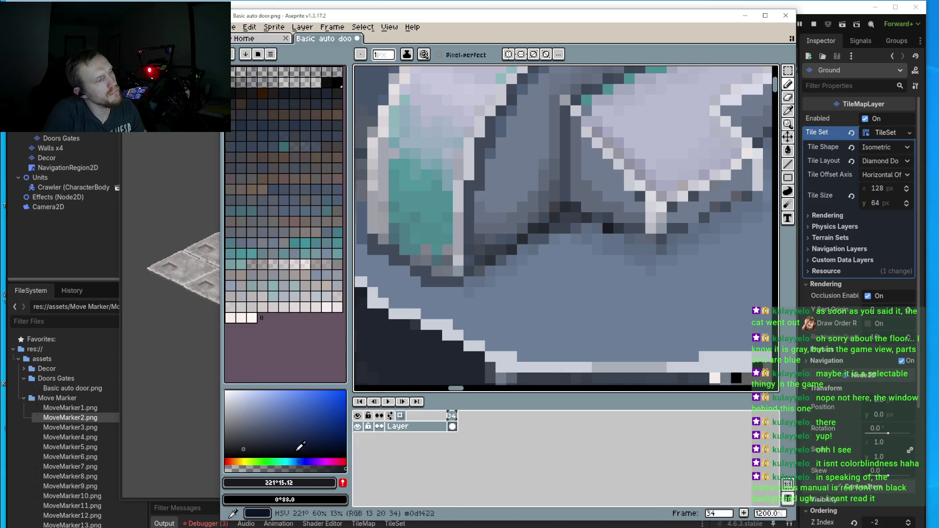
- Add dark shadow pixels along the cap's lower edge
click(628, 259)
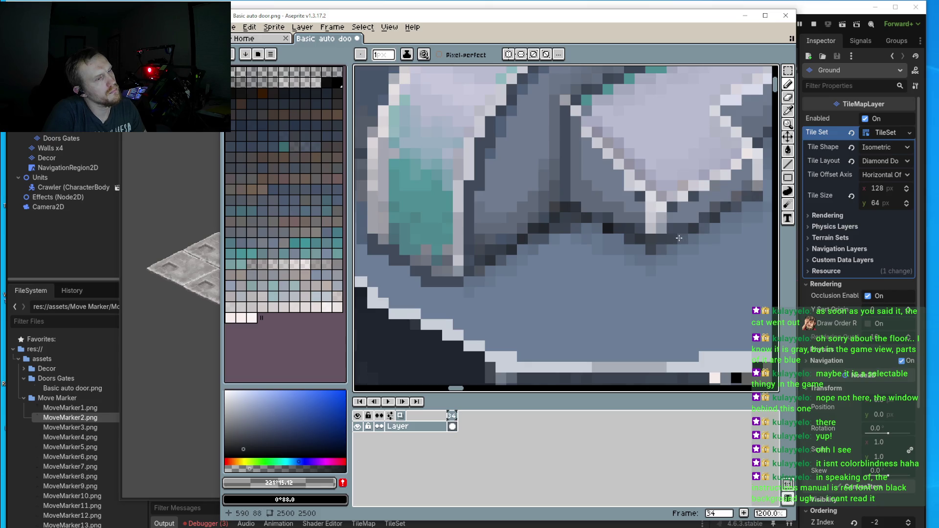
scroll(679, 238, right, 2)
scroll(678, 238, up, 1)
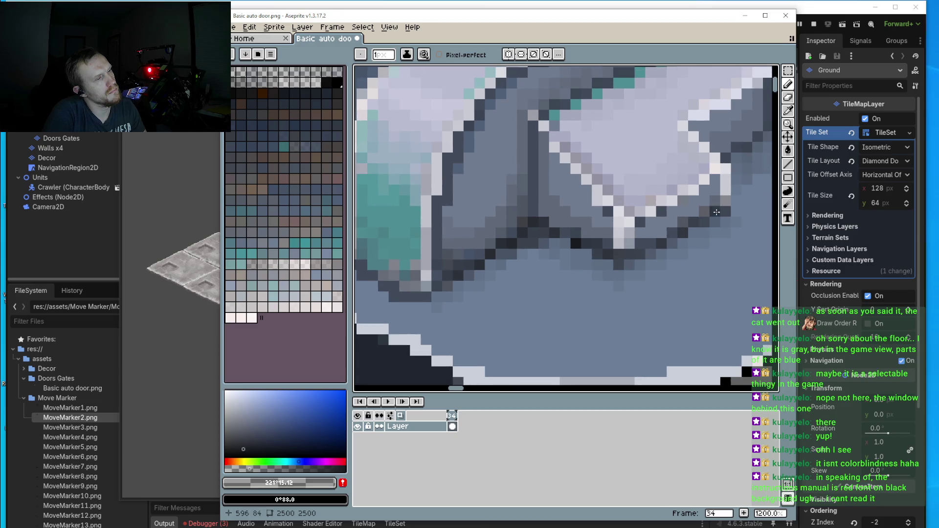
scroll(717, 212, right, 3)
scroll(687, 188, up, 2)
click(682, 178)
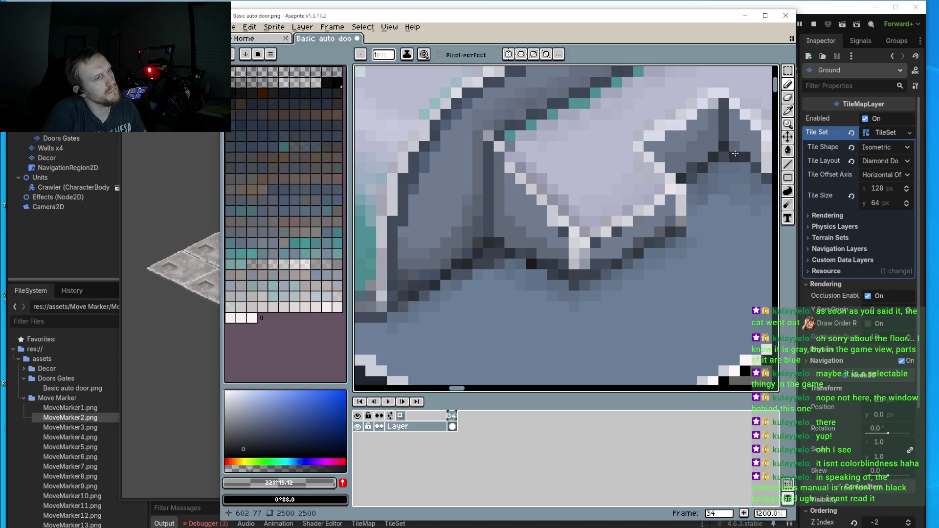
scroll(734, 153, right, 5)
scroll(669, 168, down, 1)
scroll(660, 156, down, 2)
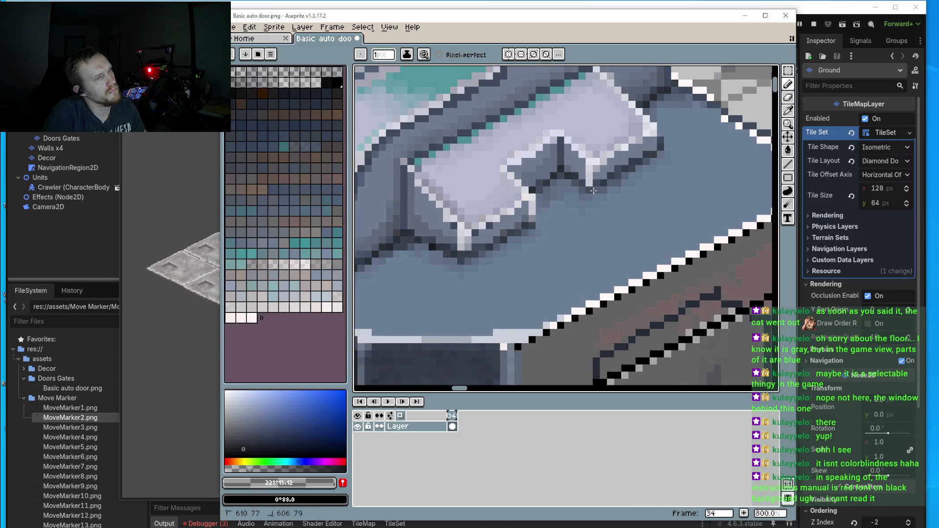
- With the Line tool, darken pixels along the diagonal edge, the light vertical stroke and the cap tip
key(l)
scroll(663, 170, up, 2)
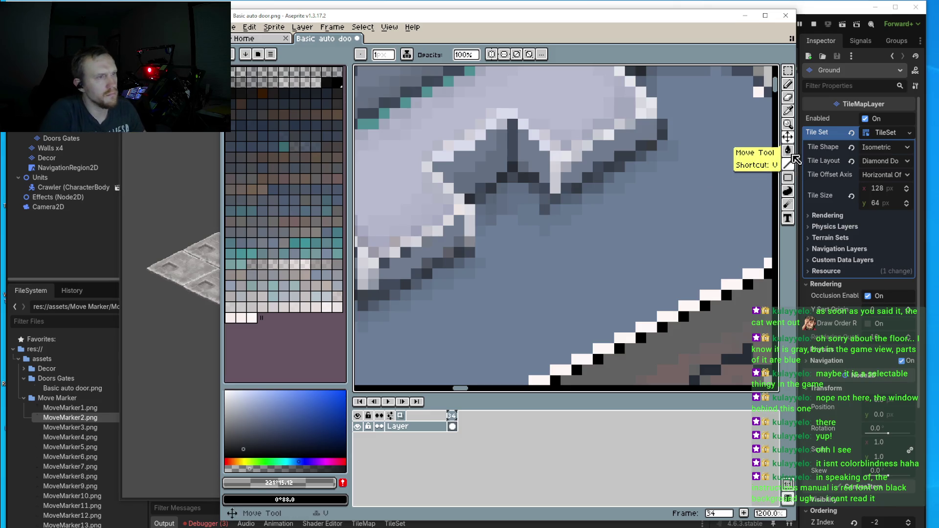
scroll(660, 159, up, 3)
drag(650, 149, 691, 127)
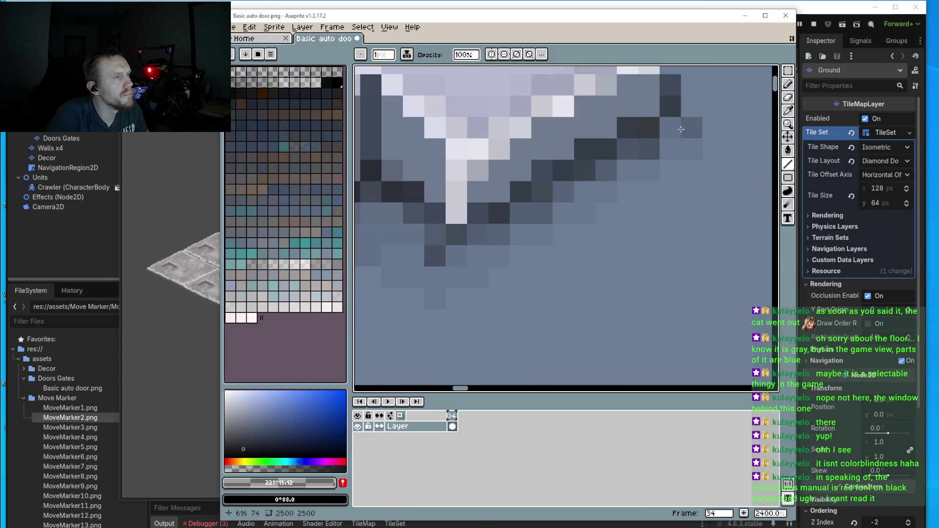
click(585, 191)
click(564, 213)
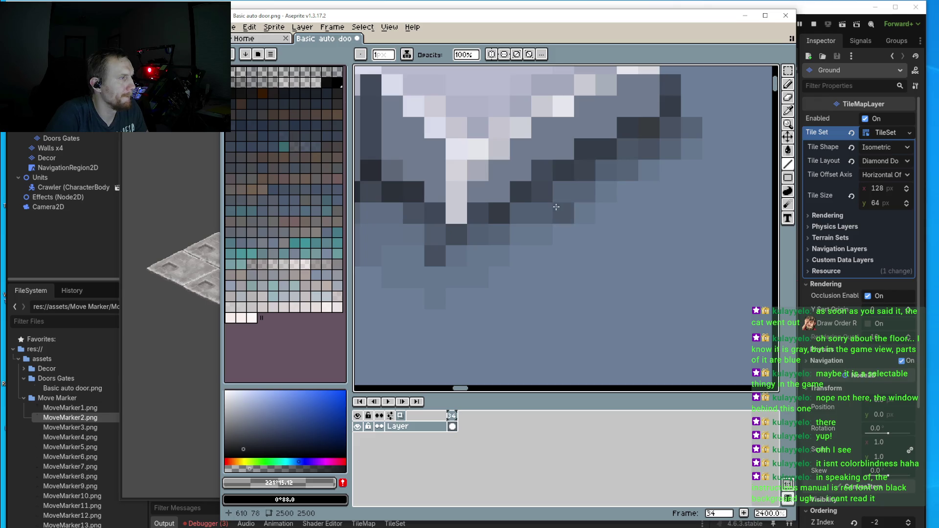
click(564, 191)
click(520, 213)
click(478, 234)
click(480, 210)
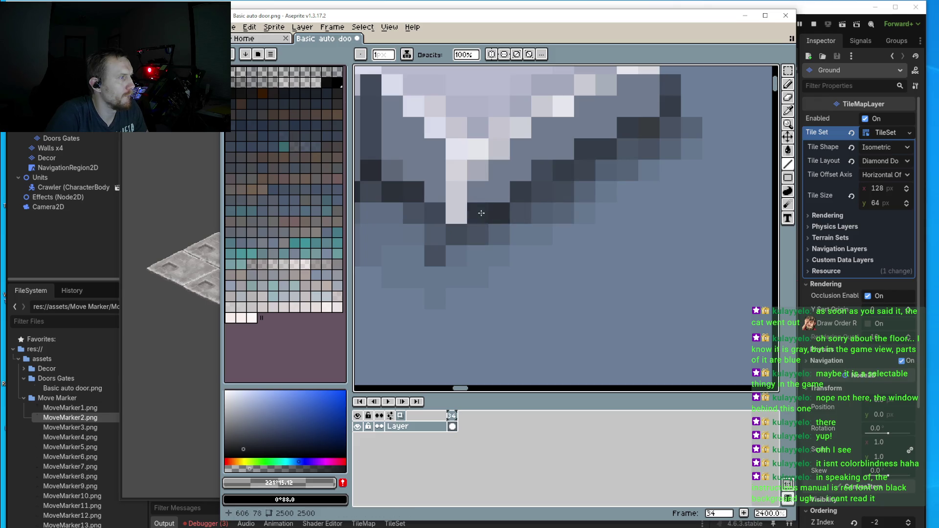
click(453, 231)
click(429, 217)
click(653, 134)
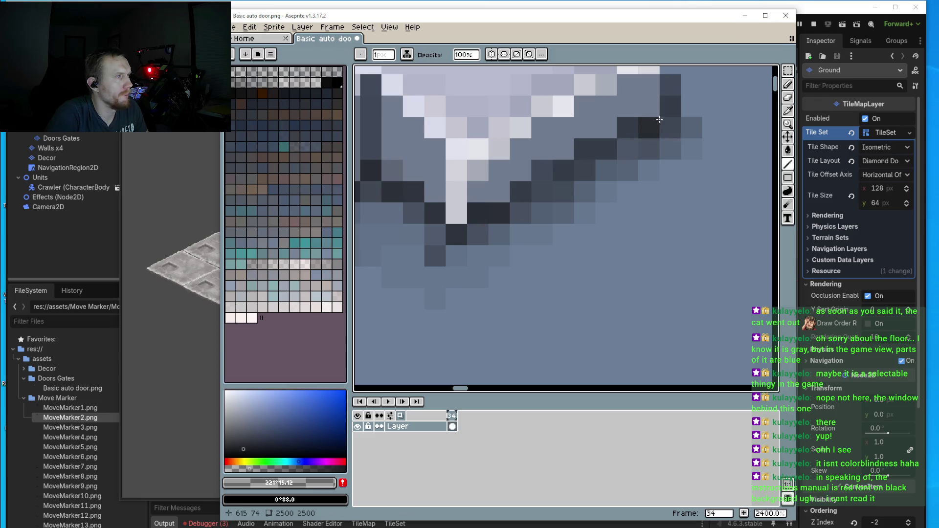
click(660, 108)
- Paint dark runs along the cap's underside, then lower the colour's opacity slightly
scroll(558, 225, down, 4)
scroll(558, 224, up, 4)
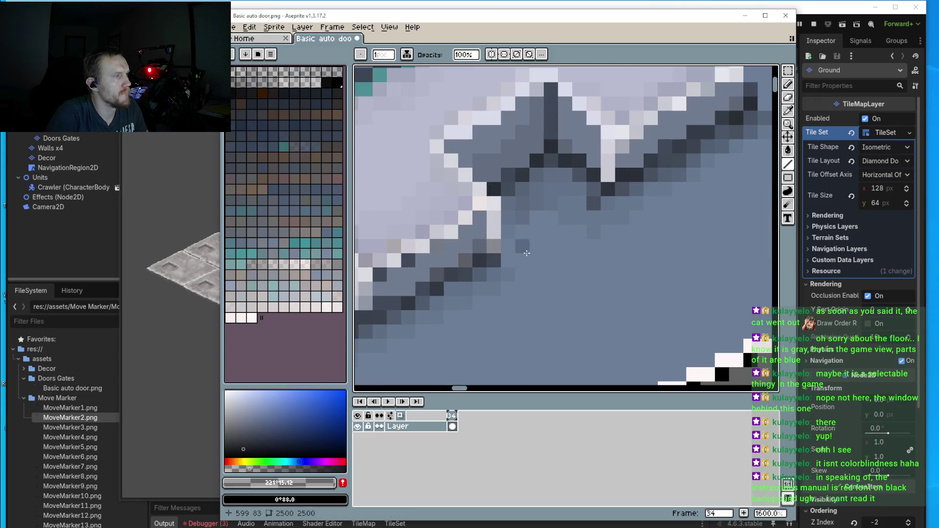
mouse_move(510, 240)
mouse_down()
mouse_move(508, 206)
mouse_move(536, 180)
mouse_up()
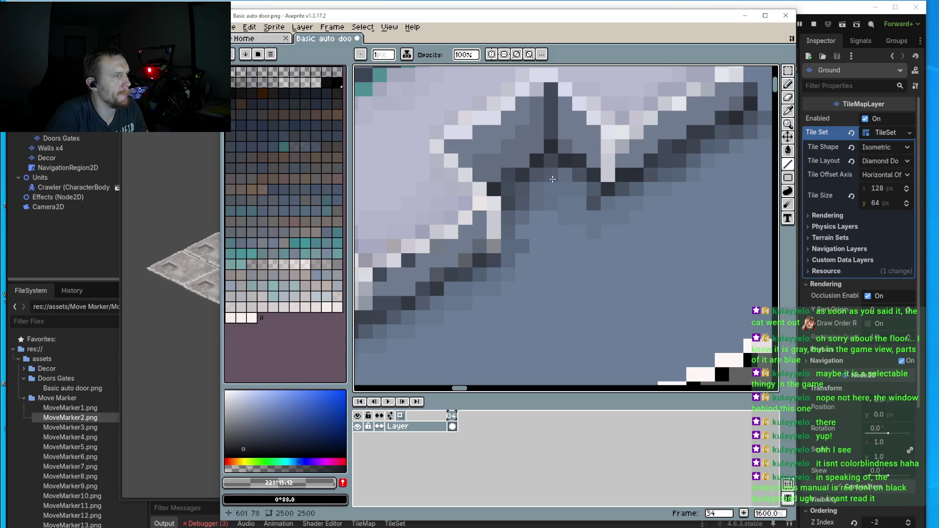
click(557, 186)
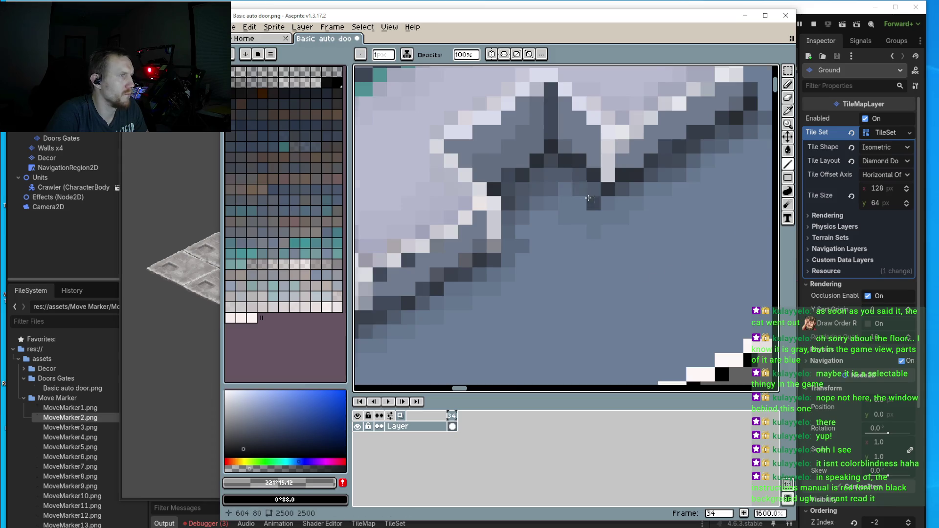
scroll(557, 186, down, 4)
scroll(582, 193, up, 4)
drag(538, 205, 441, 259)
key(ctrl+z)
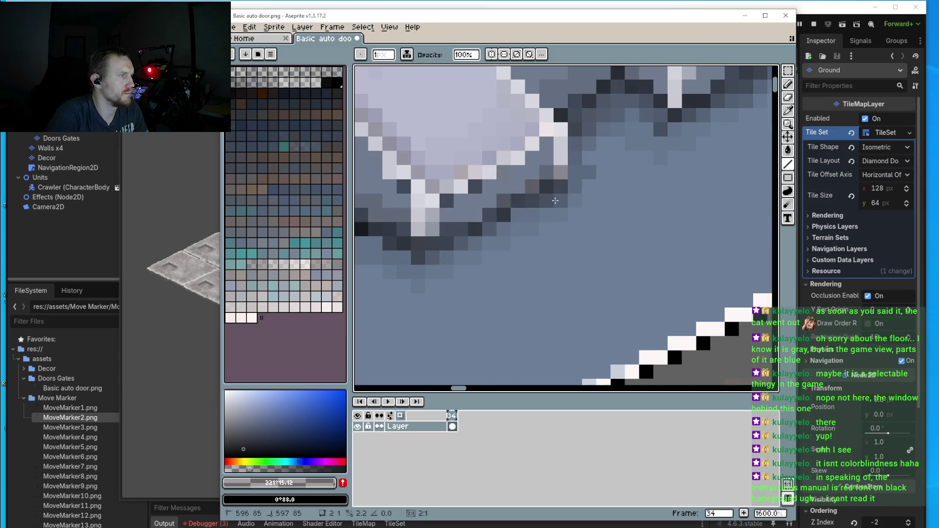
key(ctrl+y)
click(237, 468)
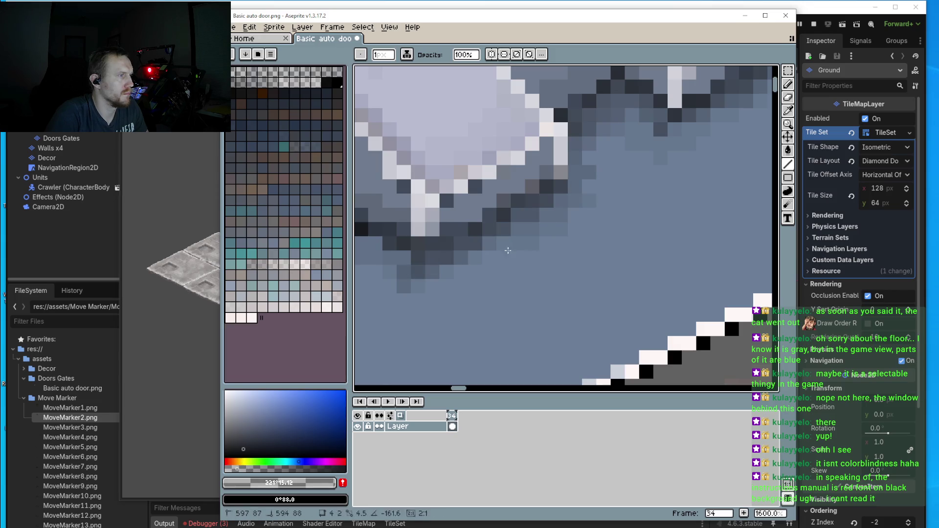
scroll(540, 284, down, 4)
scroll(650, 238, up, 1)
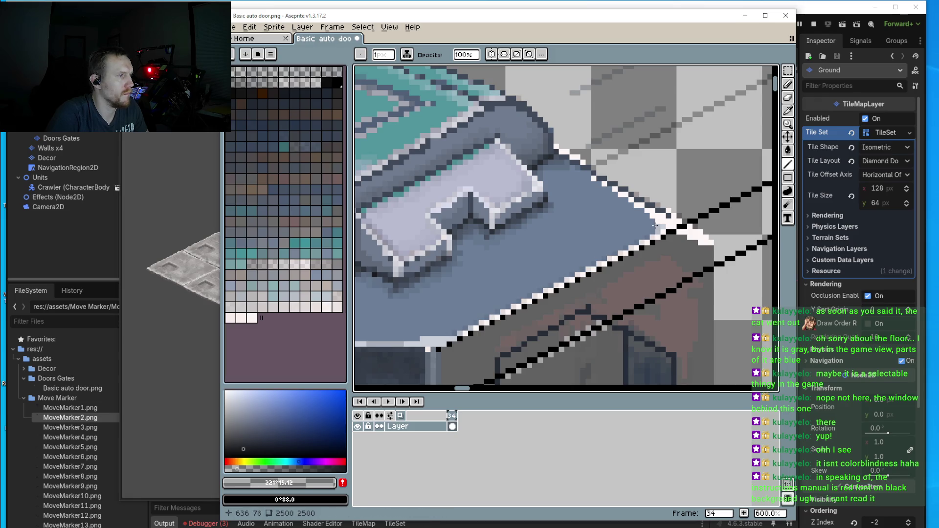
- Draw a diagonal shadow line under the cap and fine-tune its end point
drag(597, 262, 447, 327)
scroll(444, 335, down, 1)
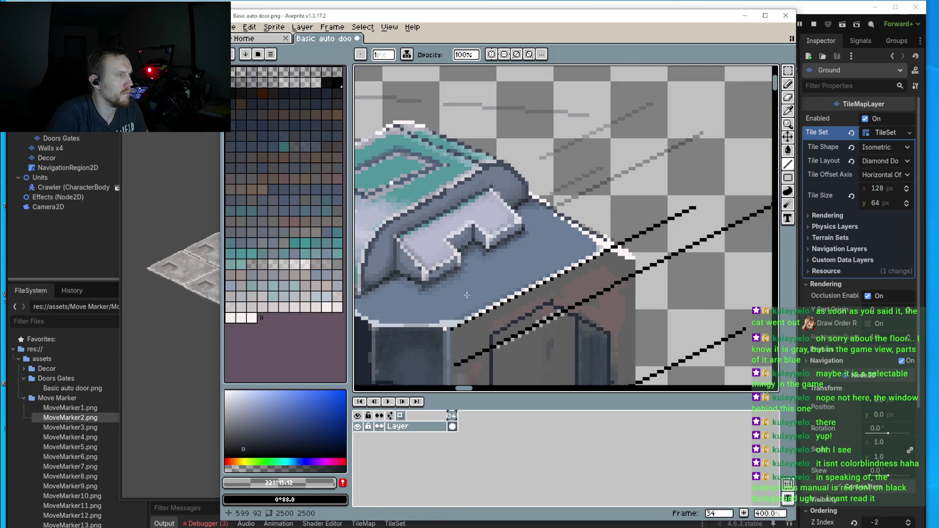
scroll(448, 301, up, 2)
drag(451, 268, 455, 276)
scroll(455, 276, up, 3)
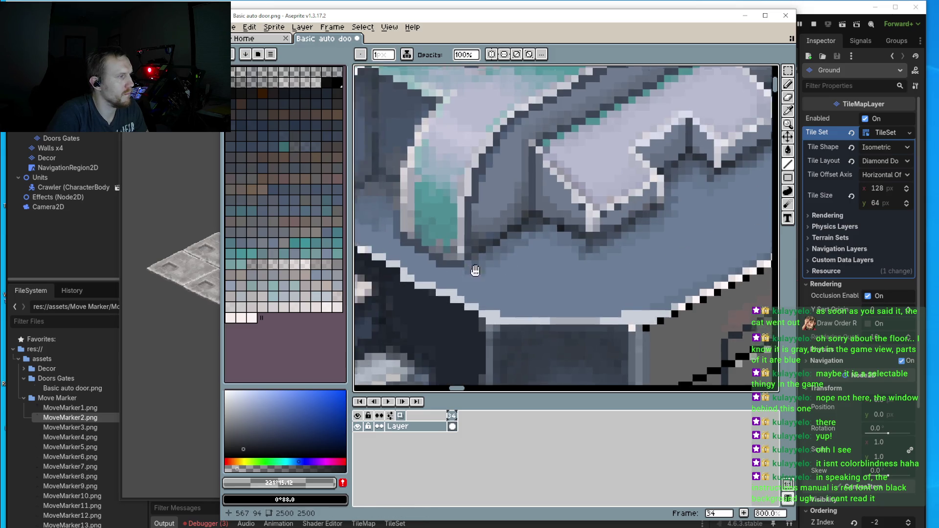
mouse_move(486, 193)
mouse_down()
mouse_move(518, 213)
mouse_move(511, 188)
mouse_up()
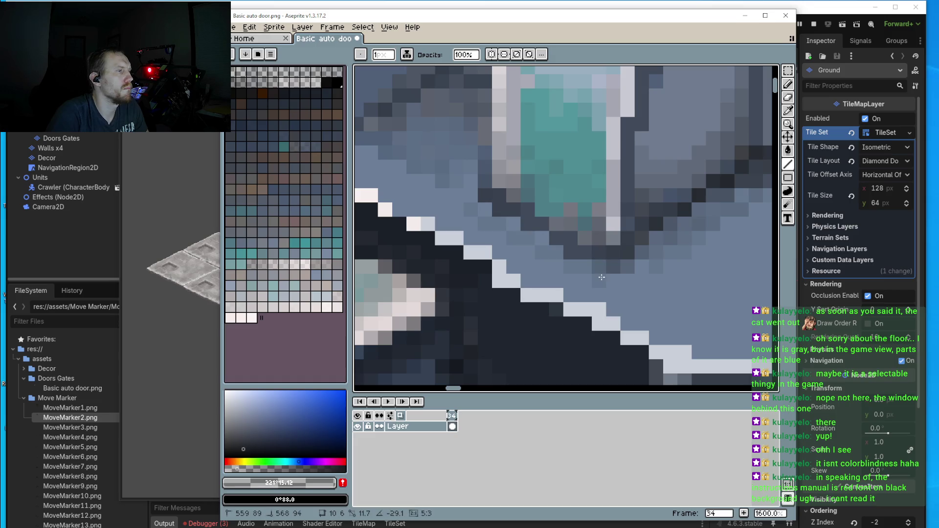
- Darken several shadow pixels along the teal cap's underside
click(594, 265)
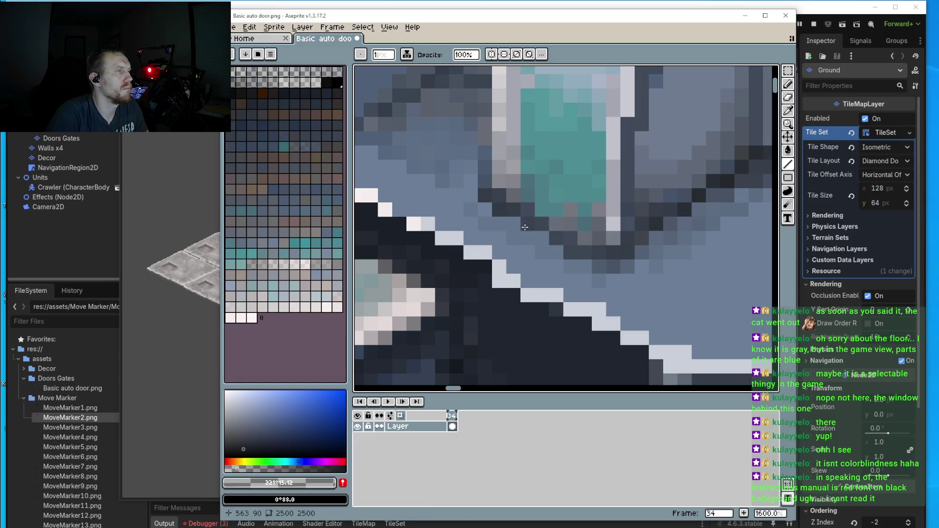
click(519, 228)
click(557, 252)
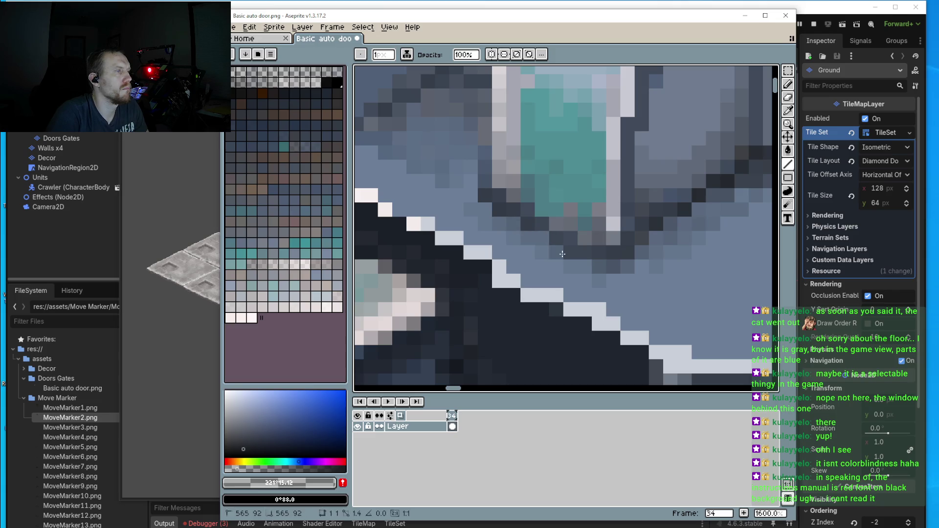
scroll(596, 263, down, 5)
scroll(550, 188, up, 4)
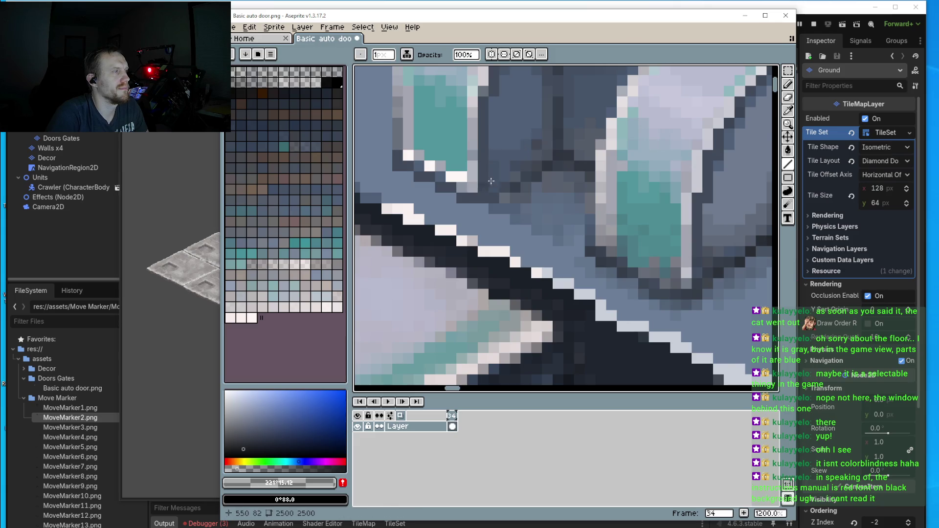
scroll(502, 199, down, 4)
scroll(502, 198, up, 4)
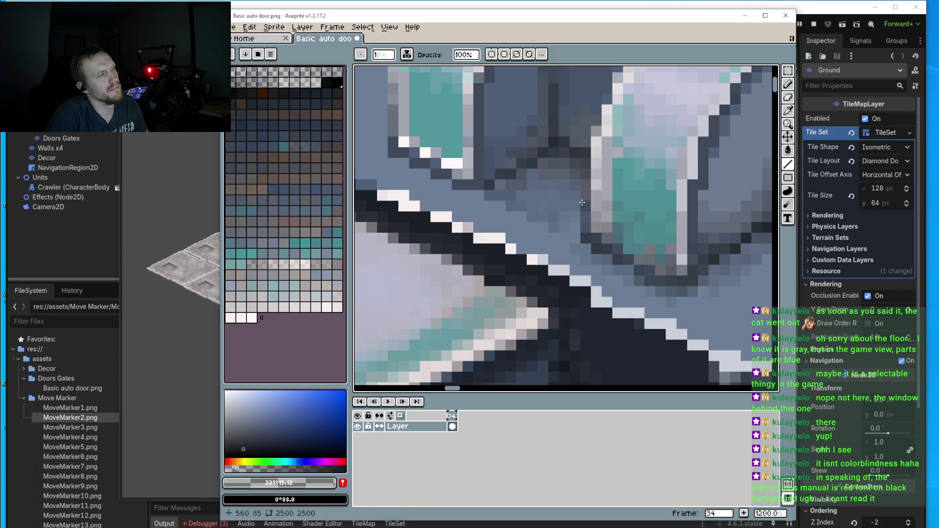
scroll(582, 202, down, 4)
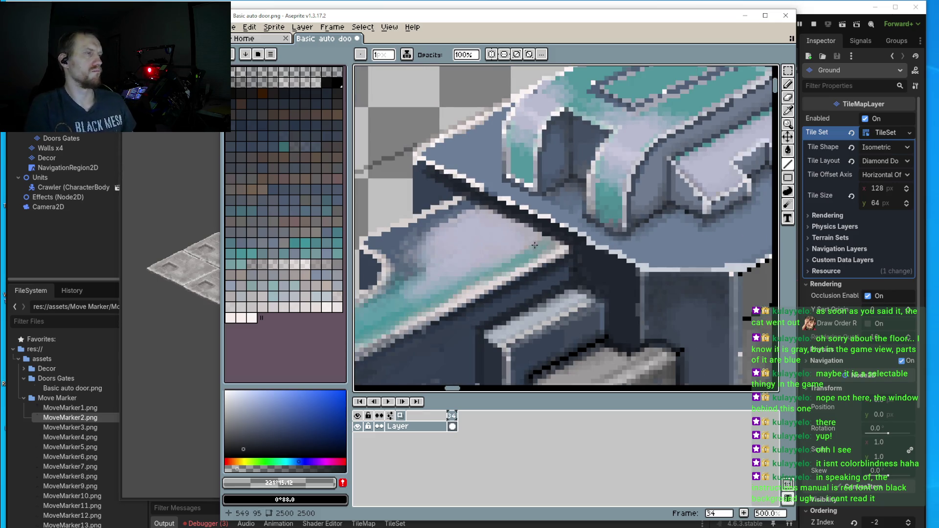
scroll(561, 211, up, 1)
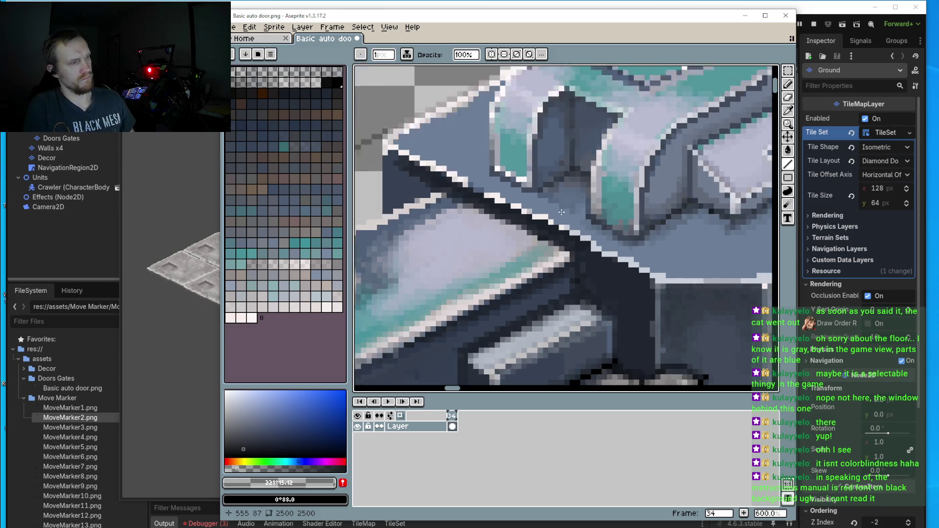
scroll(561, 212, up, 3)
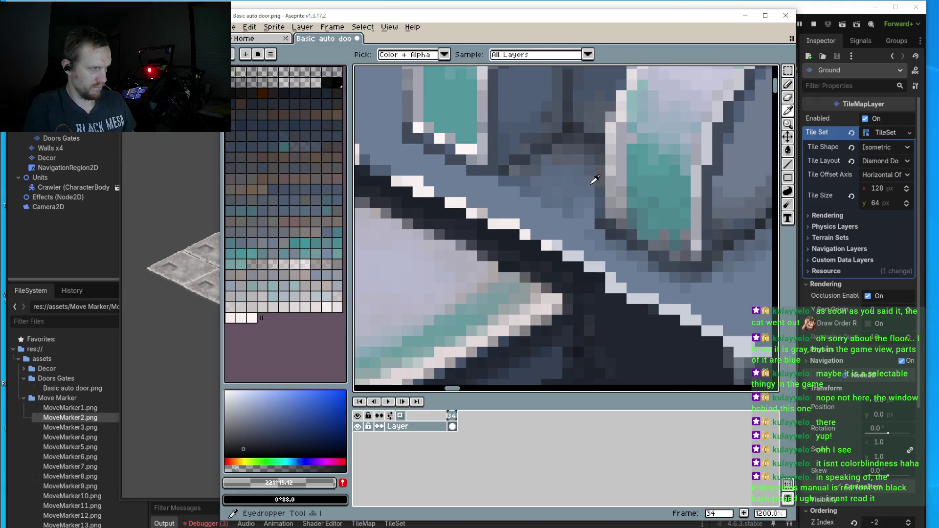
- Sample the dark grey #424853 from the shadowed edge and return to the Pencil
alt+click(596, 182)
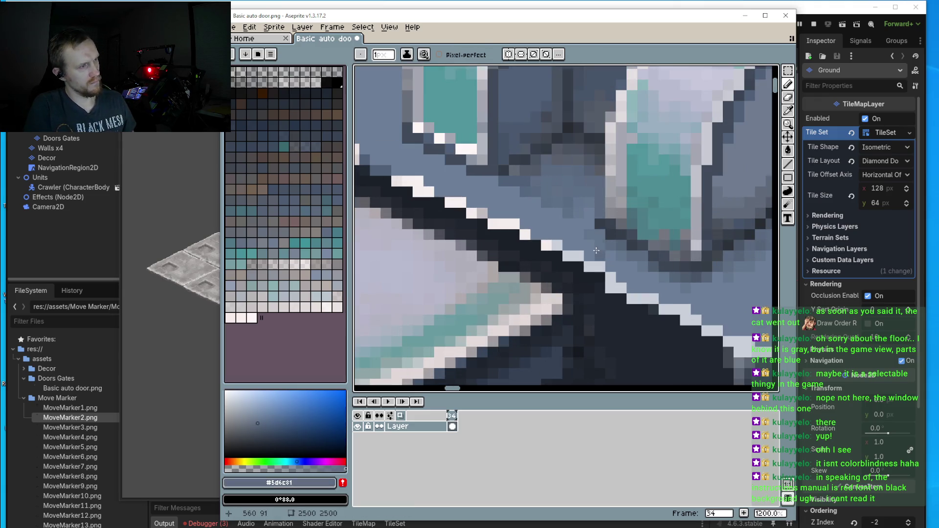
key(alt)
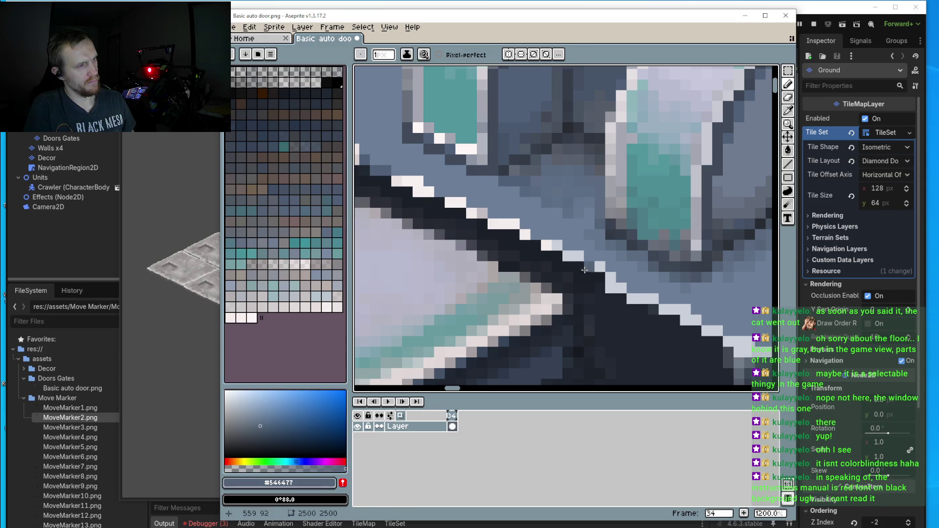
scroll(603, 196, down, 1)
scroll(605, 176, up, 2)
key(i)
click(602, 160)
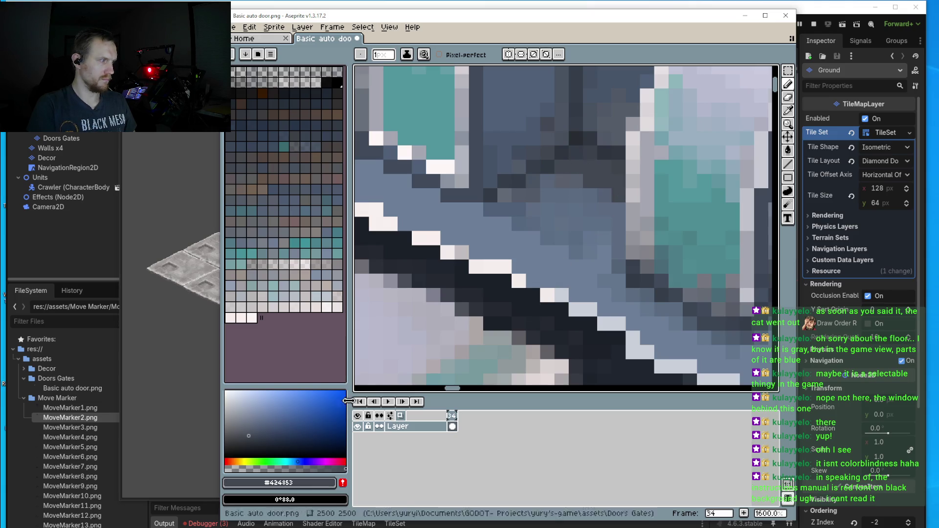
key(b)
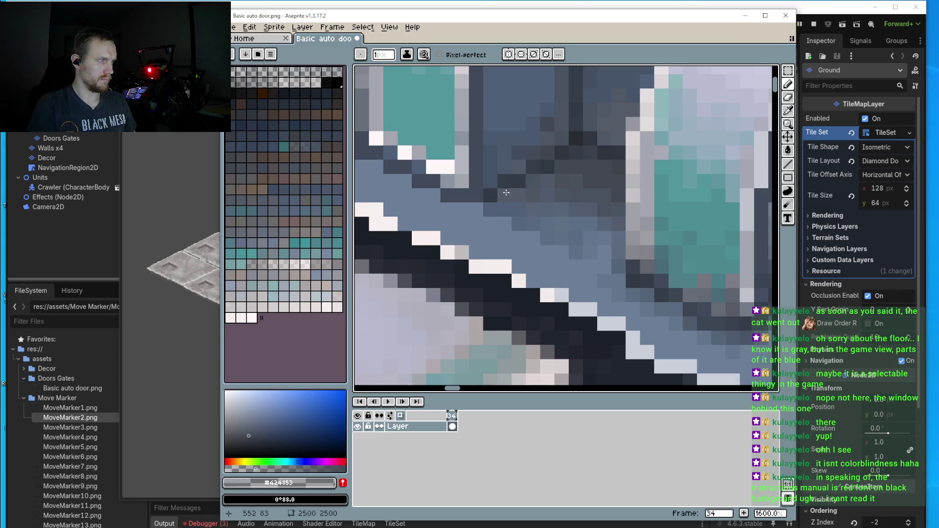
scroll(475, 207, down, 3)
scroll(545, 207, up, 3)
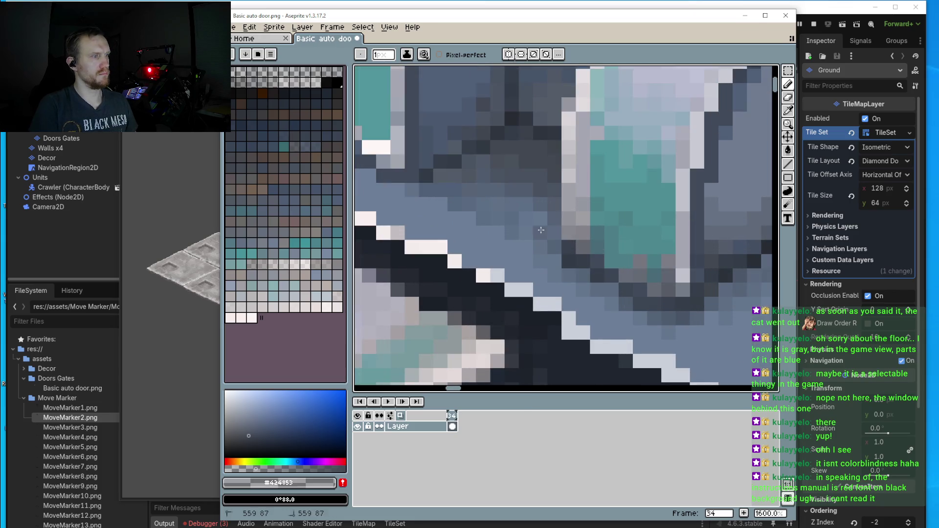
scroll(545, 207, down, 5)
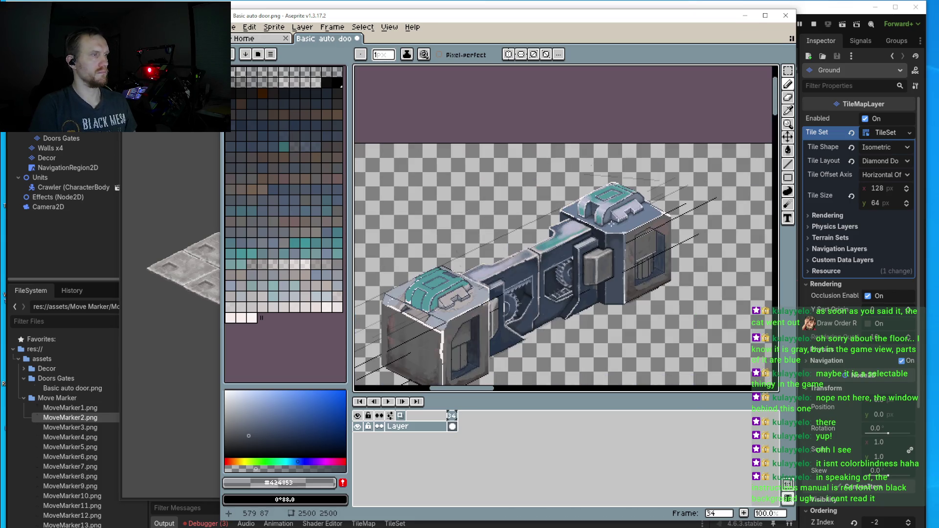
- Paint dark grey shadow strokes along the underside of the teal cap
scroll(580, 216, up, 10)
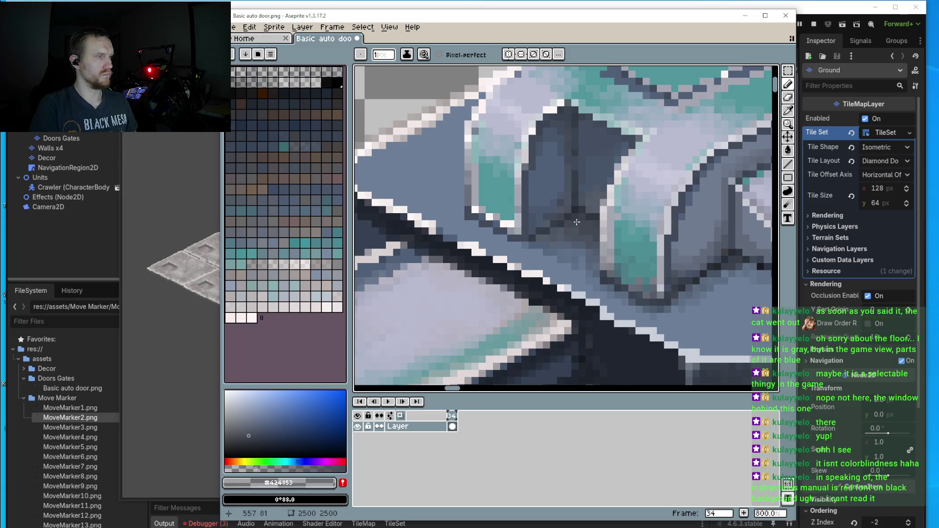
scroll(580, 216, up, 2)
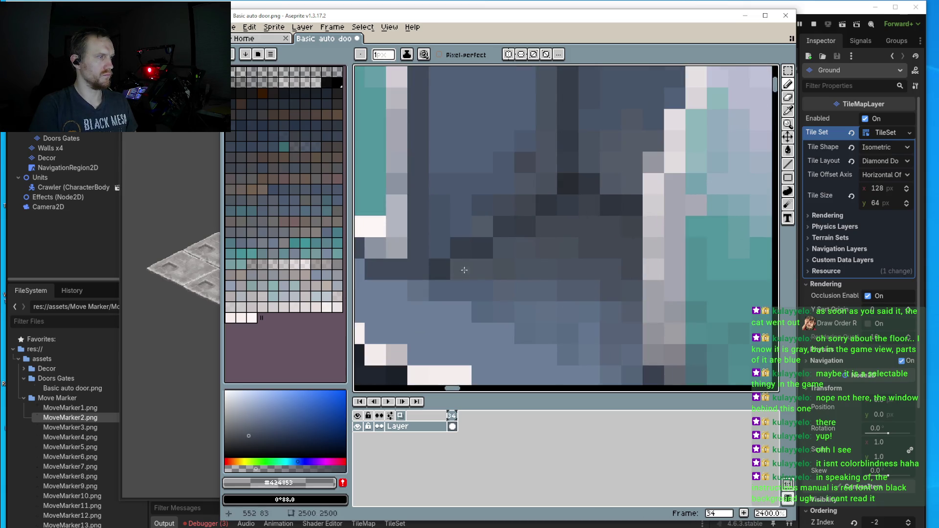
mouse_move(551, 300)
mouse_down()
mouse_move(587, 313)
mouse_move(589, 332)
mouse_move(526, 312)
mouse_up()
mouse_move(374, 291)
mouse_down()
mouse_move(429, 297)
mouse_move(459, 224)
mouse_up()
mouse_move(489, 247)
mouse_down()
mouse_move(631, 309)
mouse_move(618, 315)
mouse_up()
drag(391, 205, 585, 281)
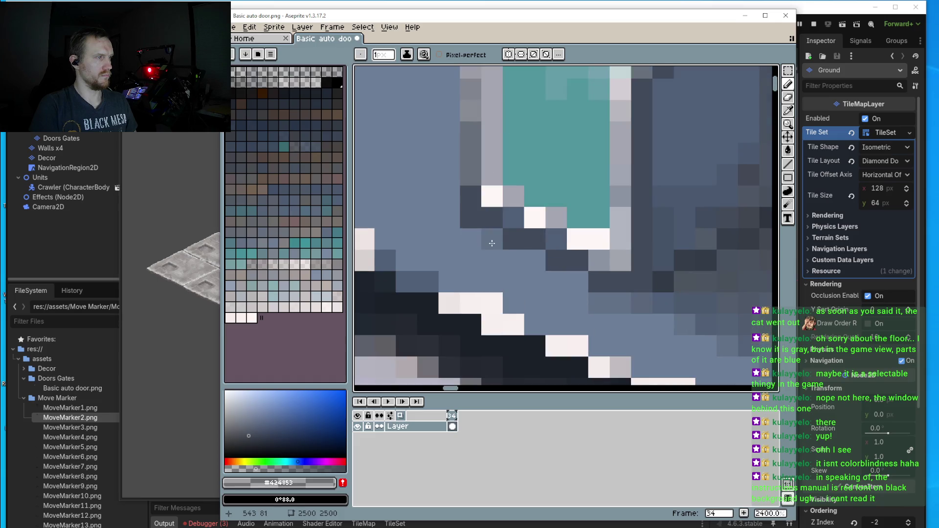
mouse_move(487, 237)
mouse_down()
mouse_move(566, 276)
mouse_move(496, 263)
mouse_move(449, 240)
mouse_move(450, 218)
mouse_move(427, 210)
mouse_move(613, 292)
mouse_move(582, 298)
mouse_move(663, 324)
mouse_move(641, 324)
mouse_up()
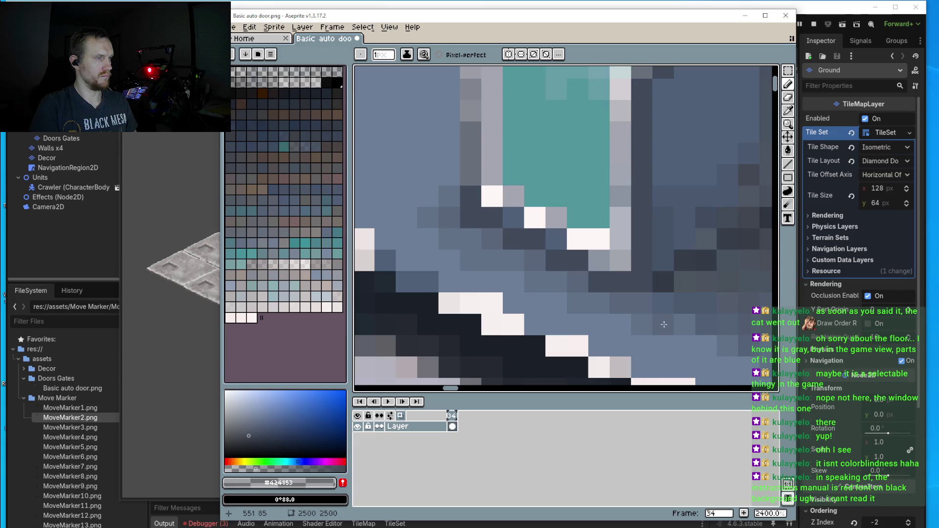
- Darken five pixels along the cap's diagonal edge
scroll(488, 260, down, 3)
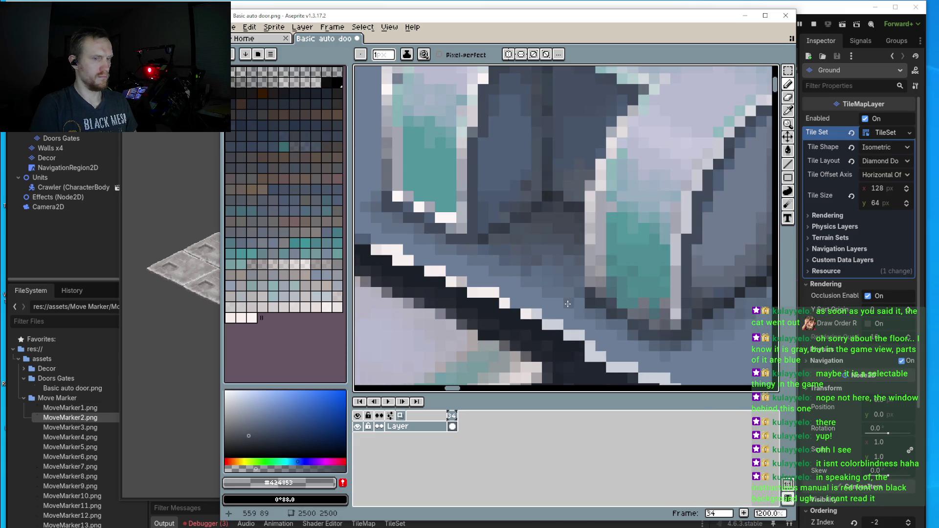
scroll(580, 306, down, 3)
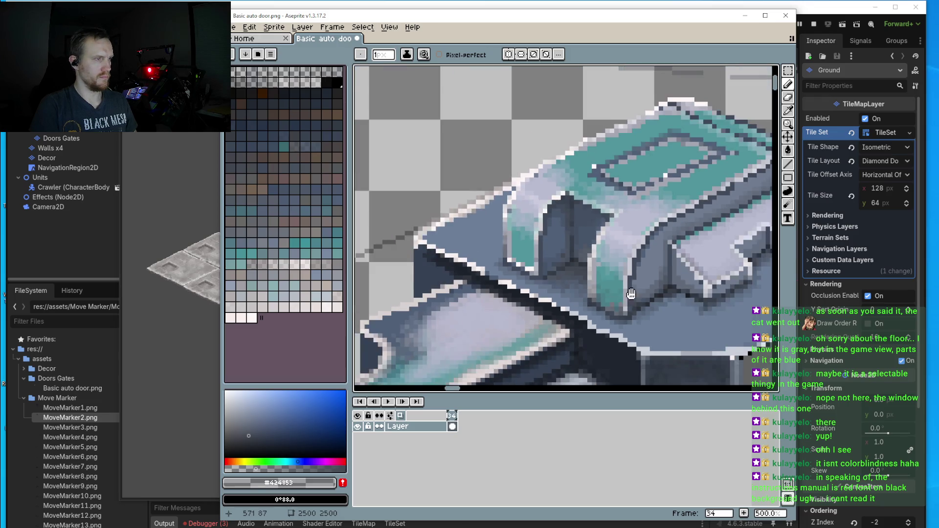
scroll(559, 210, up, 4)
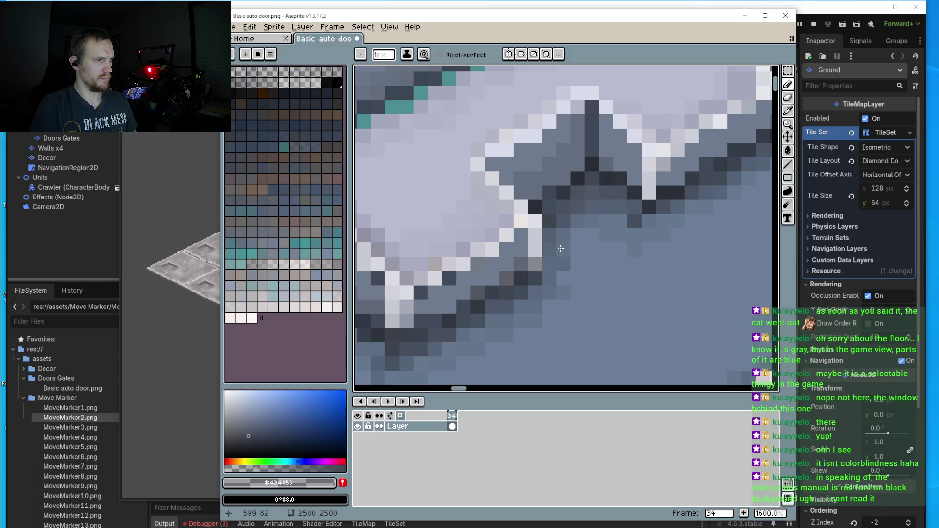
scroll(562, 250, down, 3)
scroll(546, 254, up, 5)
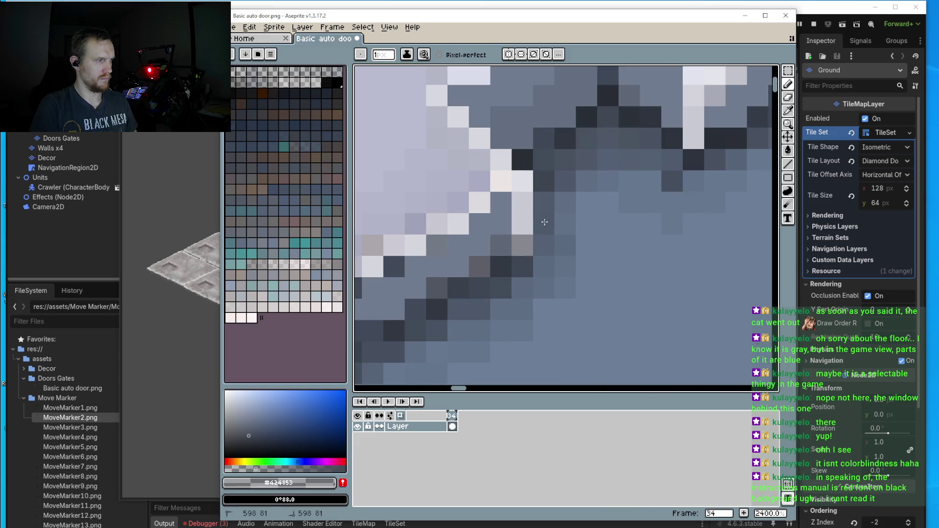
scroll(550, 240, down, 2)
scroll(550, 240, up, 2)
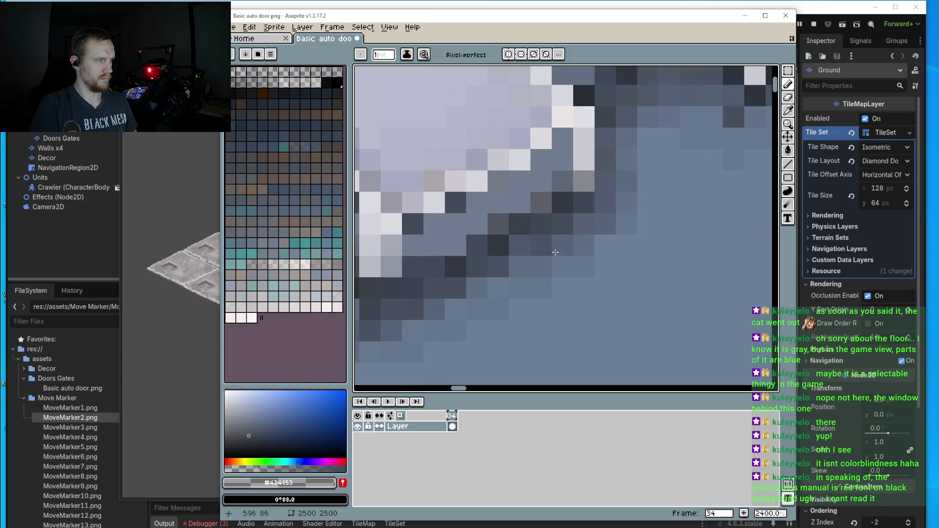
click(519, 268)
click(477, 287)
click(520, 287)
click(497, 288)
click(453, 310)
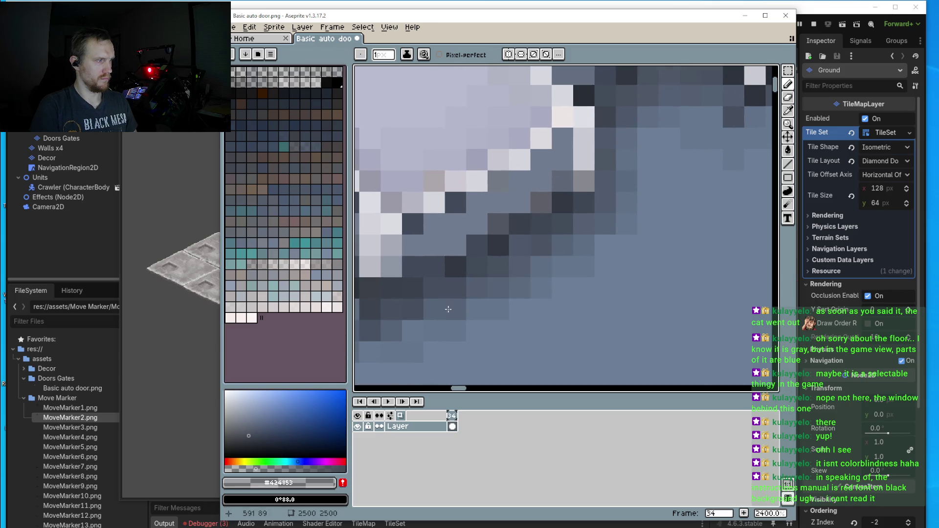
- Touch up a pixel below the teal cap and darken the pixel column beside it
scroll(448, 309, down, 6)
scroll(580, 265, down, 1)
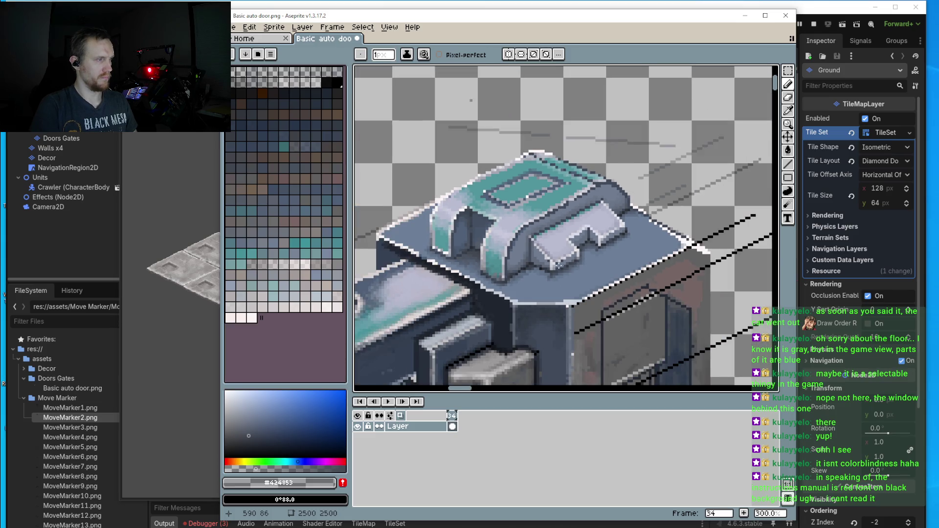
scroll(575, 177, up, 6)
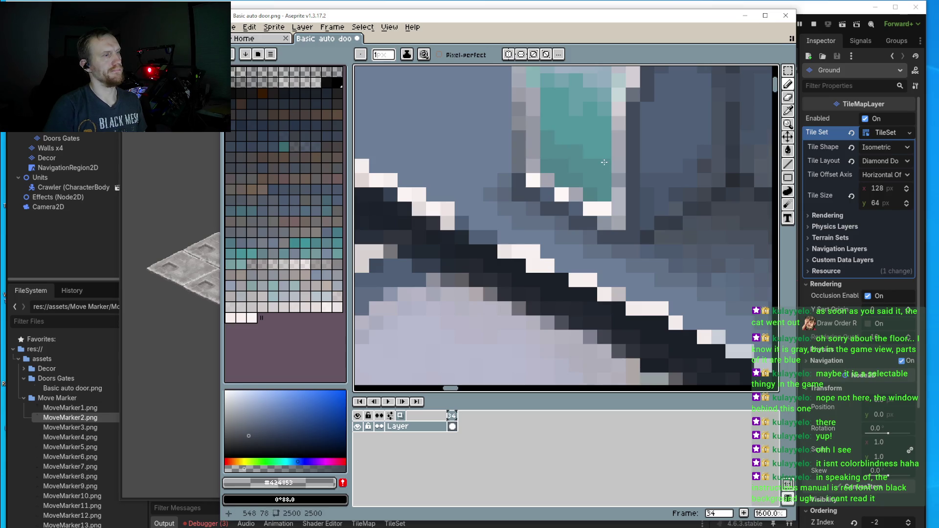
scroll(606, 152, down, 3)
scroll(543, 156, up, 3)
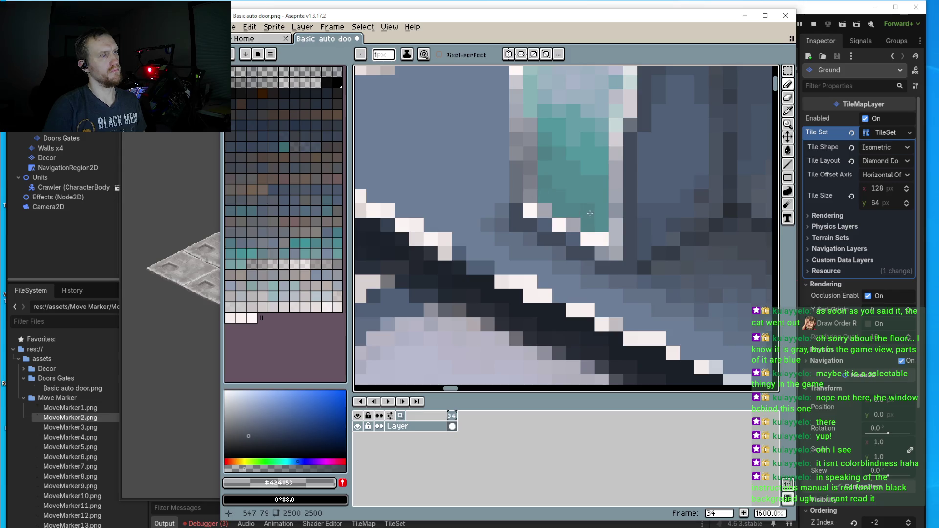
click(603, 235)
scroll(597, 209, down, 3)
scroll(635, 205, up, 4)
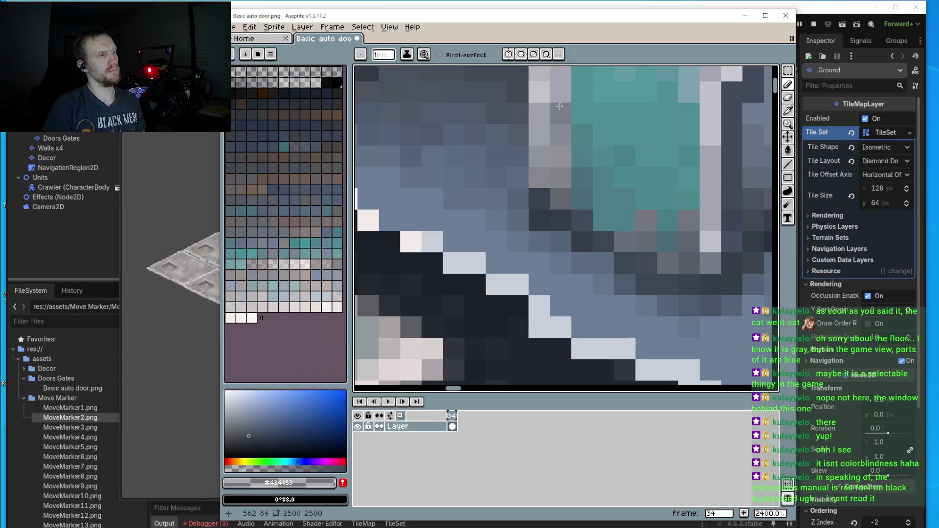
drag(560, 106, 561, 188)
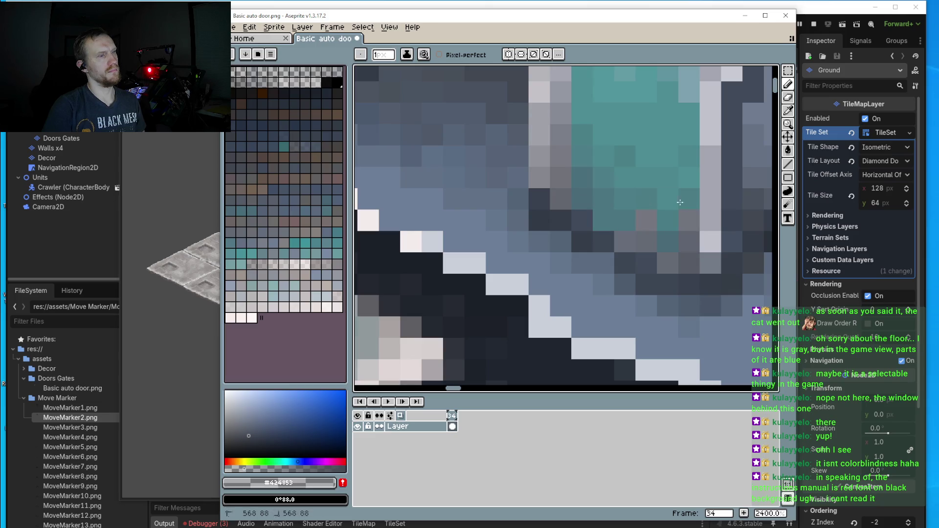
scroll(680, 202, down, 5)
scroll(636, 211, up, 1)
scroll(614, 214, up, 2)
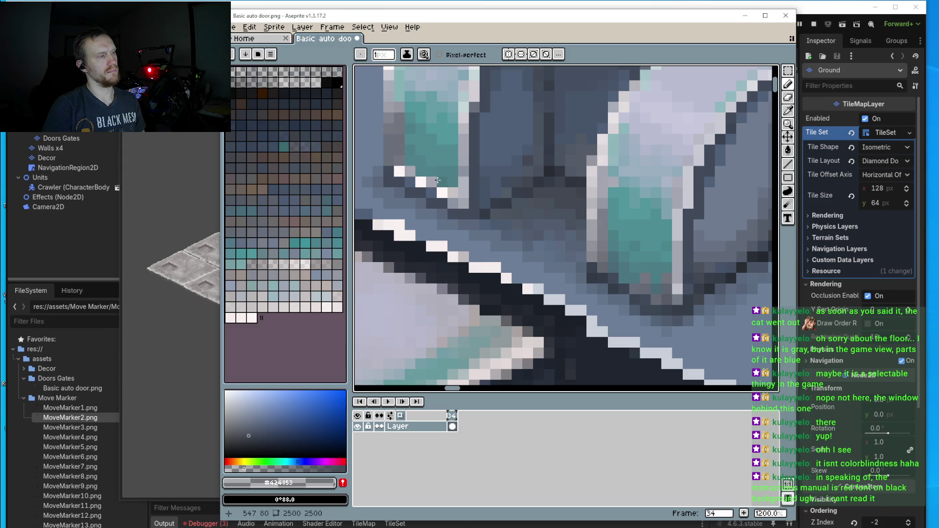
scroll(481, 192, down, 3)
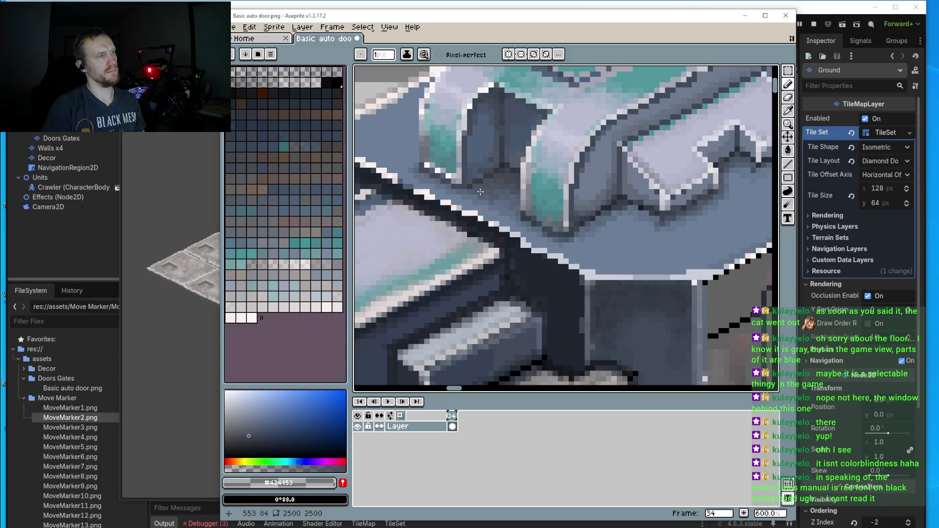
scroll(534, 228, down, 1)
scroll(630, 166, up, 2)
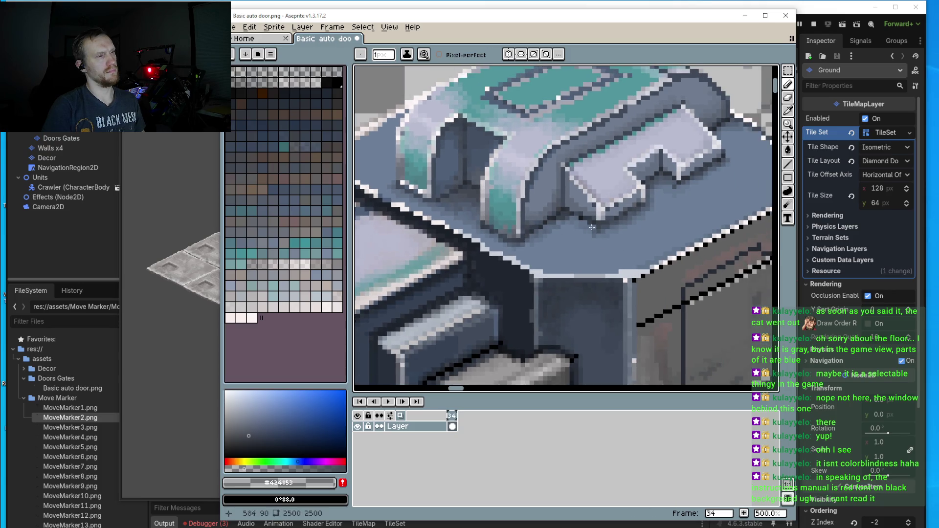
scroll(677, 171, up, 2)
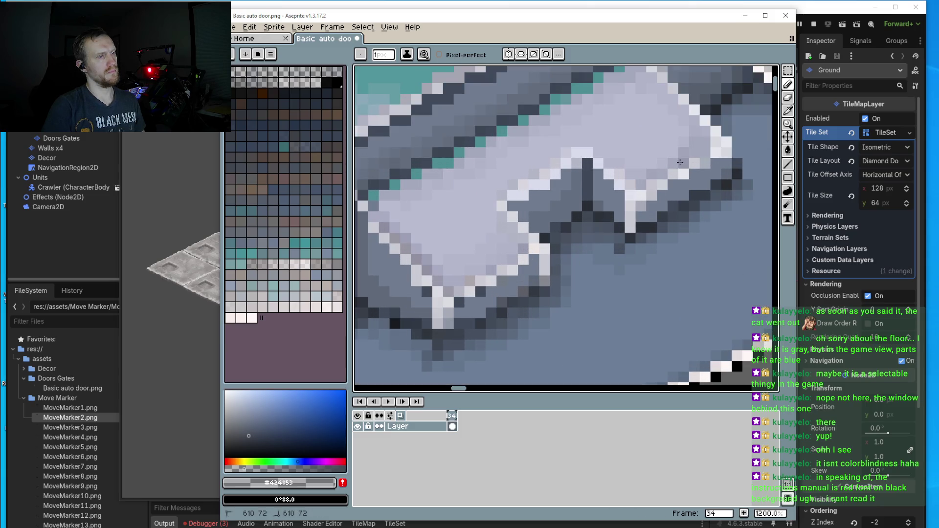
scroll(704, 152, down, 3)
scroll(673, 241, down, 2)
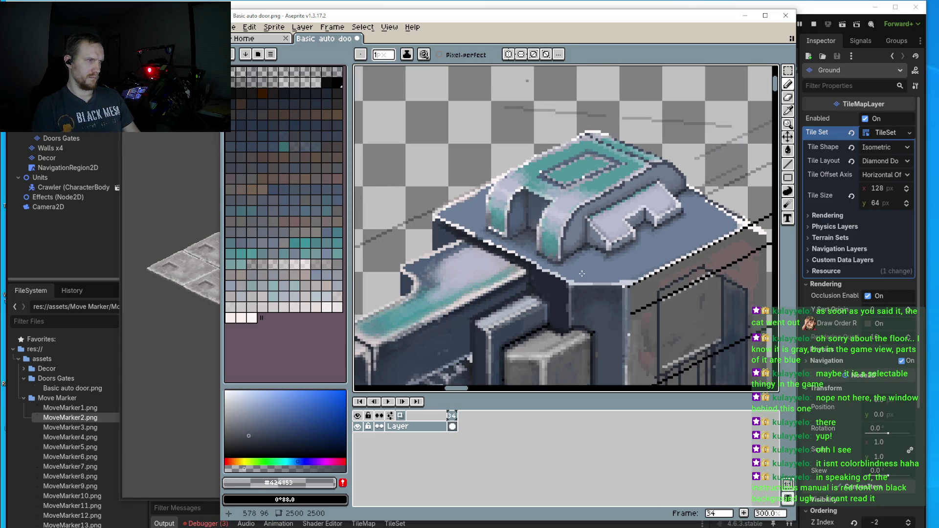
scroll(638, 232, up, 8)
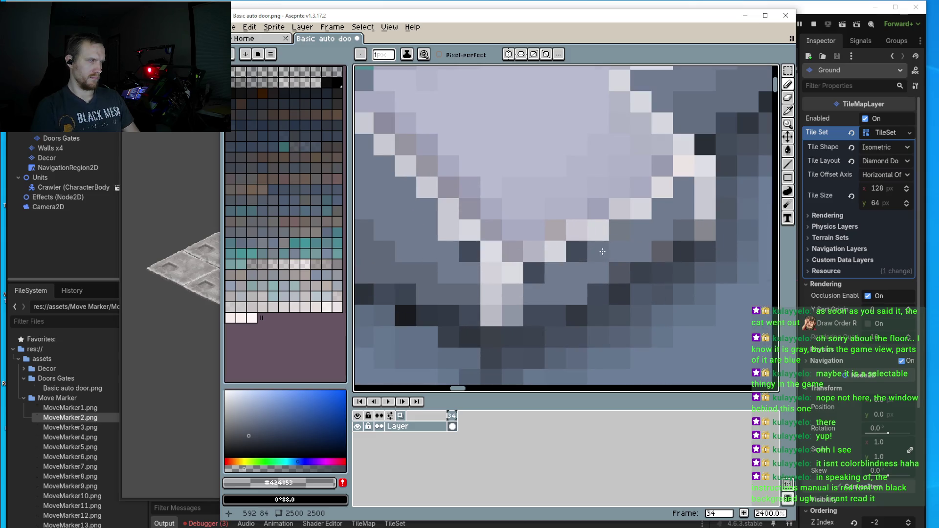
- Sample blue-grey #404a5a and paint a darker diagonal shadow plus two pixels on the cap's edge
key(i)
click(577, 251)
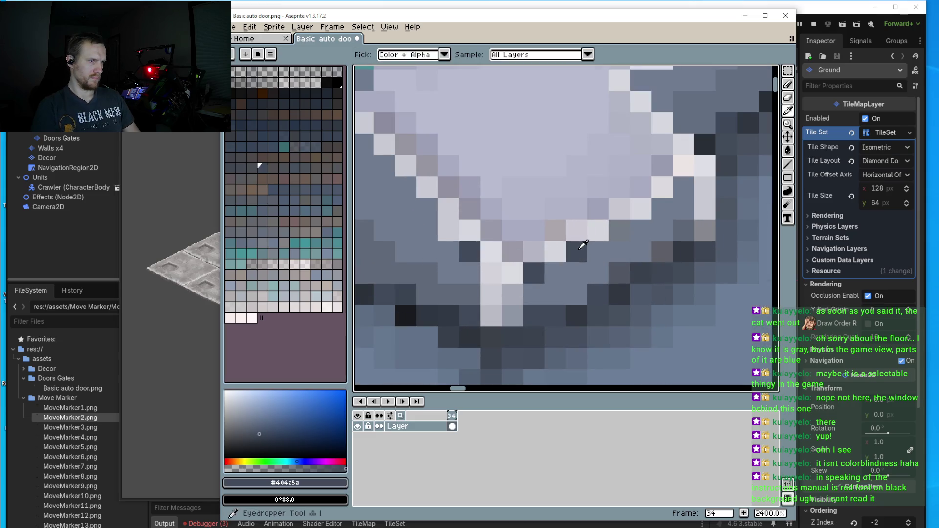
key(b)
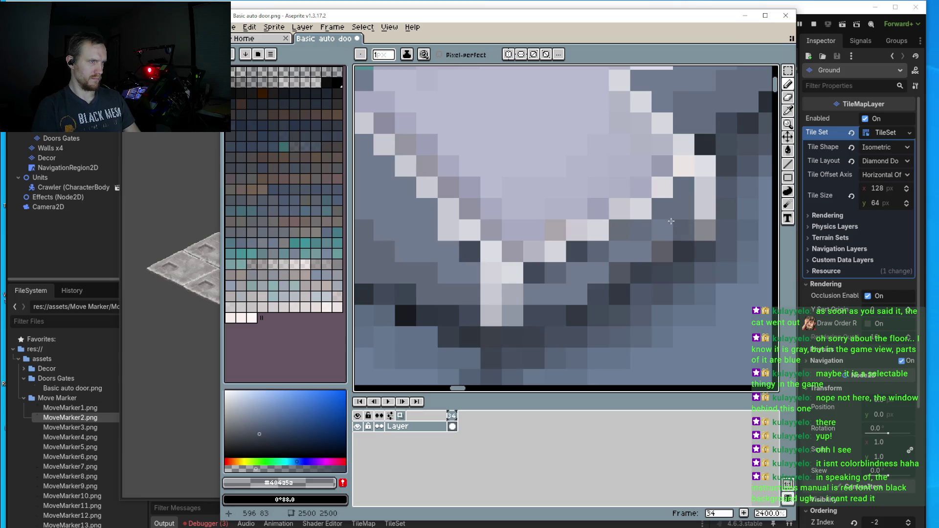
mouse_move(671, 221)
mouse_down()
mouse_move(638, 230)
mouse_move(555, 295)
mouse_move(519, 299)
mouse_up()
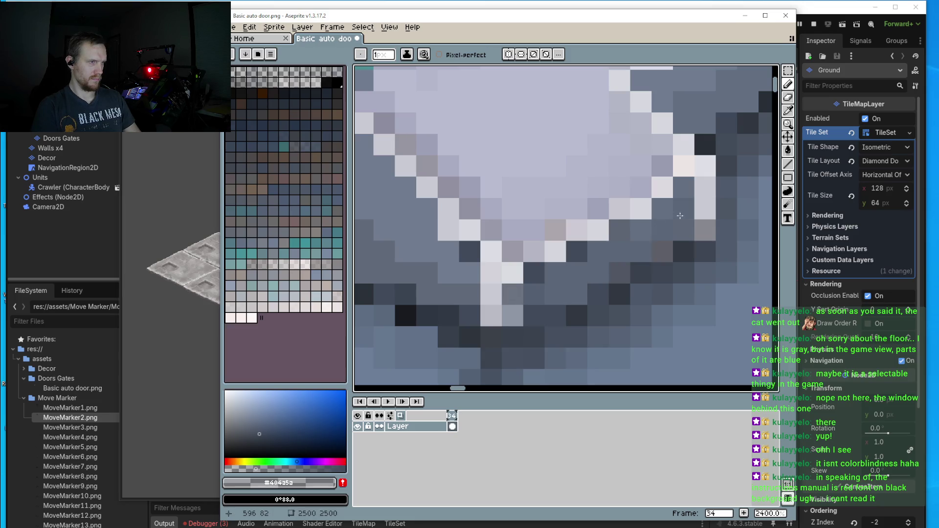
scroll(679, 215, down, 3)
scroll(583, 189, up, 2)
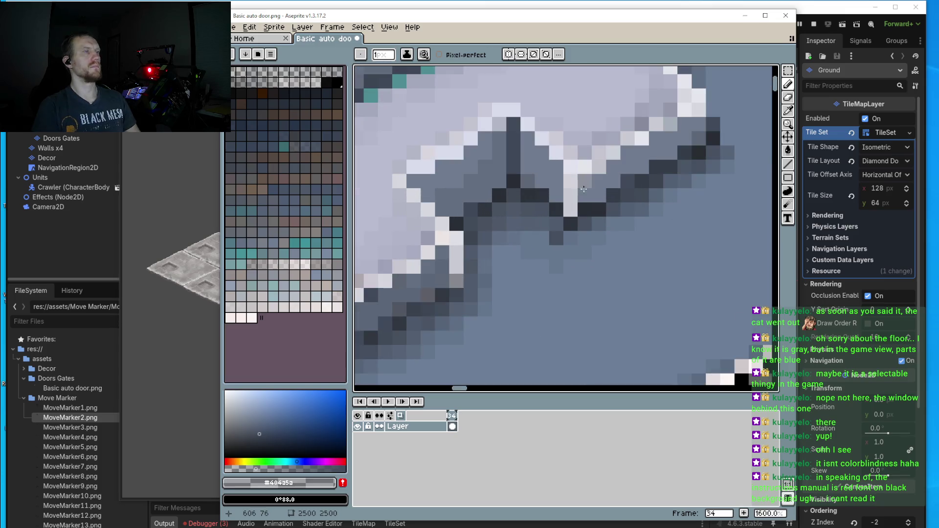
mouse_move(641, 155)
mouse_down()
mouse_move(642, 164)
mouse_move(670, 138)
mouse_up()
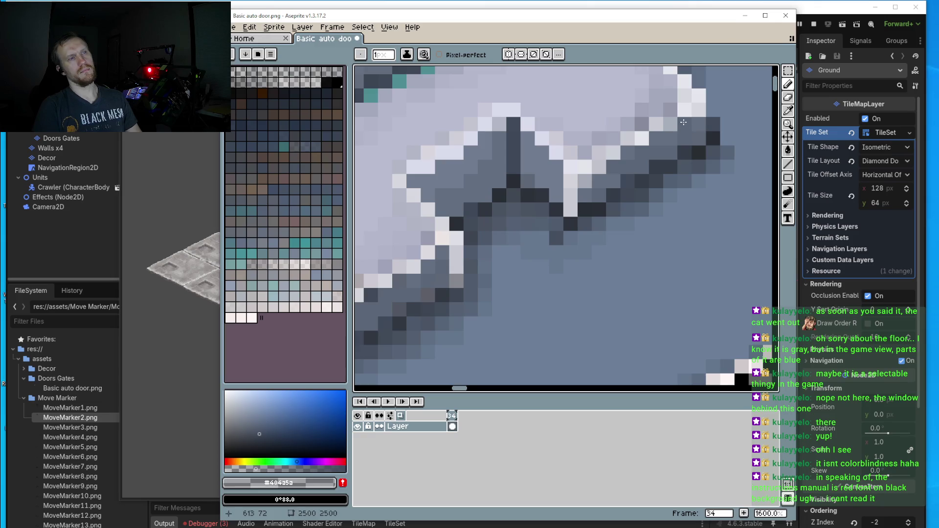
scroll(682, 150, down, 4)
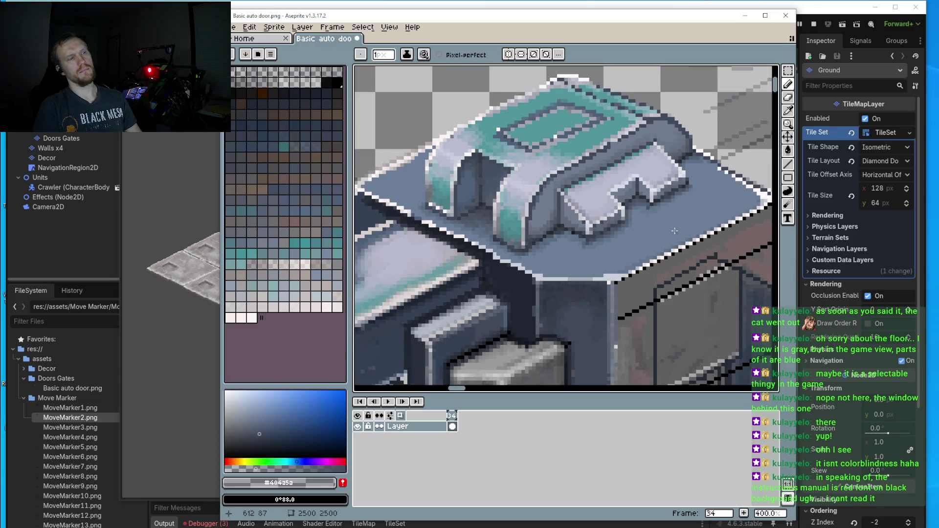
scroll(675, 230, up, 4)
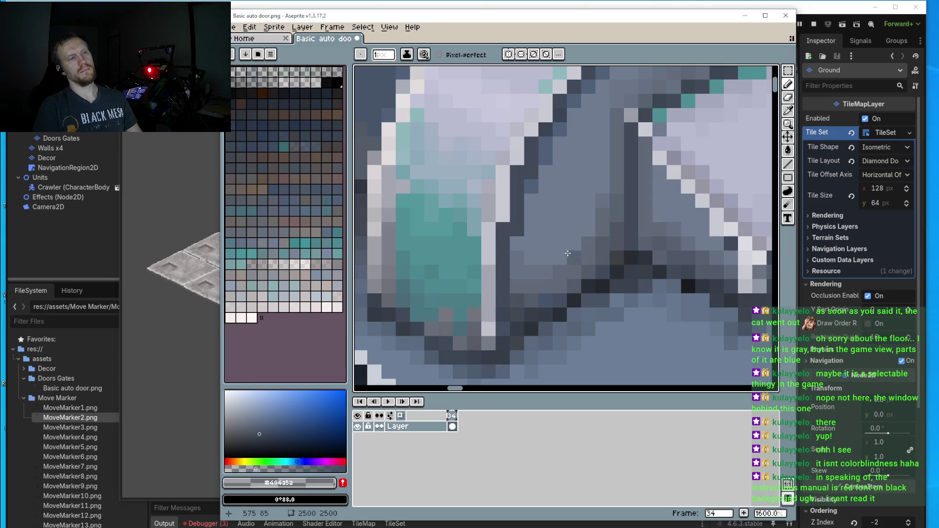
scroll(600, 248, down, 8)
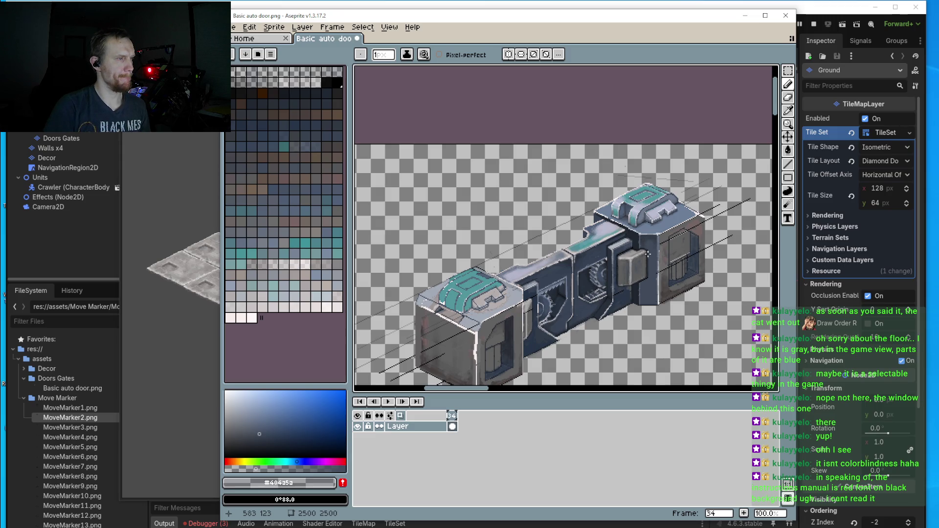
- Lasso-select the right block's teal cap
drag(648, 254, 613, 247)
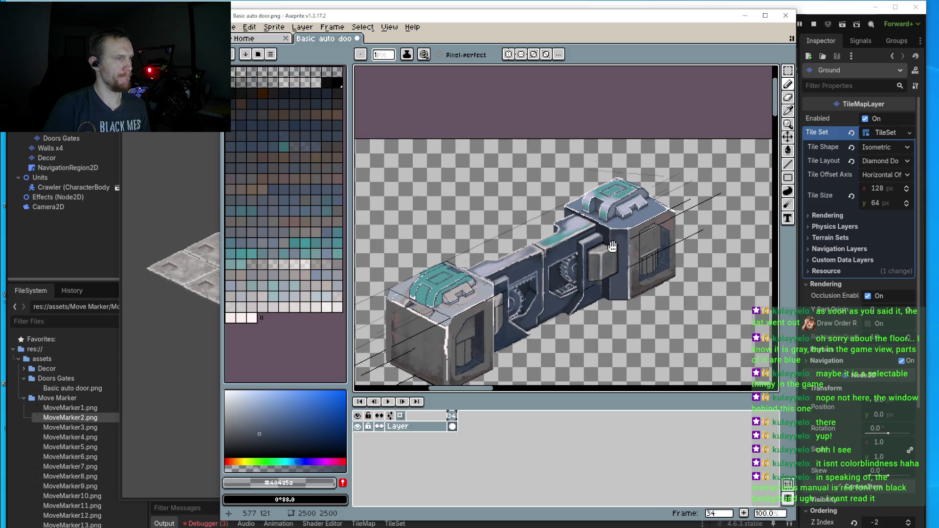
click(795, 74)
scroll(436, 298, up, 5)
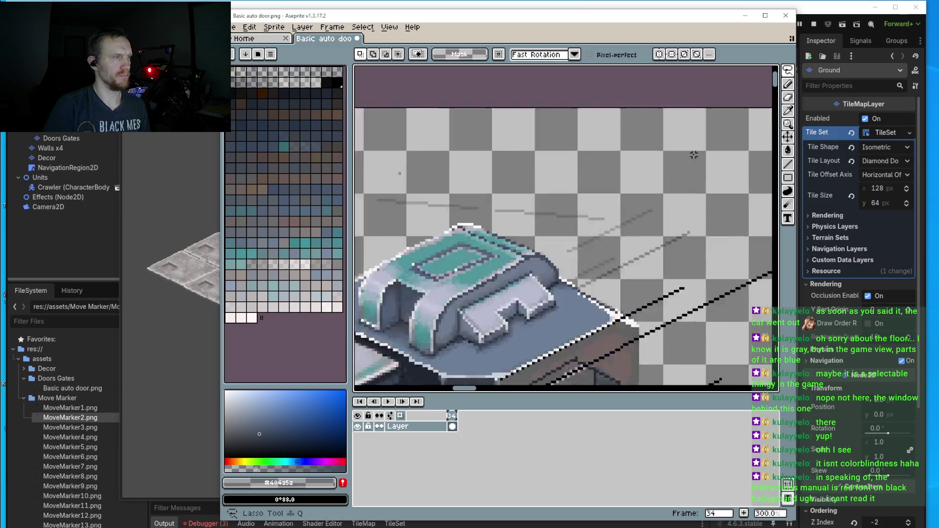
scroll(563, 225, down, 1)
mouse_move(514, 146)
mouse_down()
mouse_move(461, 173)
mouse_move(451, 228)
mouse_up()
mouse_move(498, 271)
mouse_down()
mouse_move(570, 296)
mouse_move(687, 247)
mouse_move(741, 166)
mouse_move(512, 114)
mouse_move(489, 162)
mouse_up()
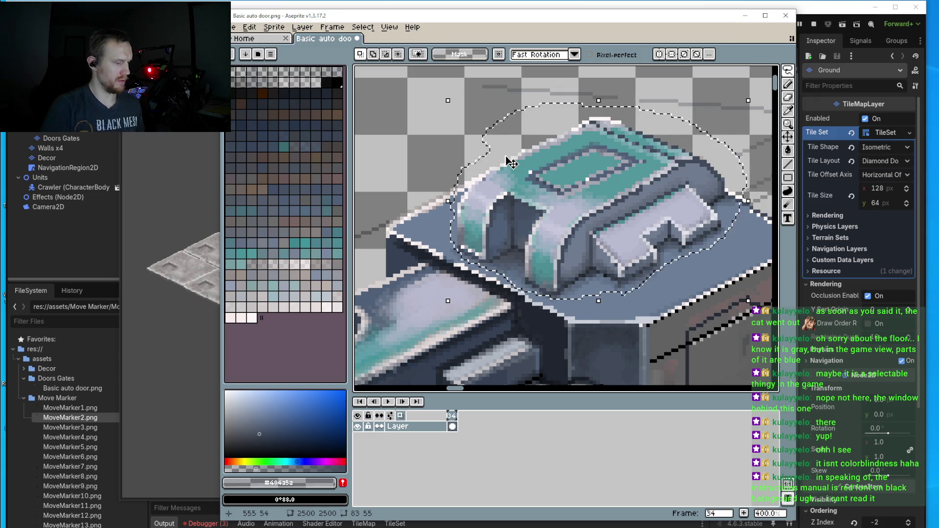
click(582, 189)
- Drag the cap onto the left block's top, nudge it down two arrow-key steps, and commit
scroll(583, 189, down, 5)
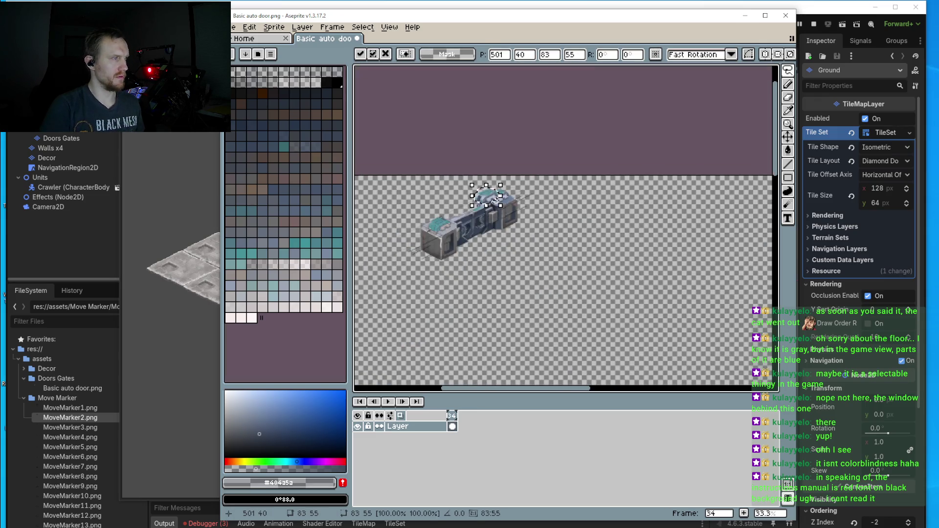
drag(486, 200, 447, 248)
scroll(447, 248, up, 3)
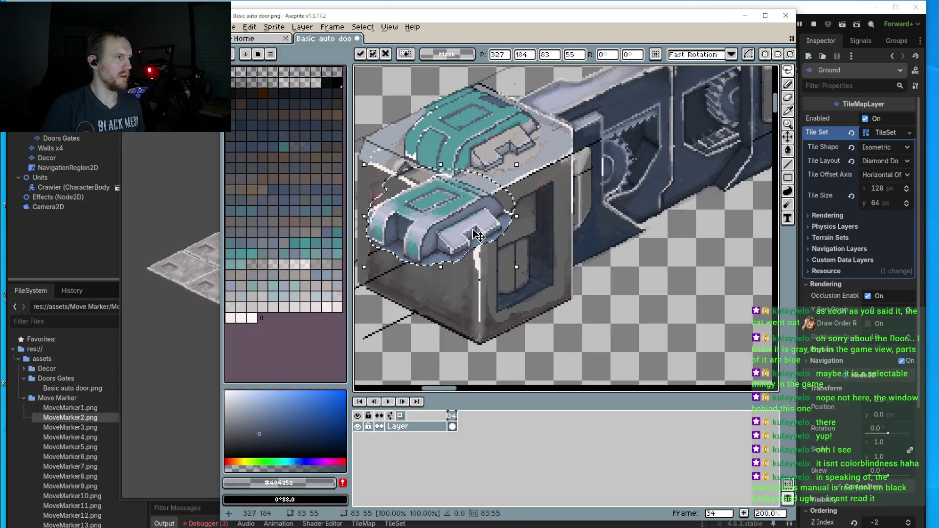
drag(489, 211, 511, 143)
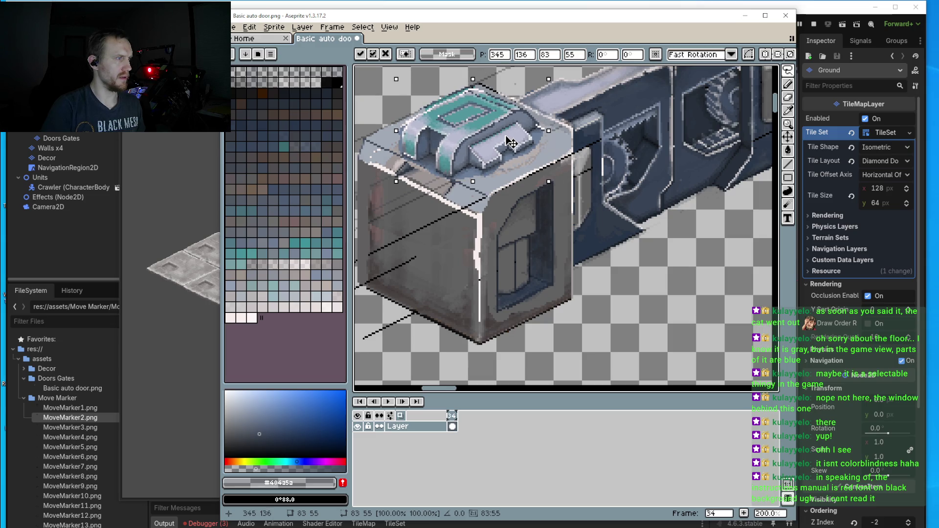
drag(510, 142, 512, 137)
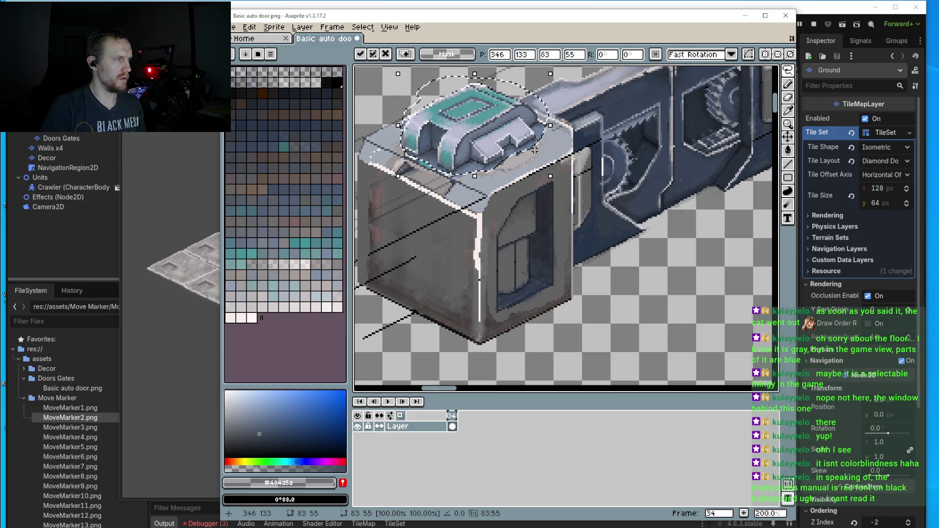
scroll(507, 151, up, 4)
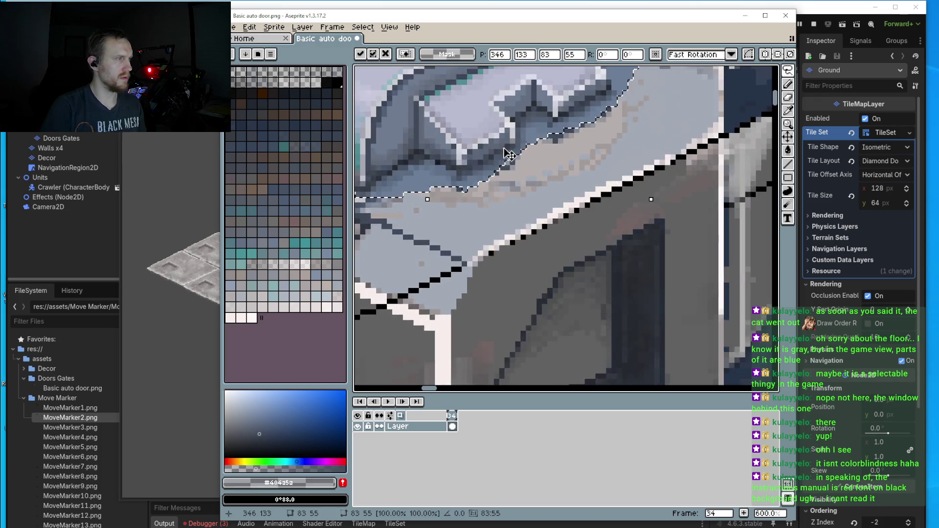
scroll(506, 151, up, 3)
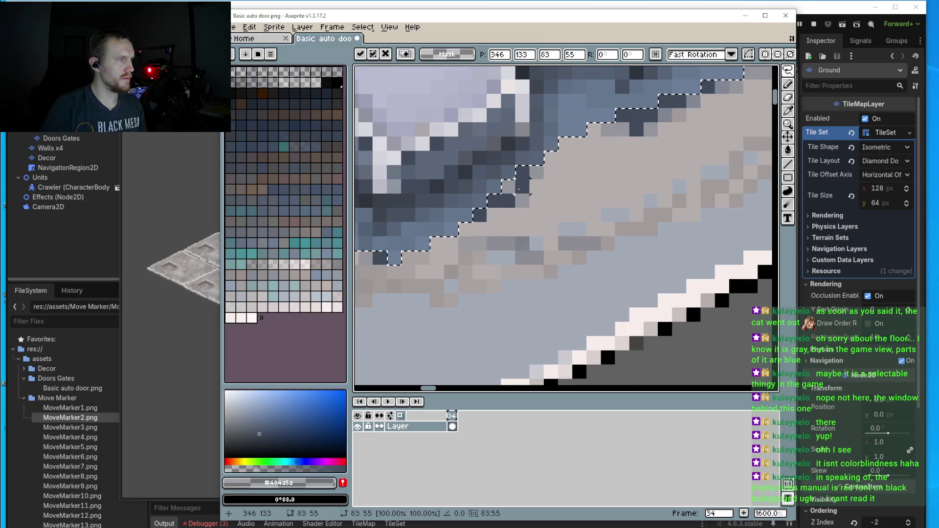
key(Down)
key(Down)
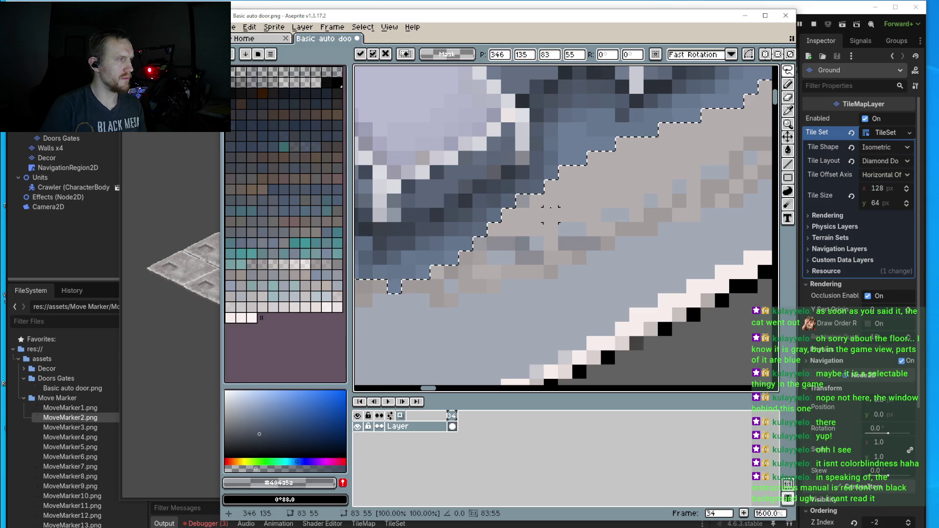
key(Down)
scroll(550, 215, down, 6)
scroll(483, 131, up, 1)
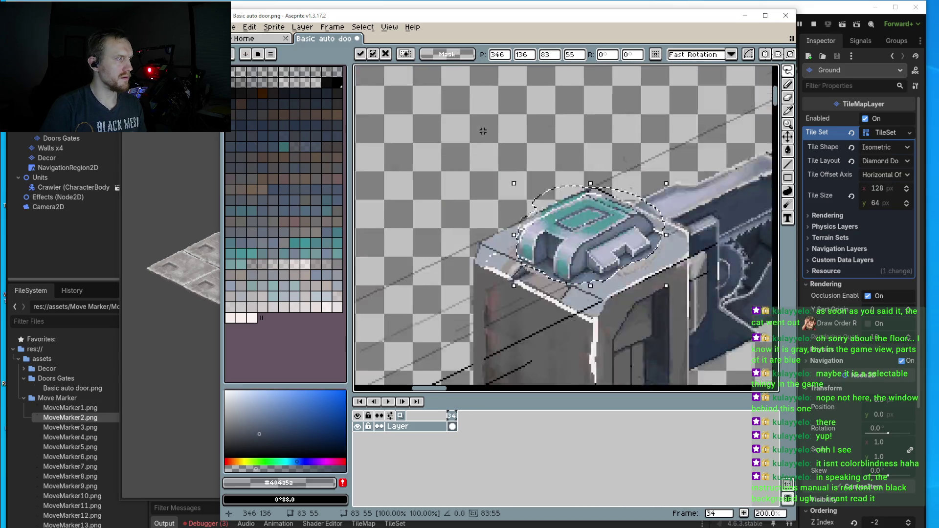
key(Return)
- Sample the dark grey from the door wall and paint shading onto the right block's wall
scroll(537, 186, down, 2)
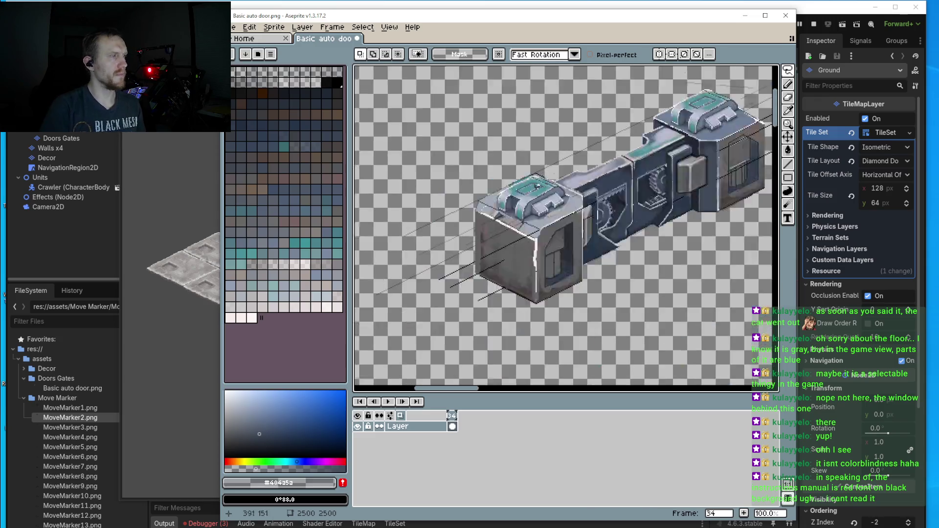
scroll(537, 186, down, 1)
scroll(537, 186, up, 4)
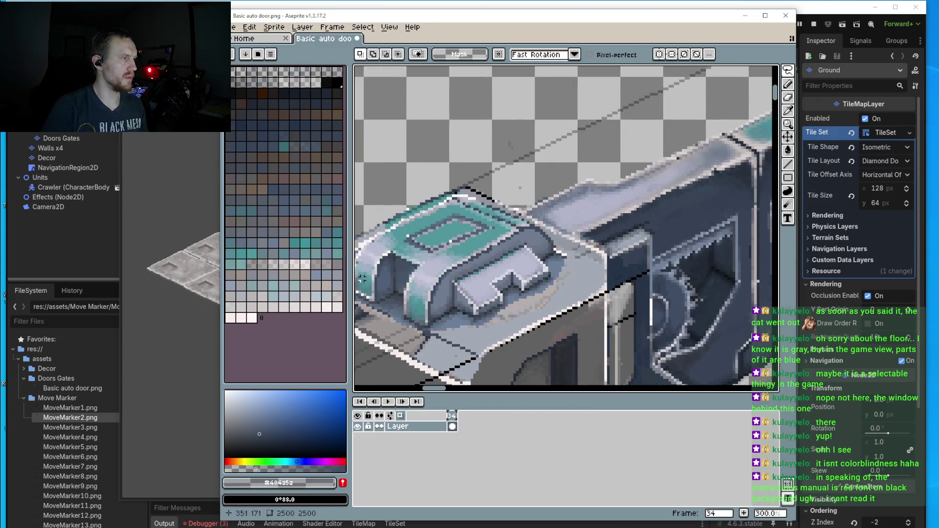
scroll(400, 250, down, 1)
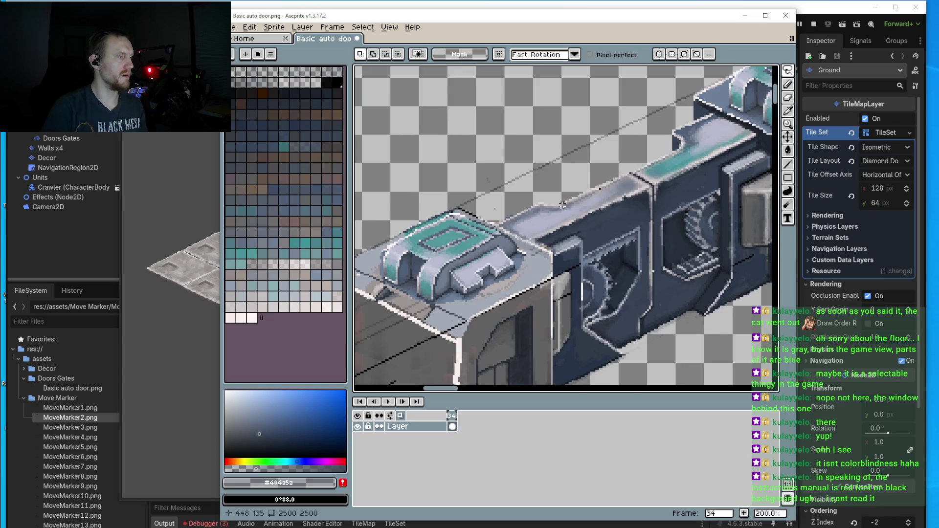
scroll(577, 200, down, 1)
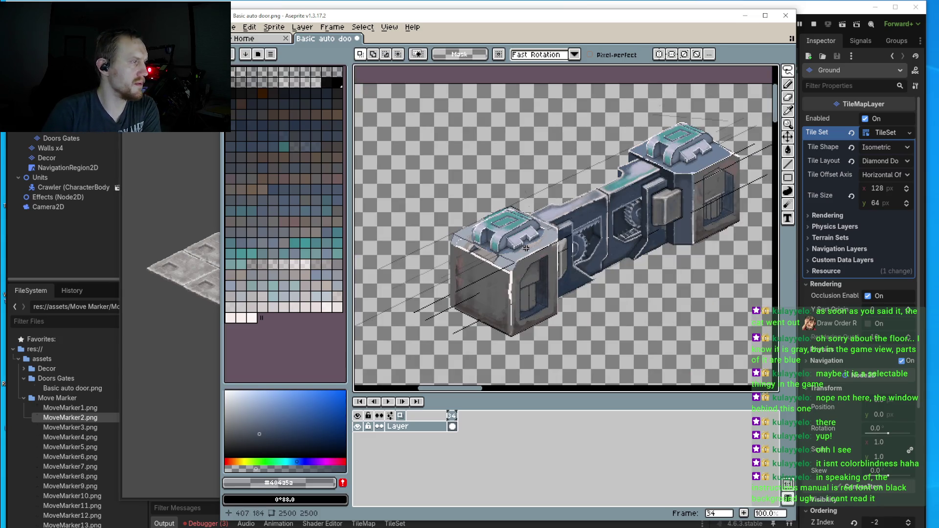
scroll(538, 228, up, 4)
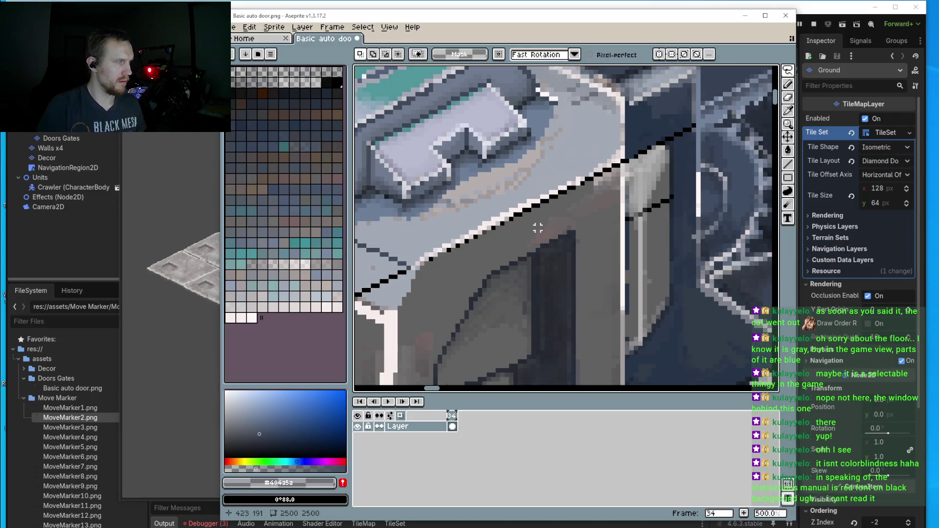
scroll(569, 210, down, 3)
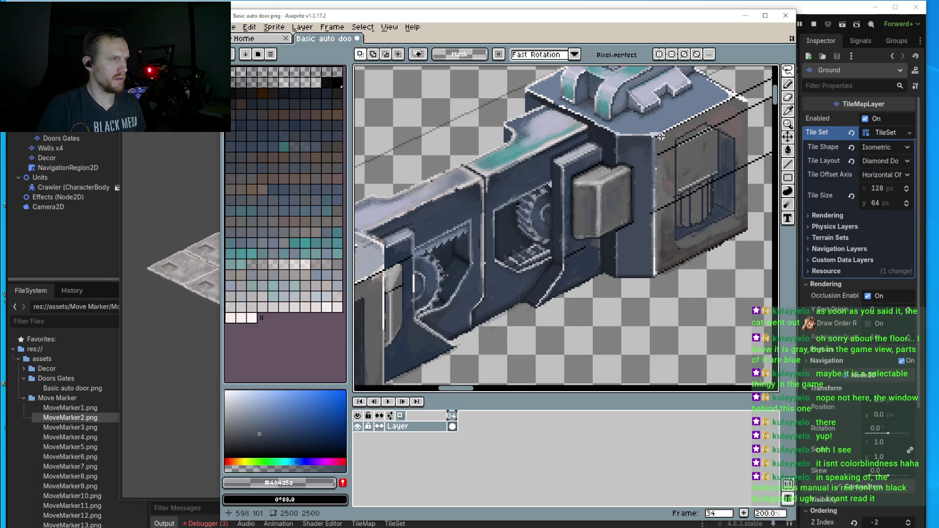
scroll(653, 167, up, 2)
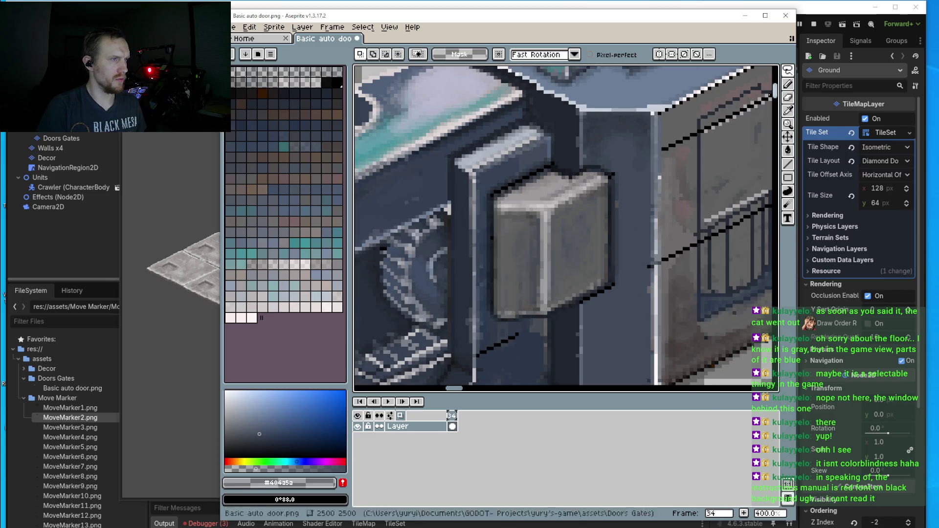
click(788, 111)
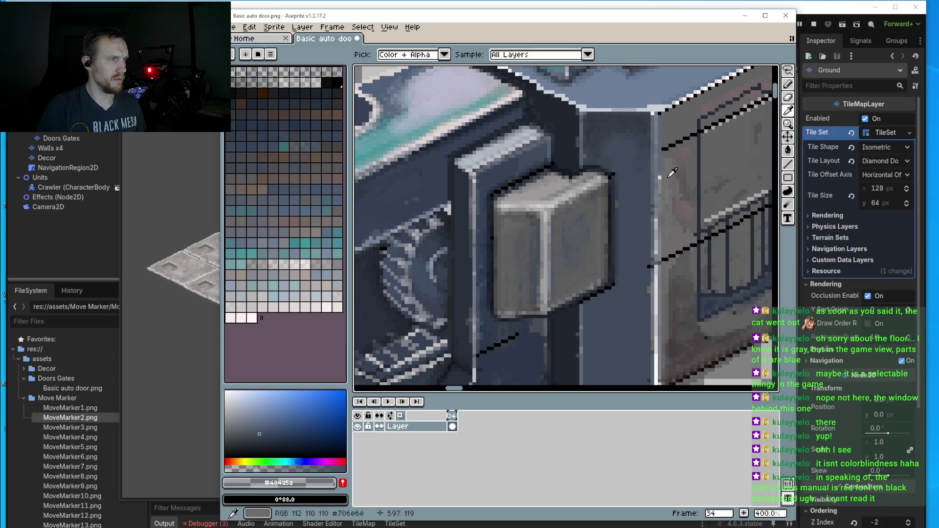
click(646, 217)
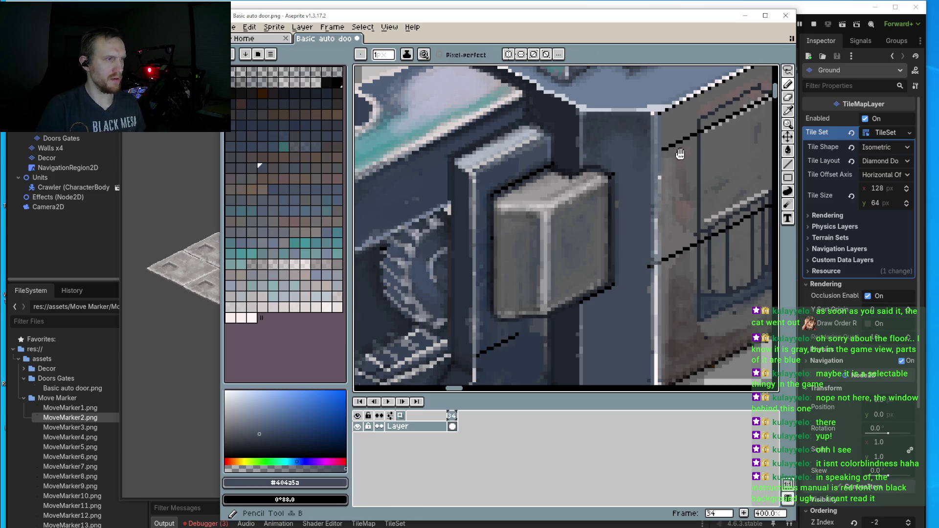
scroll(646, 196, up, 2)
mouse_move(653, 173)
mouse_down()
mouse_move(640, 203)
mouse_move(631, 171)
mouse_move(661, 170)
mouse_move(641, 166)
mouse_move(633, 151)
mouse_up()
- Save Basic auto door.png and bring up the running Godot game to preview it
scroll(631, 185, down, 5)
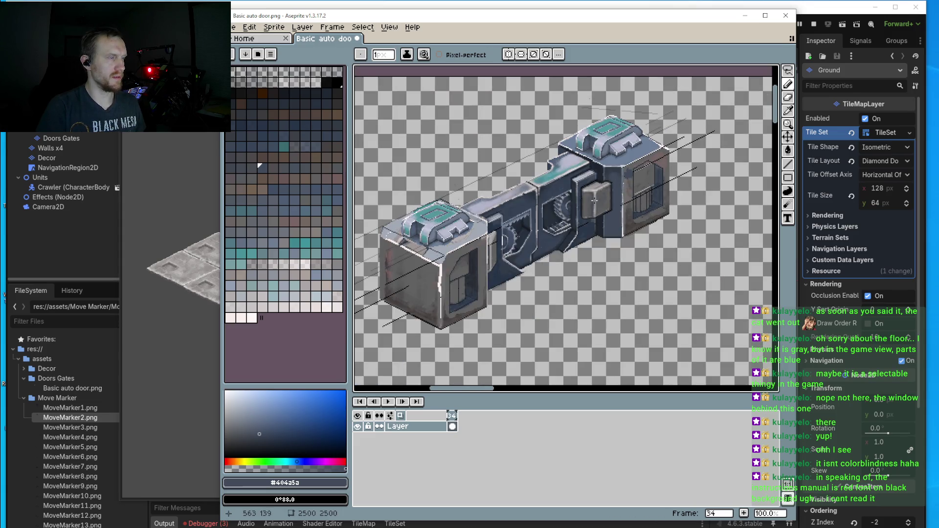
scroll(537, 195, down, 1)
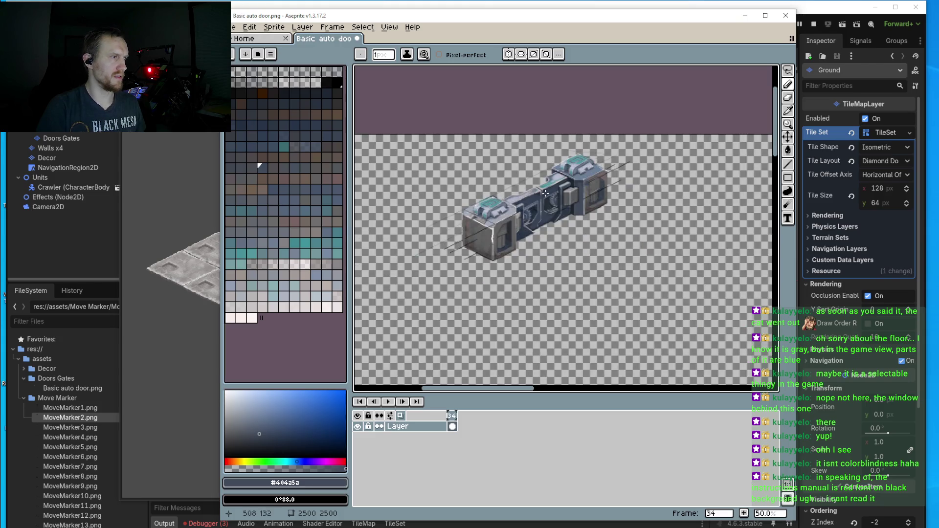
scroll(592, 199, up, 2)
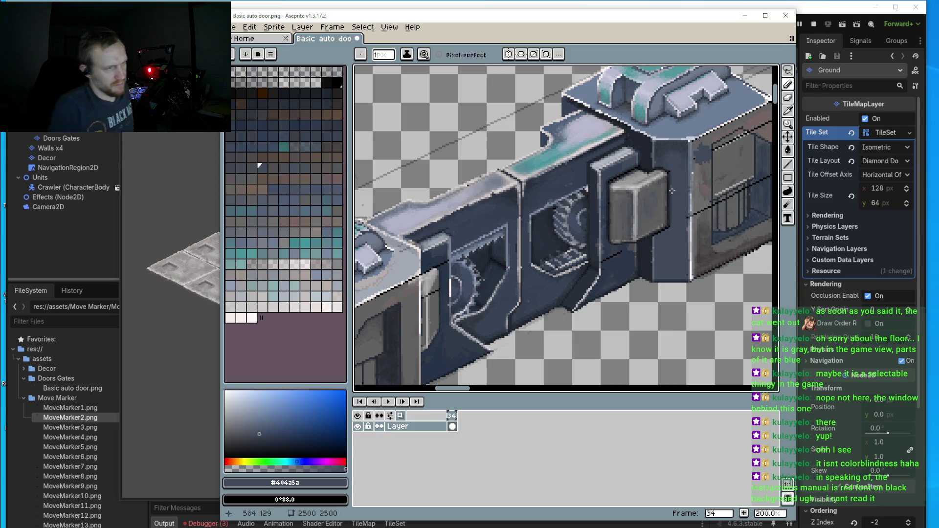
scroll(621, 189, right, 2)
scroll(620, 189, down, 2)
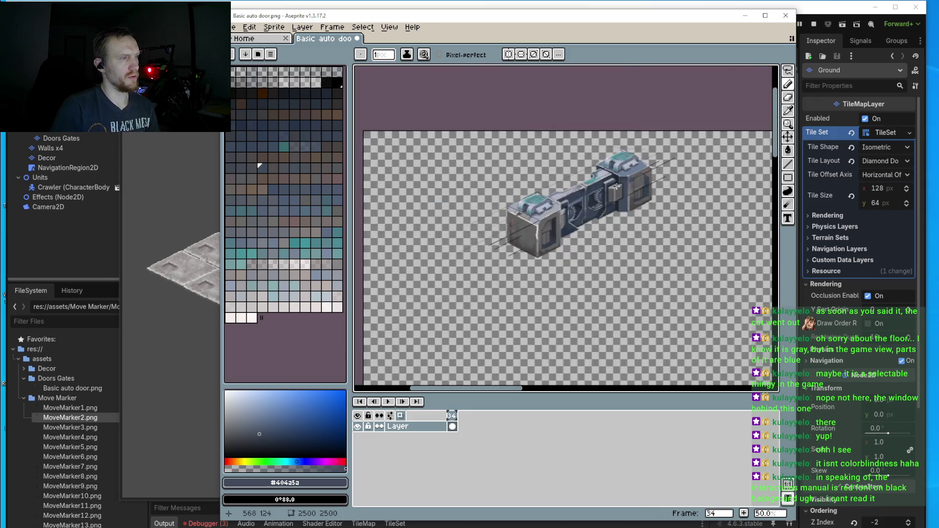
scroll(612, 189, up, 6)
scroll(615, 180, down, 5)
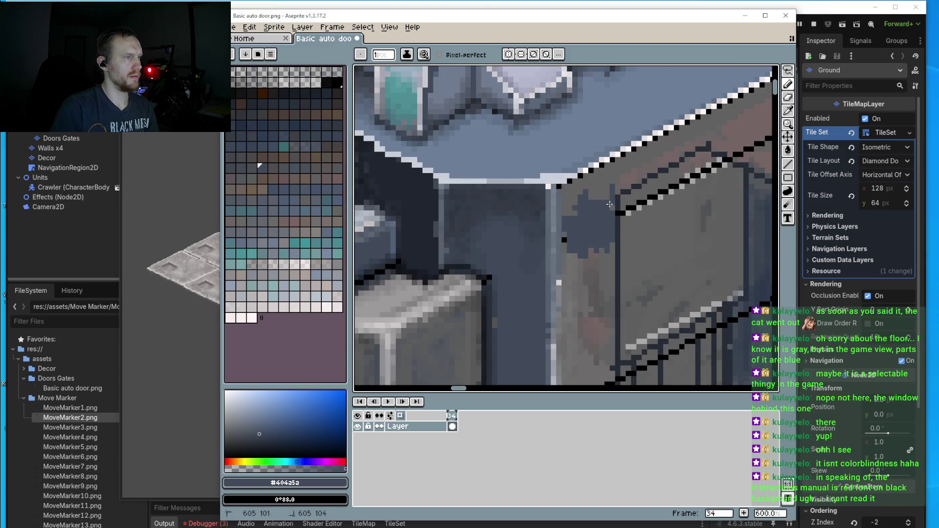
scroll(615, 180, up, 1)
scroll(527, 182, up, 1)
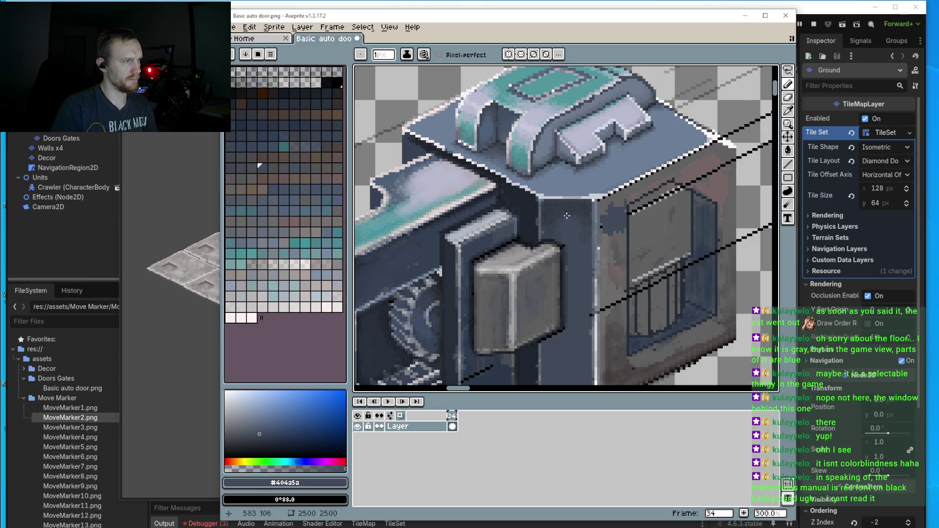
scroll(583, 317, down, 2)
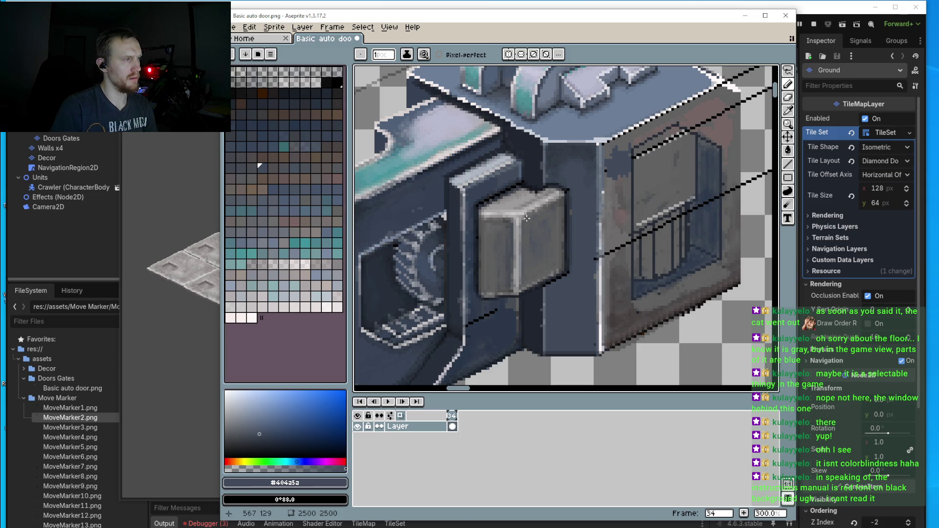
scroll(500, 156, up, 1)
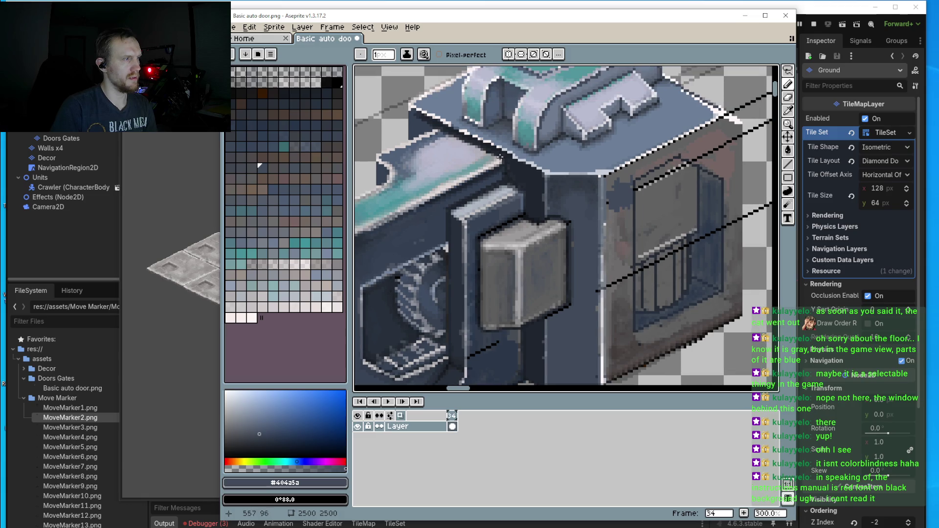
scroll(585, 118, down, 2)
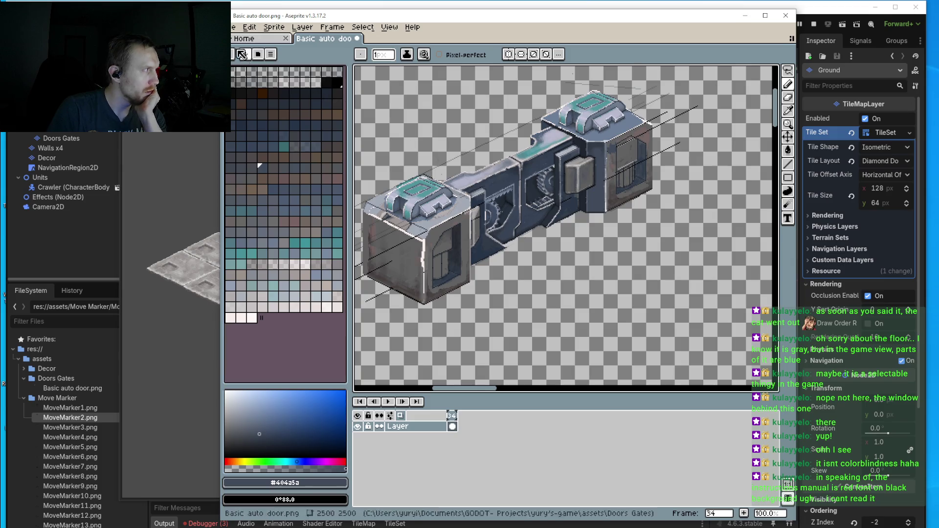
click(233, 27)
click(245, 92)
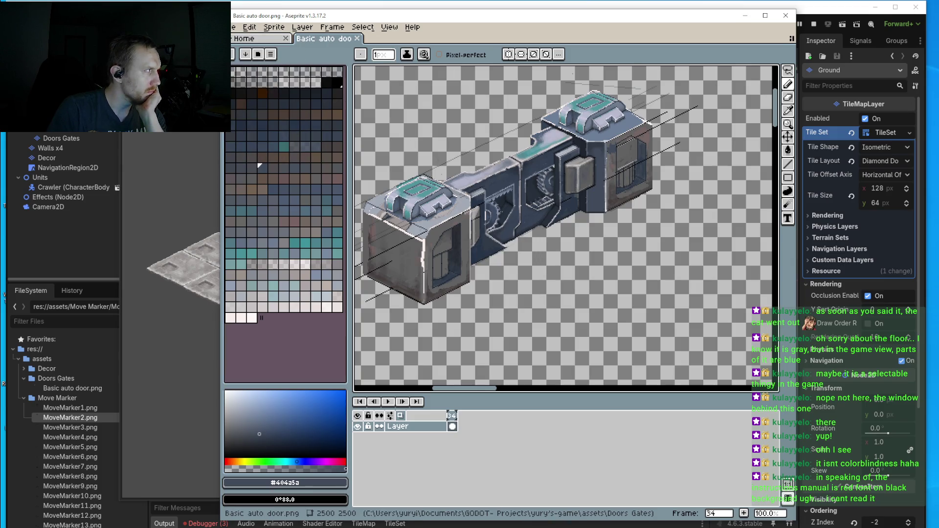
key(alt+Tab)
scroll(498, 226, up, 3)
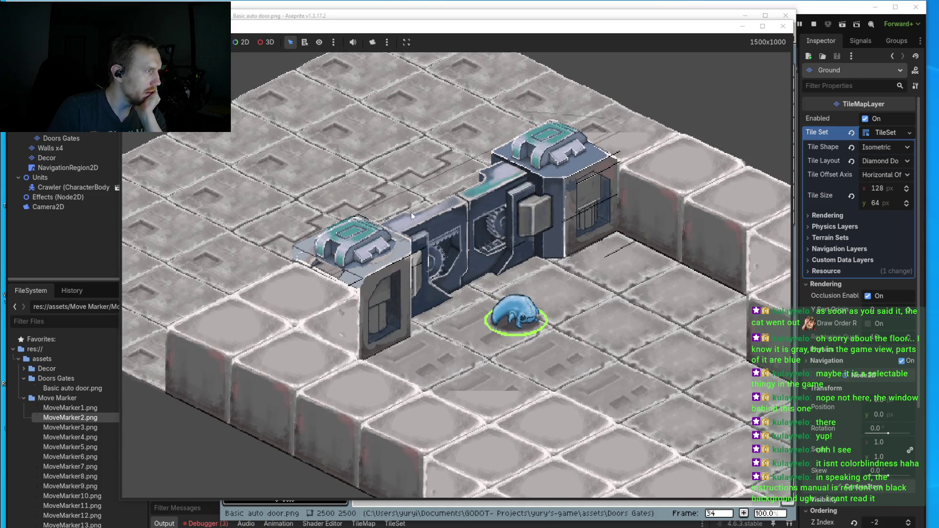
scroll(524, 212, down, 1)
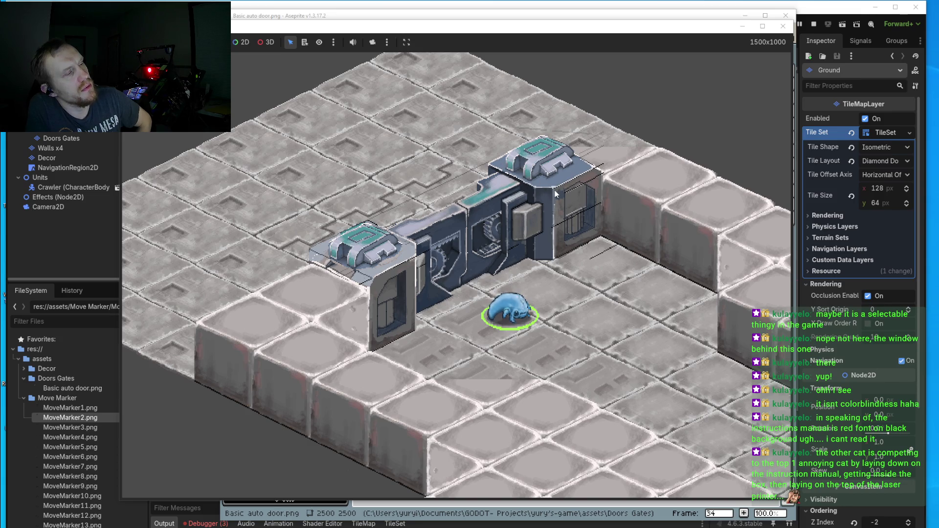
scroll(459, 284, up, 2)
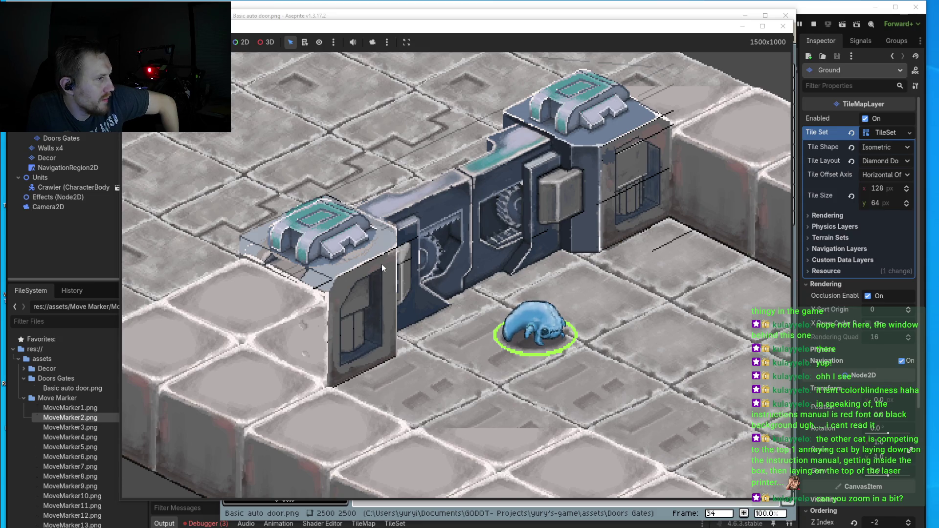
scroll(584, 292, down, 1)
scroll(584, 291, down, 3)
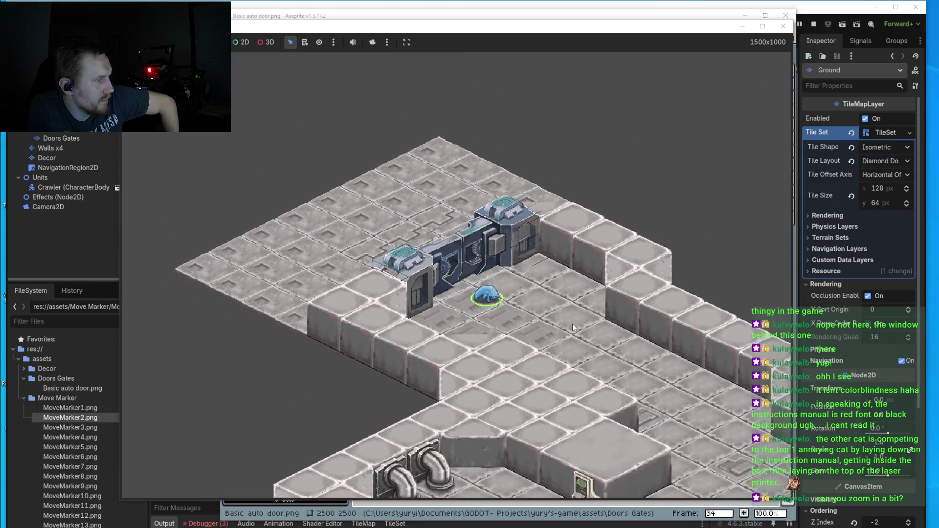
scroll(456, 292, up, 1)
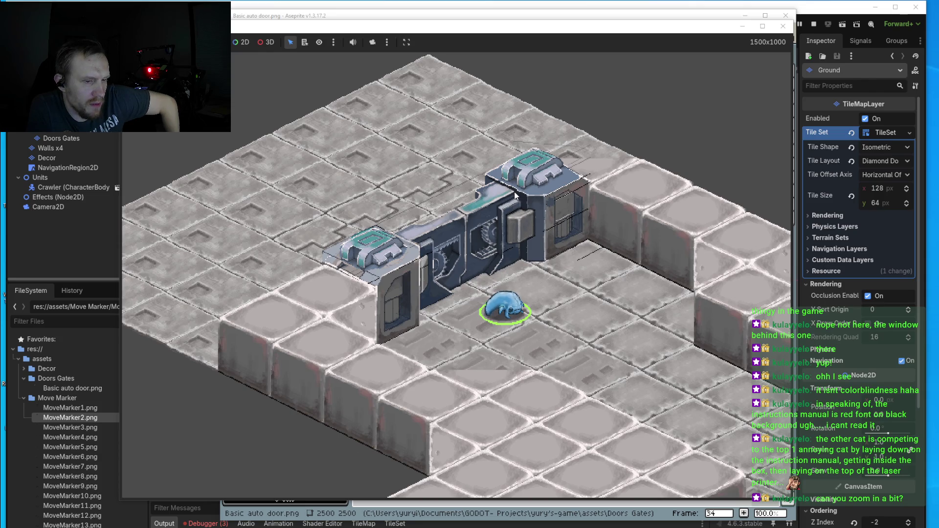
scroll(503, 254, up, 1)
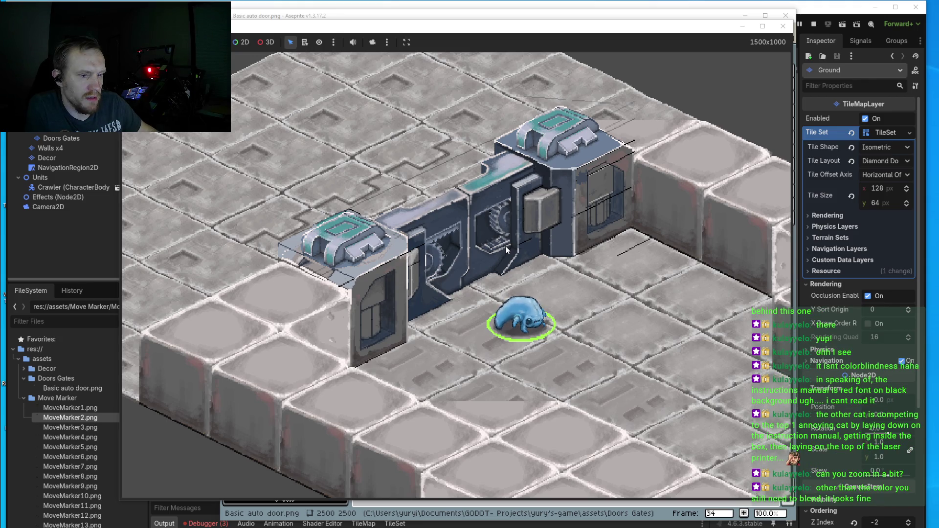
scroll(506, 245, up, 1)
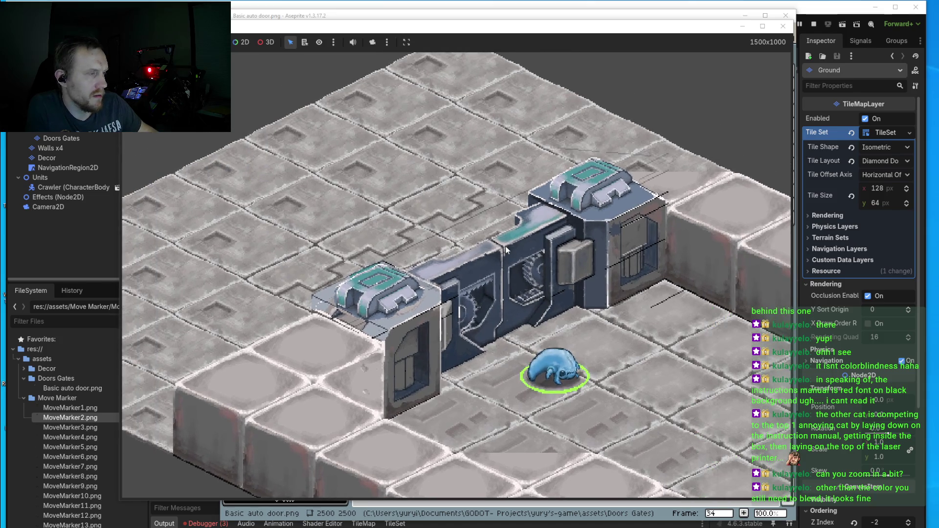
scroll(500, 283, up, 1)
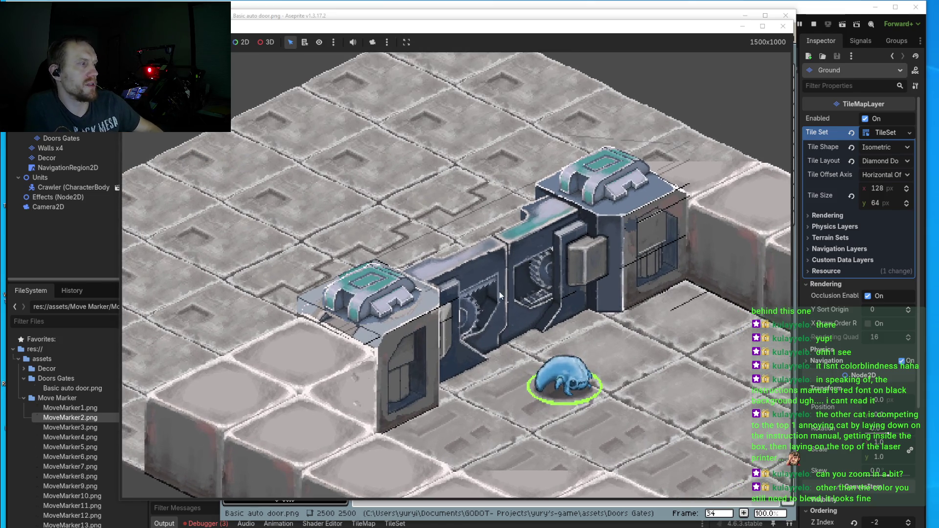
scroll(500, 292, up, 1)
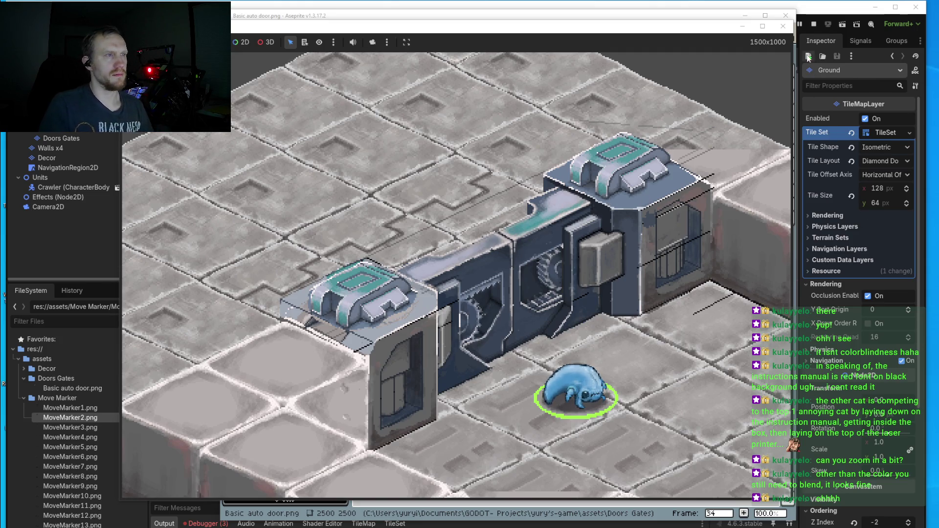
- Close the game, then lasso the right teal cap, rotate it -2.3° and shift it slightly right and down
click(783, 26)
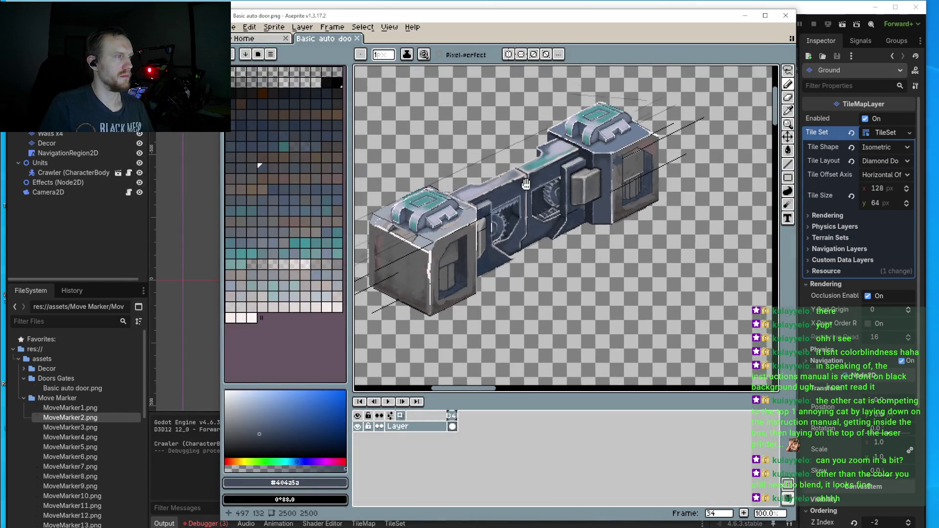
scroll(624, 110, up, 3)
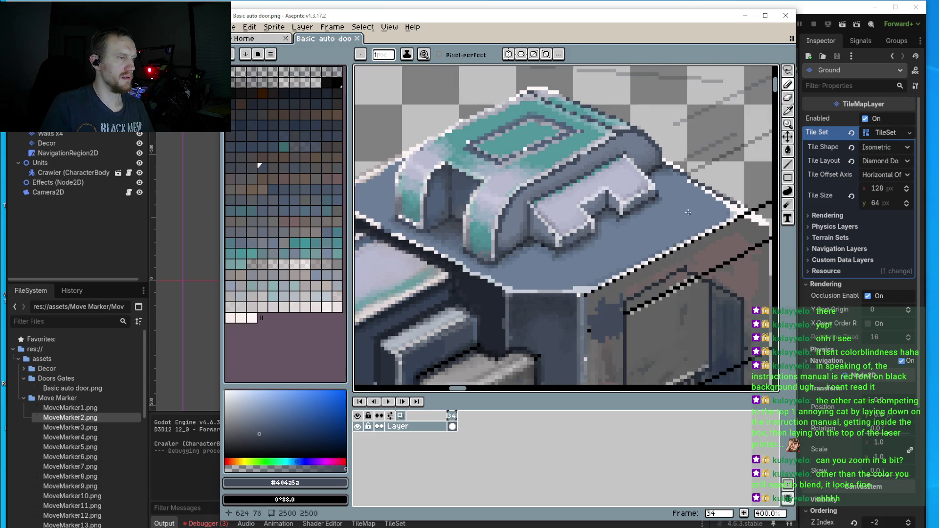
key(m)
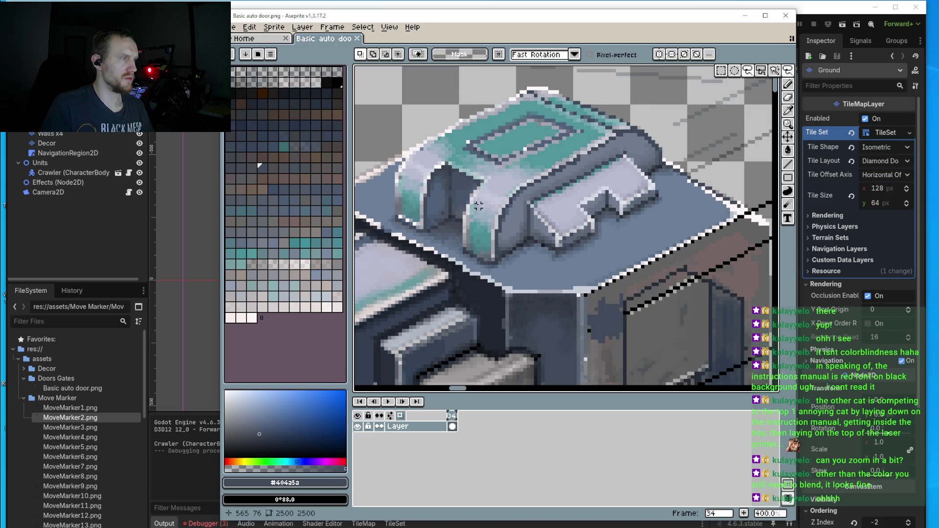
key(q)
mouse_move(486, 206)
mouse_down()
mouse_move(597, 130)
mouse_move(675, 186)
mouse_move(521, 265)
mouse_move(470, 229)
mouse_move(487, 206)
mouse_up()
click(694, 119)
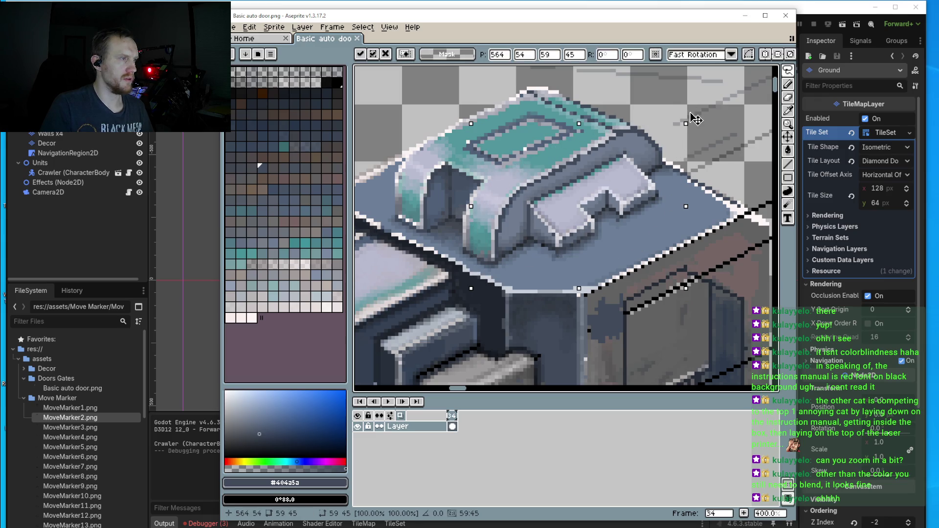
drag(694, 119, 693, 122)
mouse_move(618, 184)
mouse_down()
mouse_move(694, 218)
mouse_move(738, 285)
mouse_move(620, 184)
mouse_up()
key(Return)
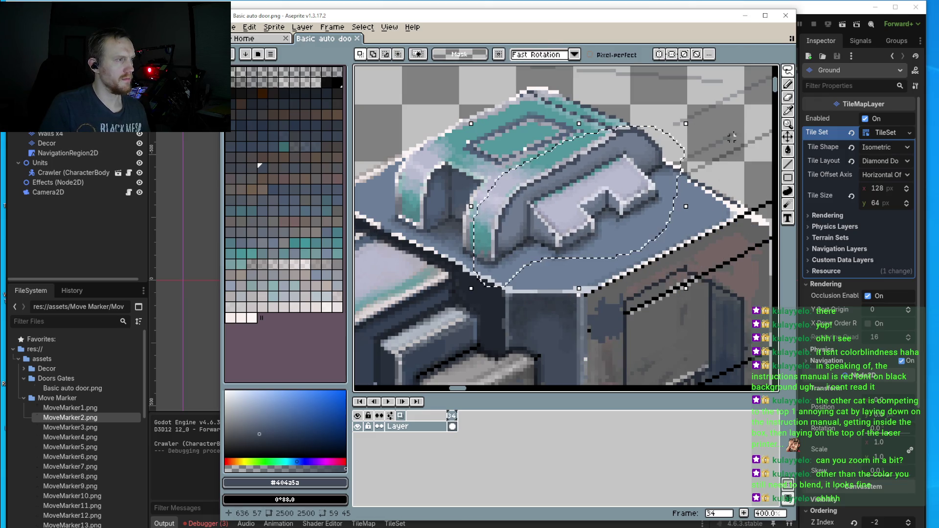
scroll(677, 207, down, 4)
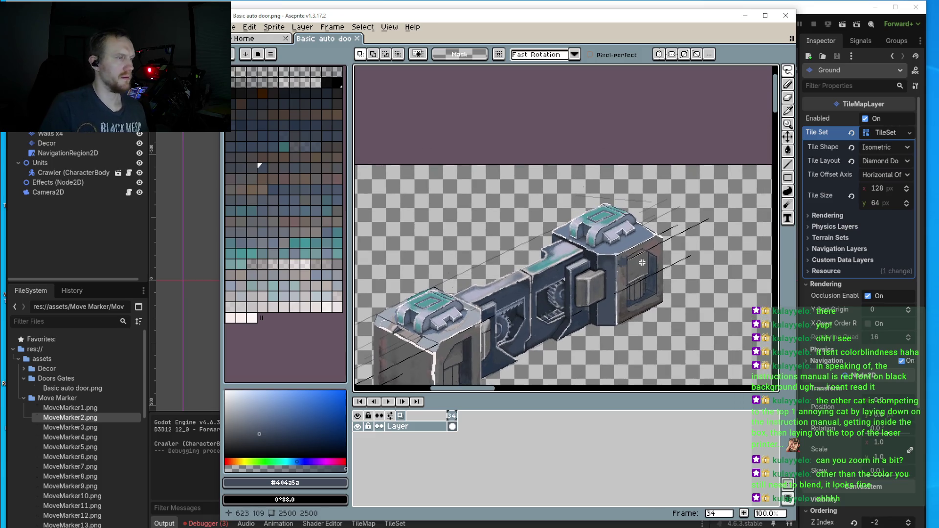
scroll(677, 207, up, 4)
scroll(494, 277, down, 1)
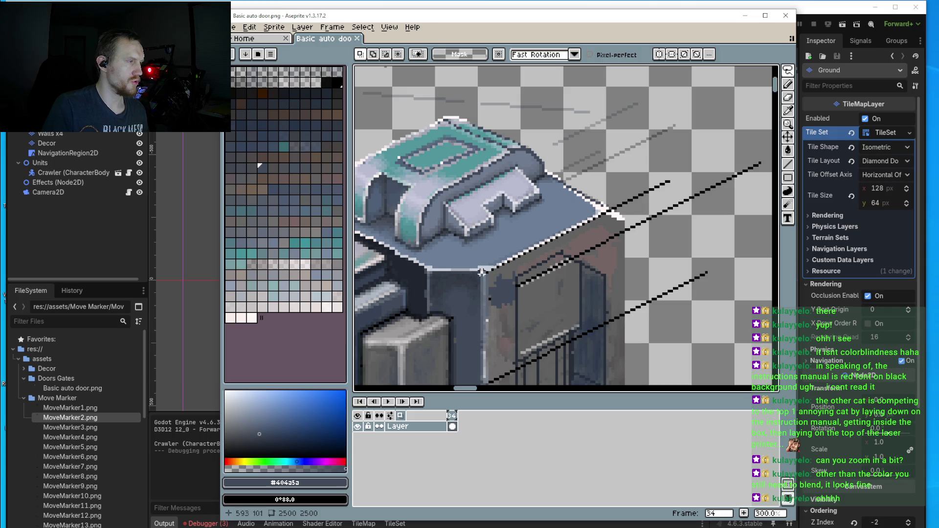
scroll(503, 258, left, 3)
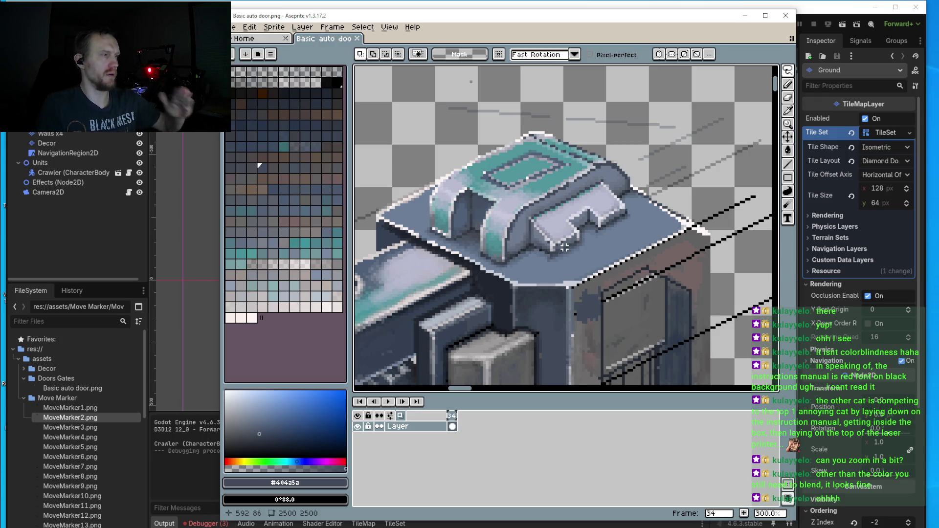
scroll(565, 248, down, 2)
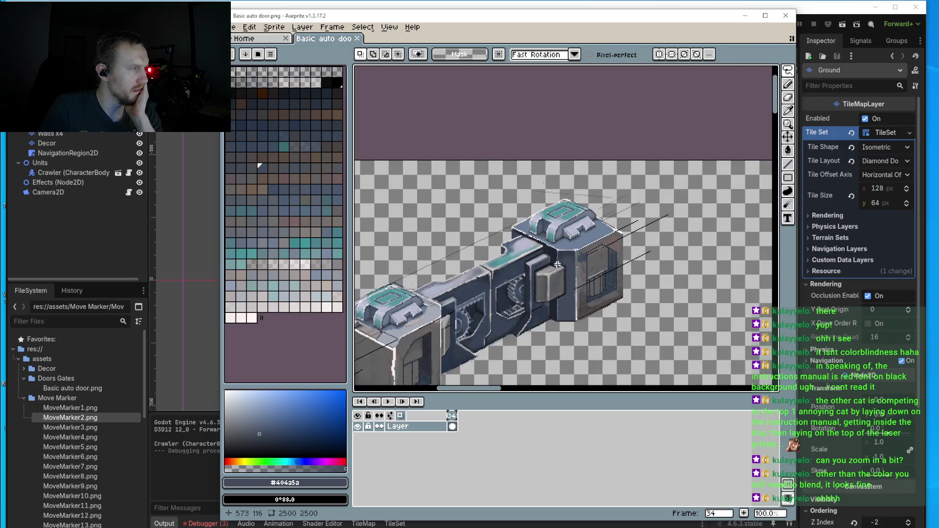
scroll(582, 242, up, 1)
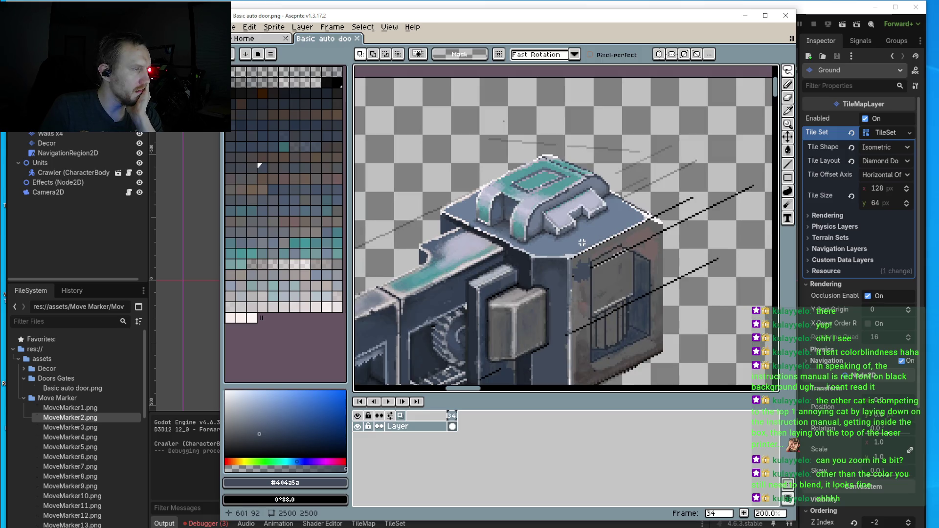
drag(582, 243, 584, 252)
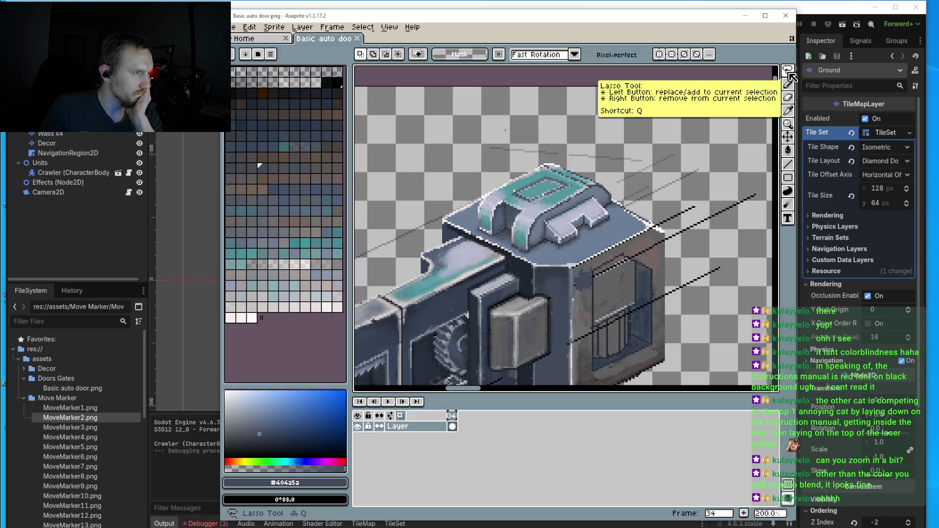
- Lasso the stray lines right of the block and move them right and down
click(788, 84)
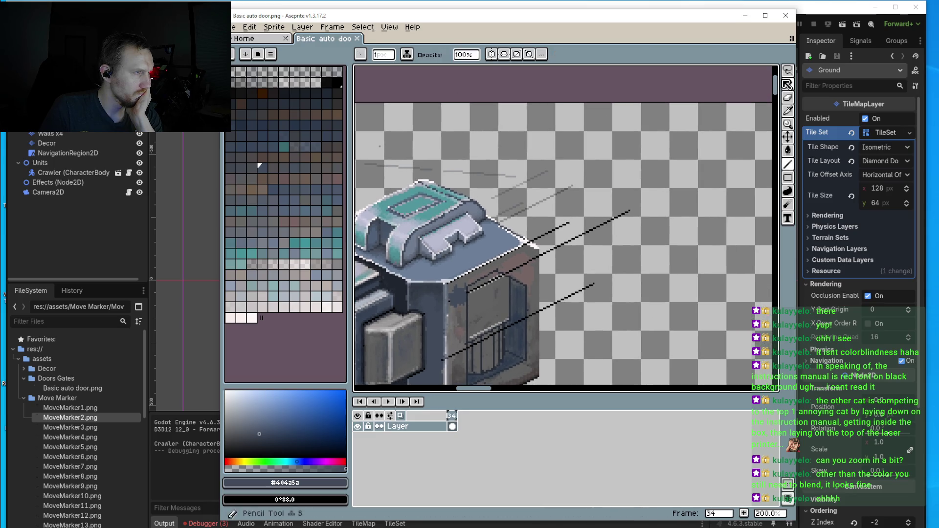
key(q)
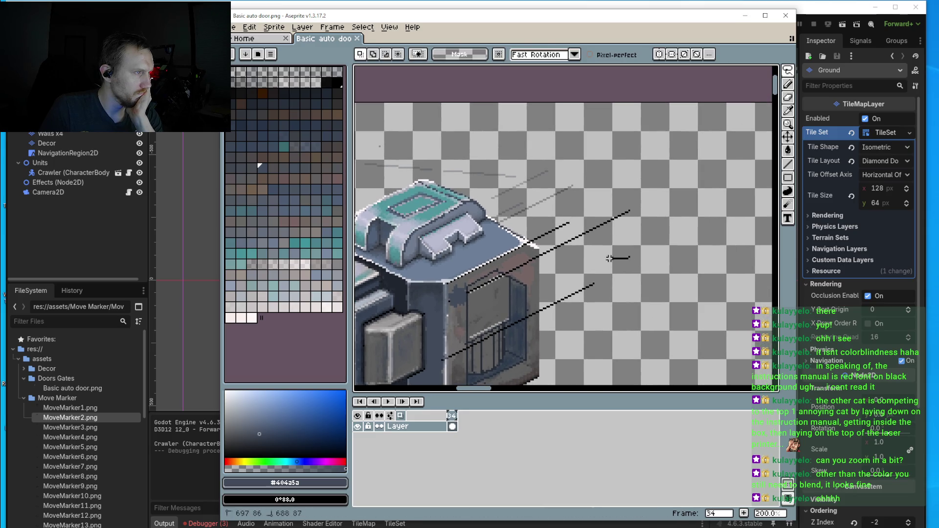
mouse_move(609, 259)
mouse_down()
mouse_move(587, 172)
mouse_move(623, 259)
mouse_move(610, 259)
mouse_up()
drag(662, 216, 726, 245)
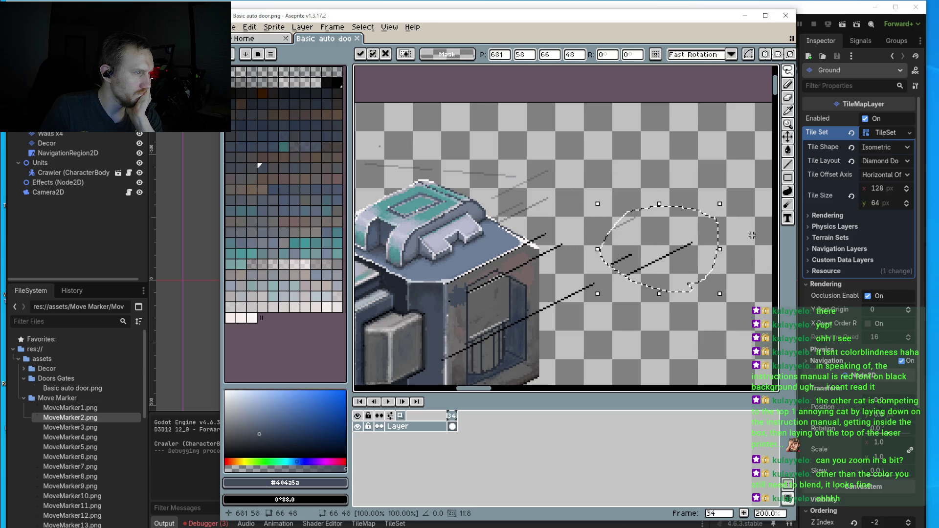
key(Return)
- Draw one long diagonal edge line toward the upper right with the Line tool
scroll(753, 171, right, 1)
click(788, 70)
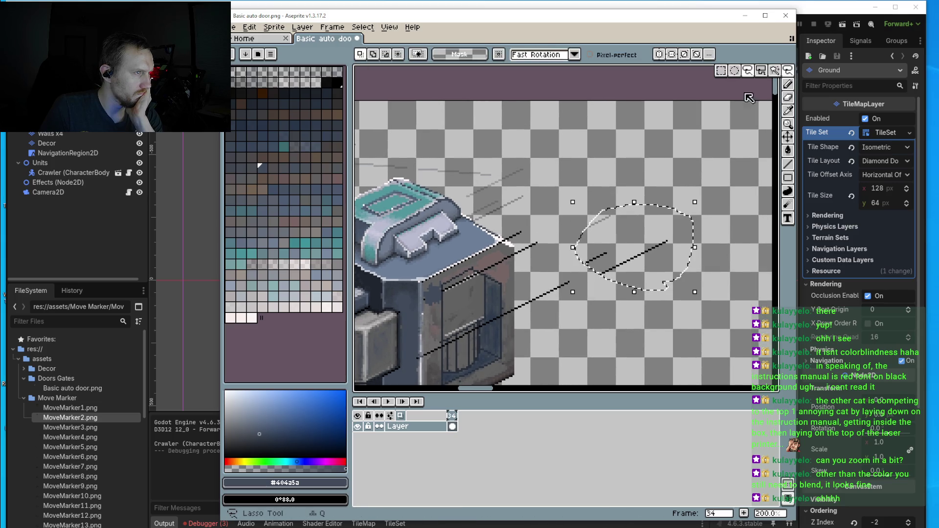
key(ctrl+d)
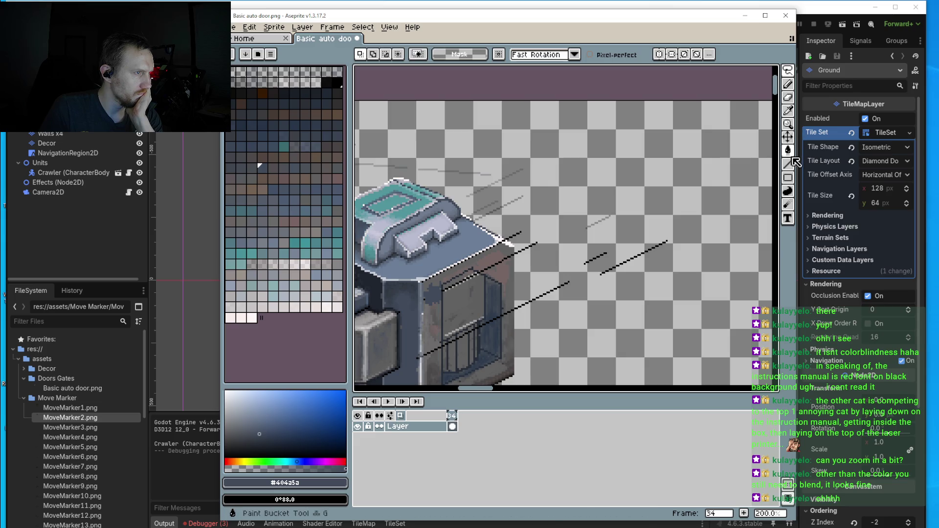
click(788, 164)
scroll(667, 241, up, 2)
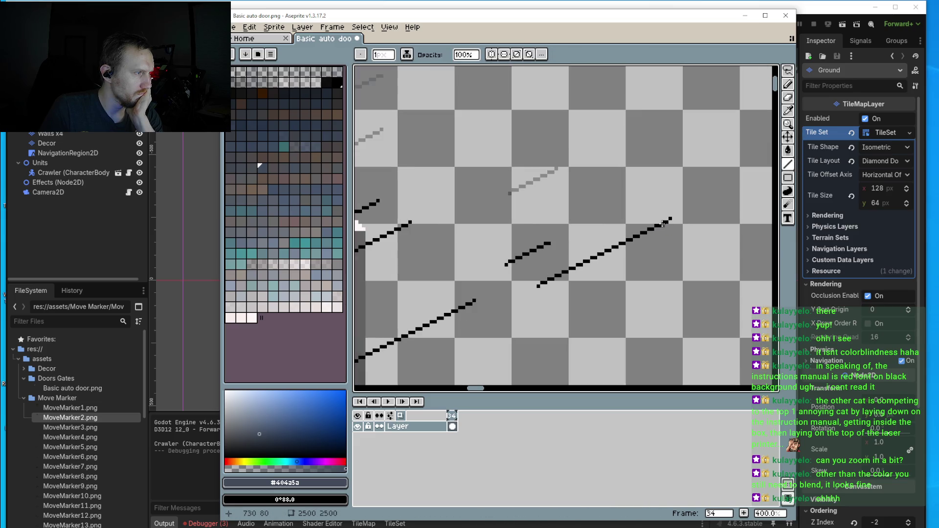
mouse_move(666, 222)
mouse_down()
mouse_move(766, 167)
mouse_move(771, 153)
mouse_move(749, 114)
mouse_up()
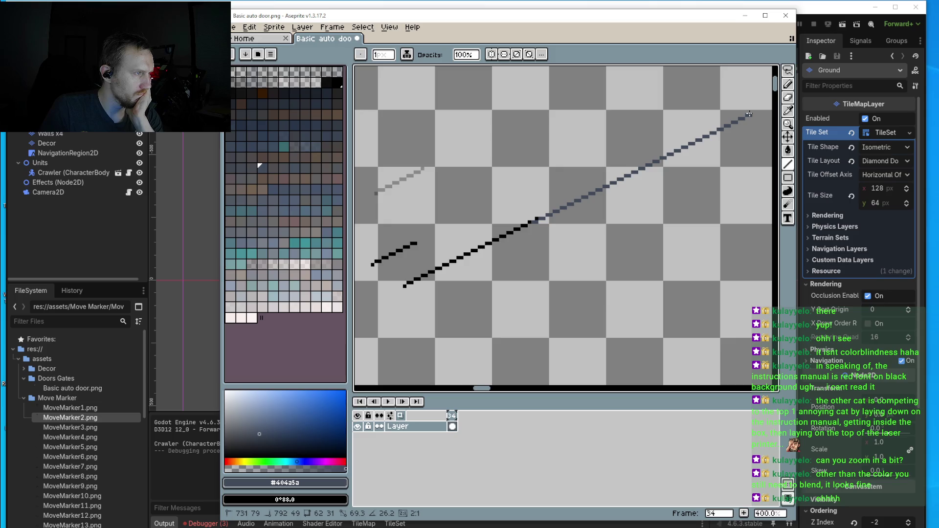
mouse_move(749, 114)
mouse_down()
mouse_move(671, 78)
mouse_move(687, 93)
mouse_up()
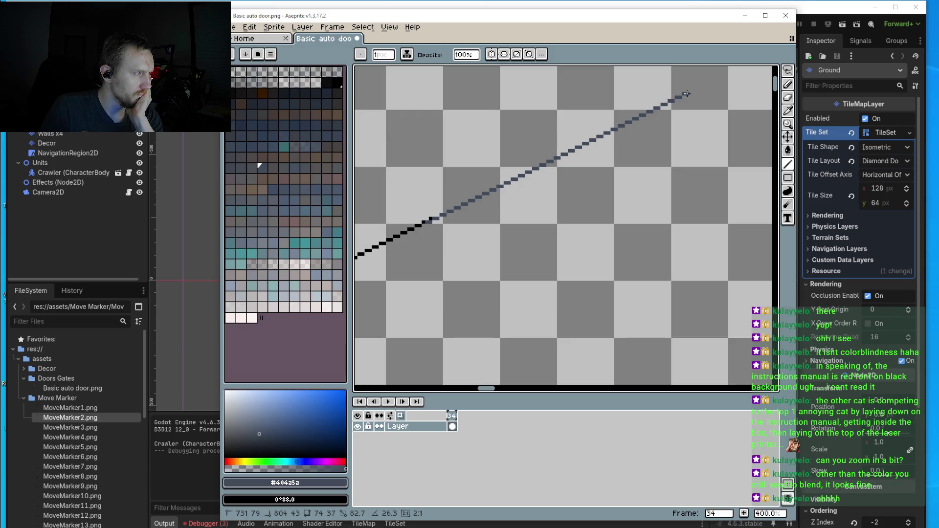
drag(687, 93, 687, 94)
- Lasso the new diagonal line and drag it down and to the left
key(m)
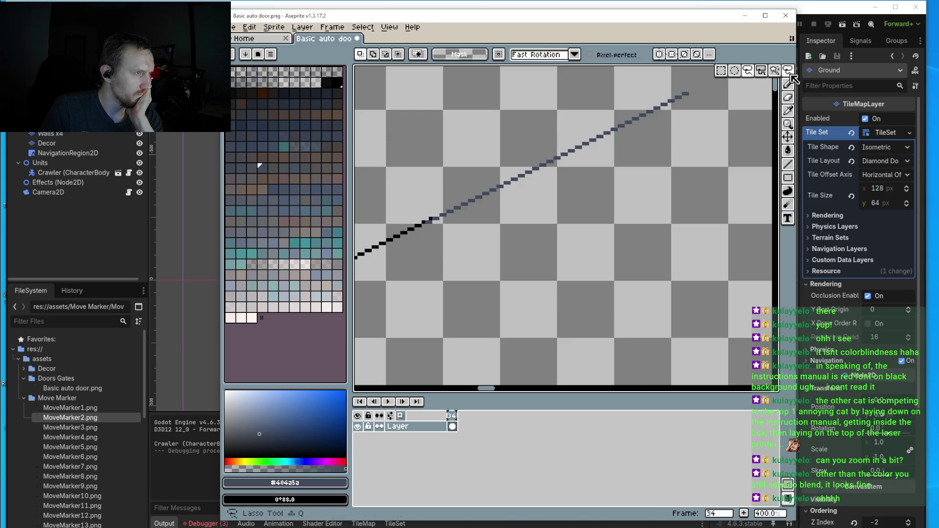
mouse_move(484, 150)
mouse_down()
mouse_move(445, 210)
mouse_move(682, 149)
mouse_move(635, 84)
mouse_move(462, 171)
mouse_up()
mouse_move(551, 168)
mouse_down()
mouse_move(529, 167)
mouse_move(703, 147)
mouse_move(504, 187)
mouse_move(489, 242)
mouse_move(482, 203)
mouse_move(470, 210)
mouse_move(470, 181)
mouse_move(563, 166)
mouse_move(660, 178)
mouse_move(636, 177)
mouse_move(683, 164)
mouse_move(668, 170)
mouse_up()
scroll(489, 242, down, 2)
- Drop the moved edge line in place and clear the selection
scroll(470, 195, up, 3)
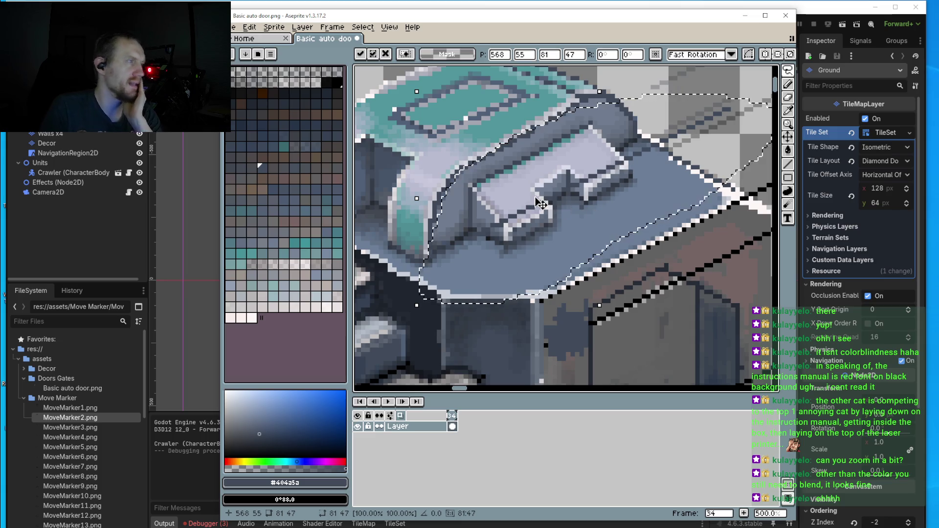
scroll(533, 196, down, 1)
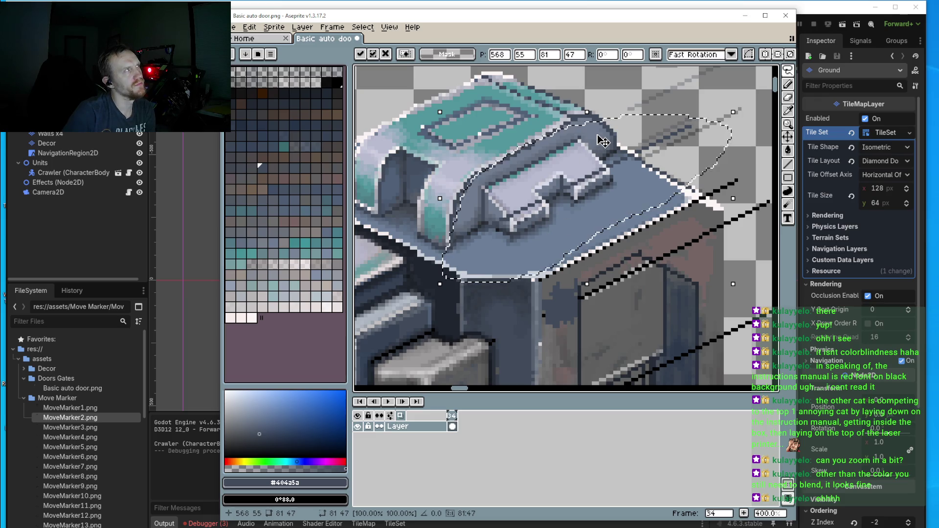
key(ctrl+d)
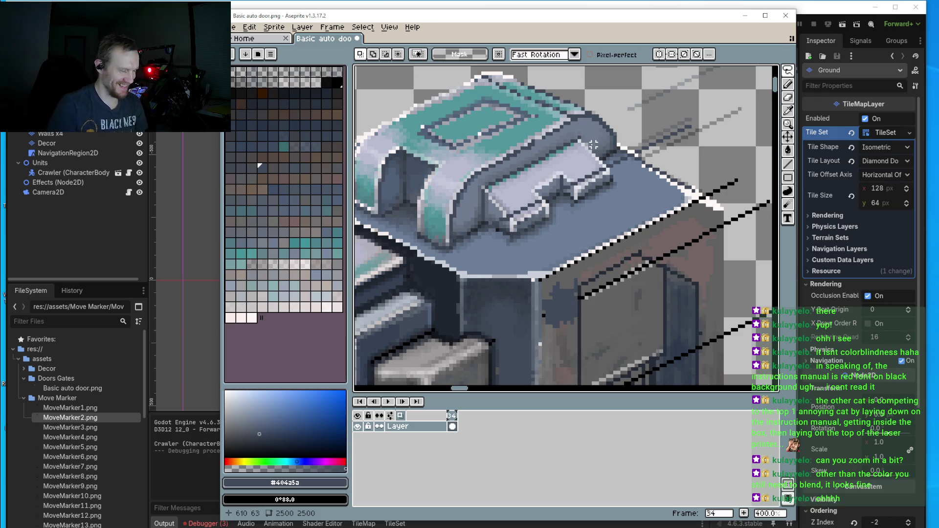
scroll(607, 150, up, 2)
scroll(607, 150, up, 1)
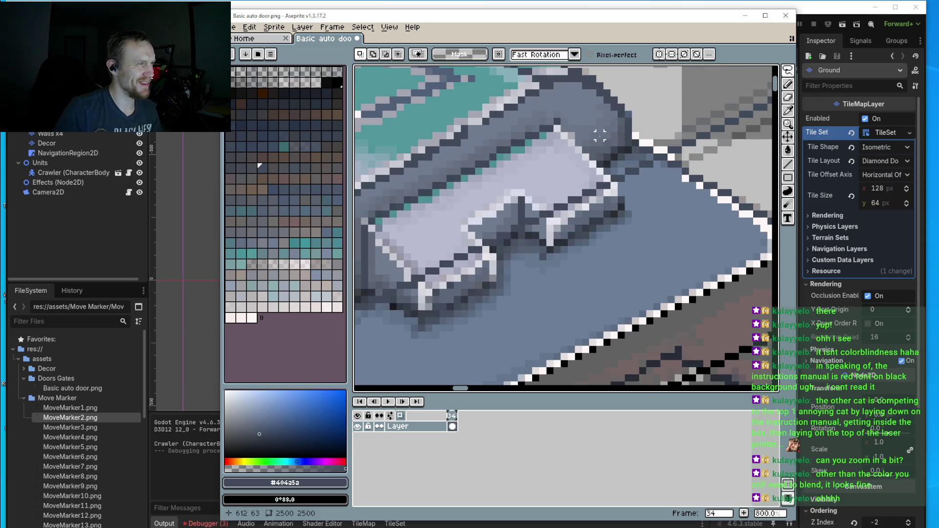
- Sample shadow tones #667182 and #3c4857, ending on near-black #282b32 under the cap
key(i)
click(608, 141)
key(b)
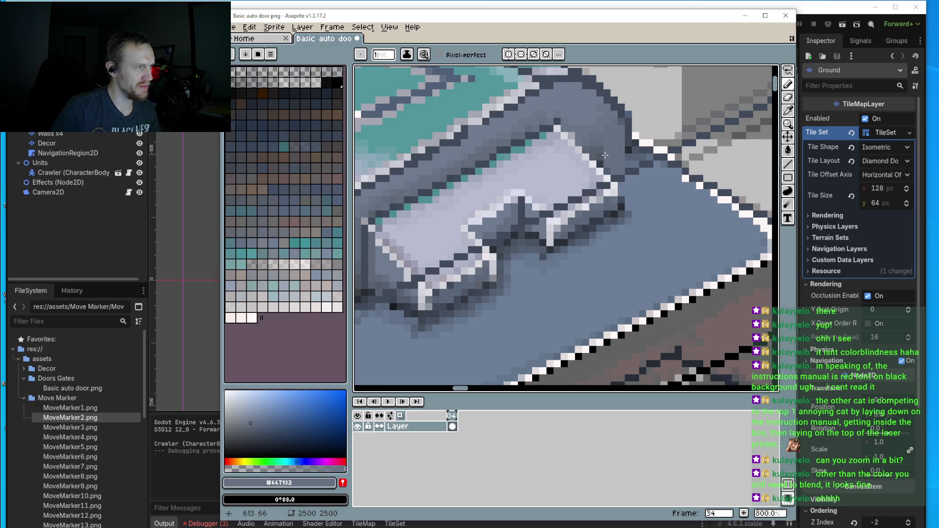
alt+click(630, 160)
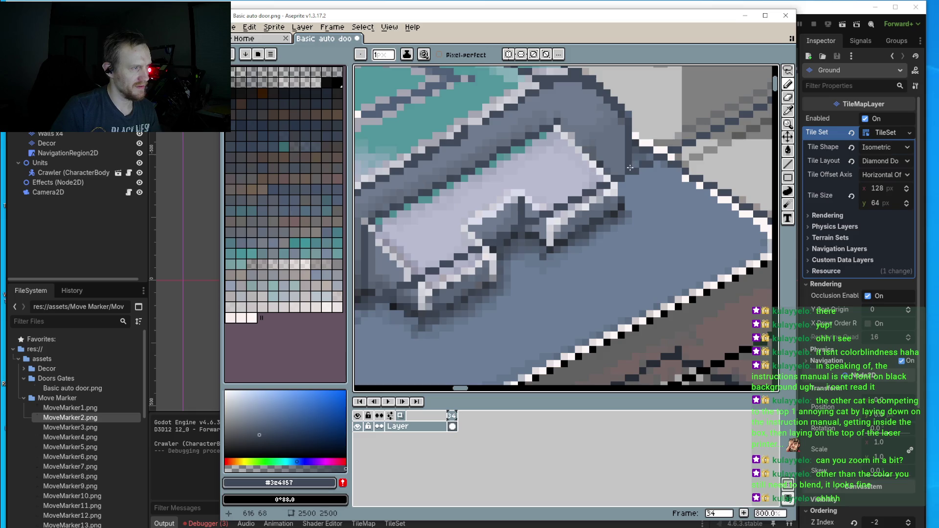
scroll(630, 168, down, 2)
drag(411, 271, 482, 263)
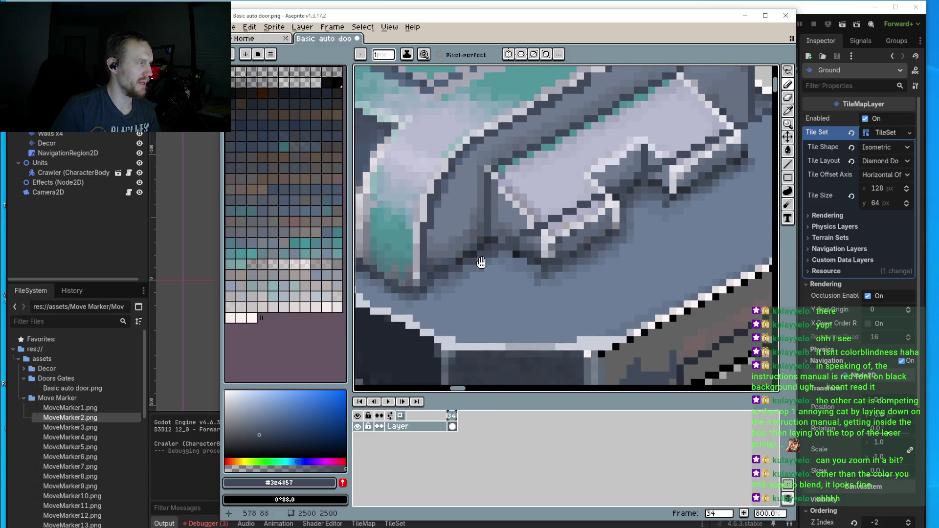
scroll(481, 263, up, 5)
alt+click(515, 176)
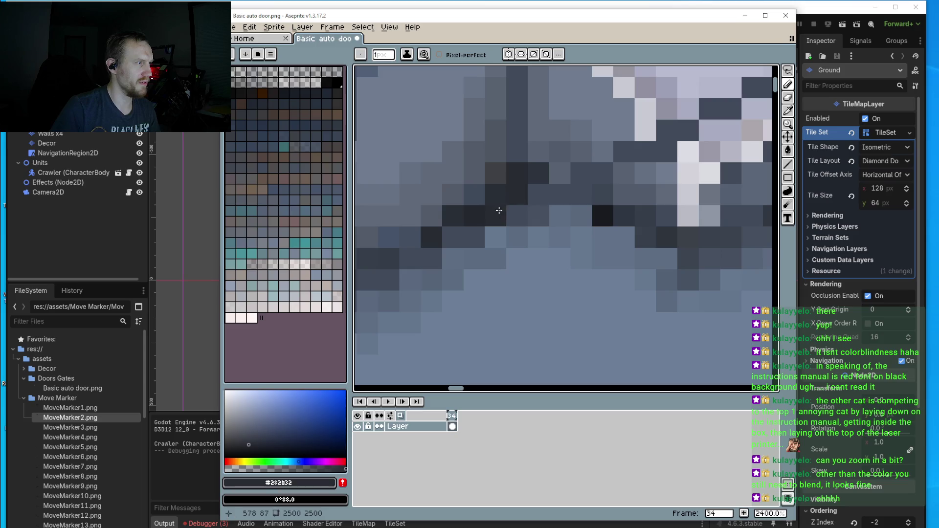
scroll(498, 211, down, 5)
scroll(458, 242, up, 2)
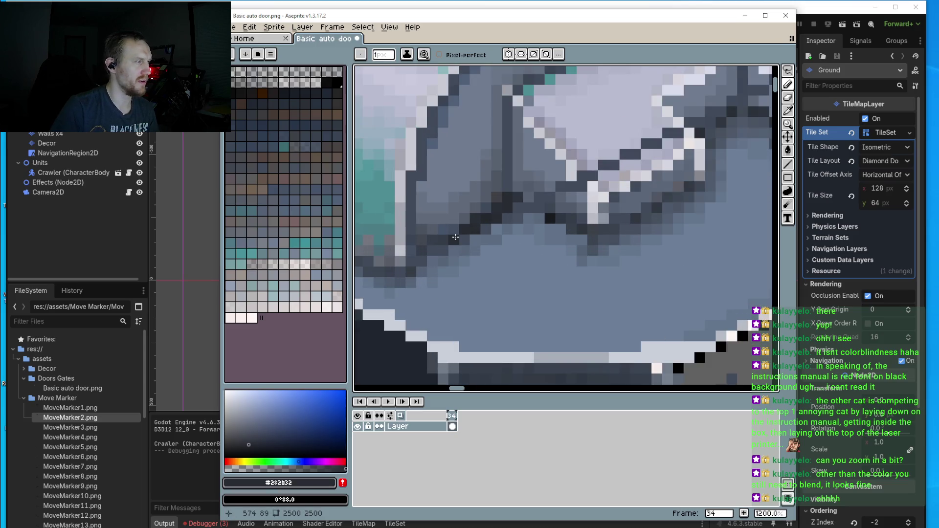
scroll(460, 245, down, 3)
scroll(493, 259, up, 1)
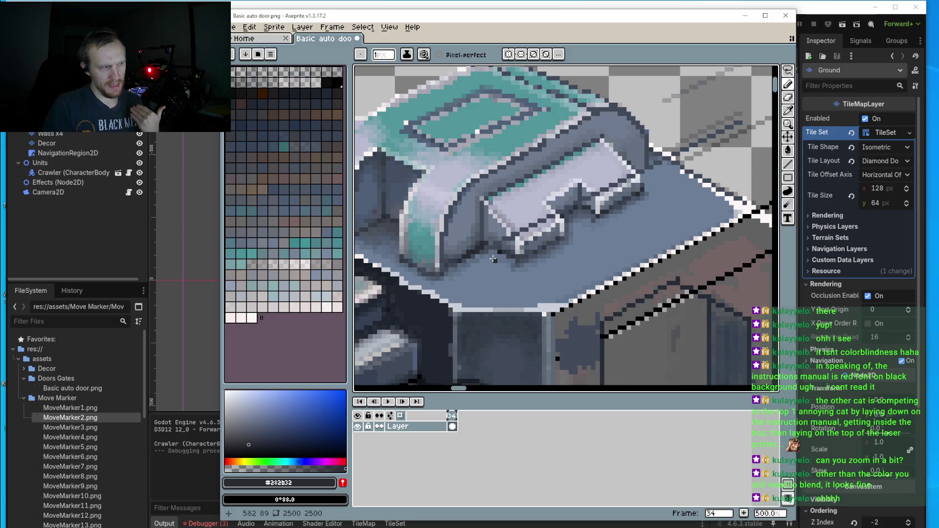
scroll(492, 258, up, 4)
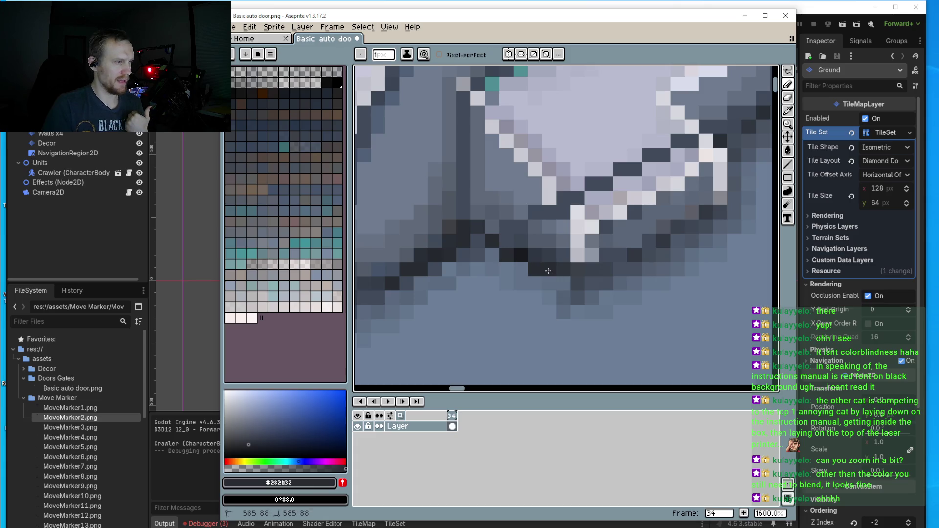
scroll(548, 271, down, 5)
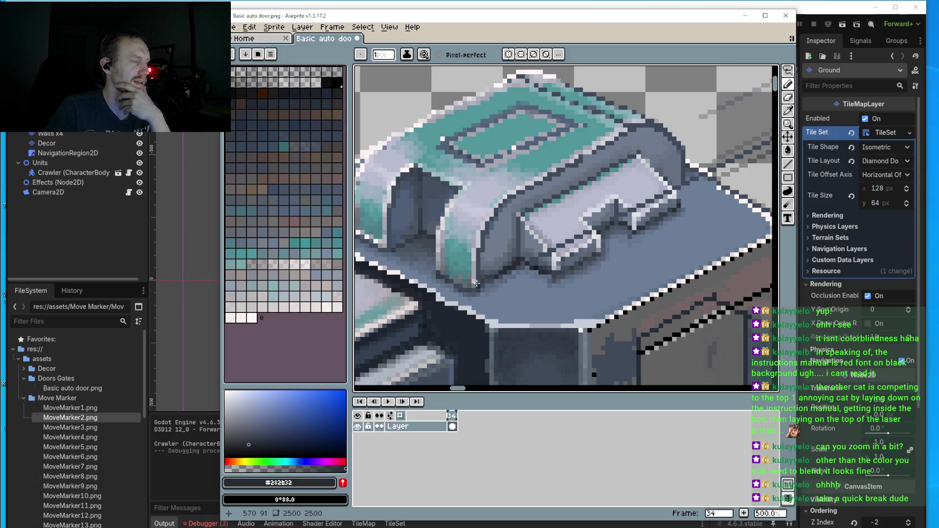
scroll(479, 279, down, 2)
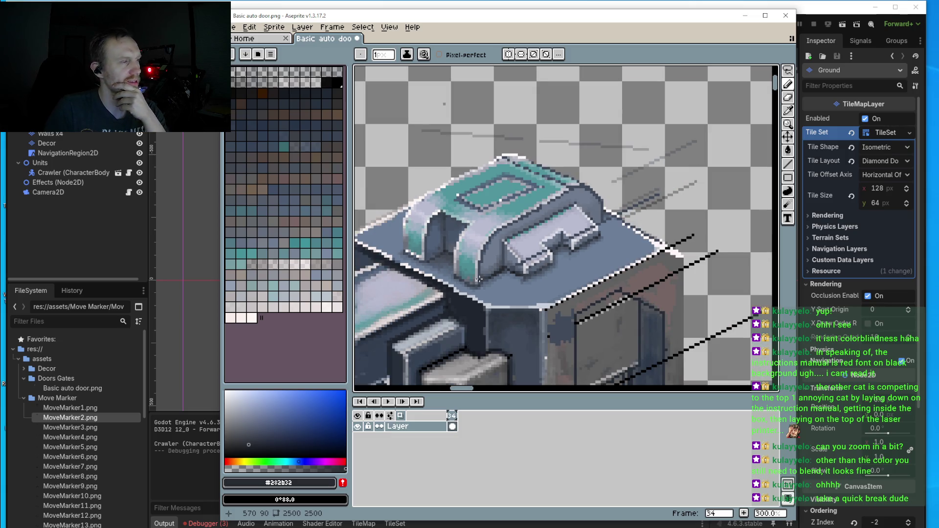
scroll(497, 306, up, 4)
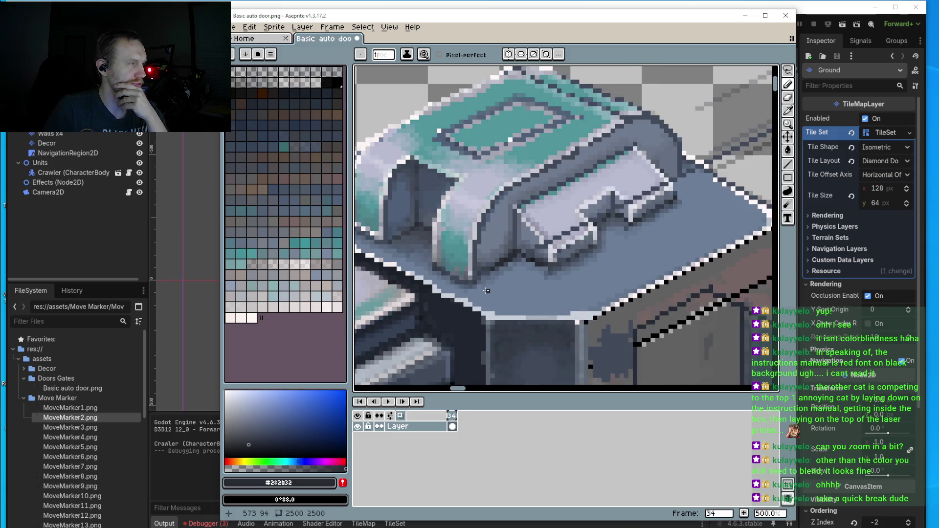
scroll(462, 264, up, 3)
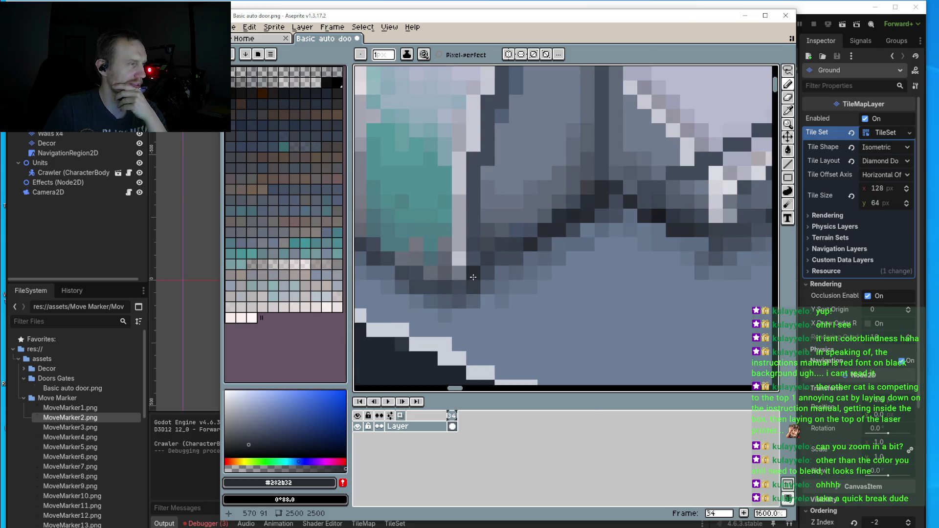
scroll(505, 257, down, 6)
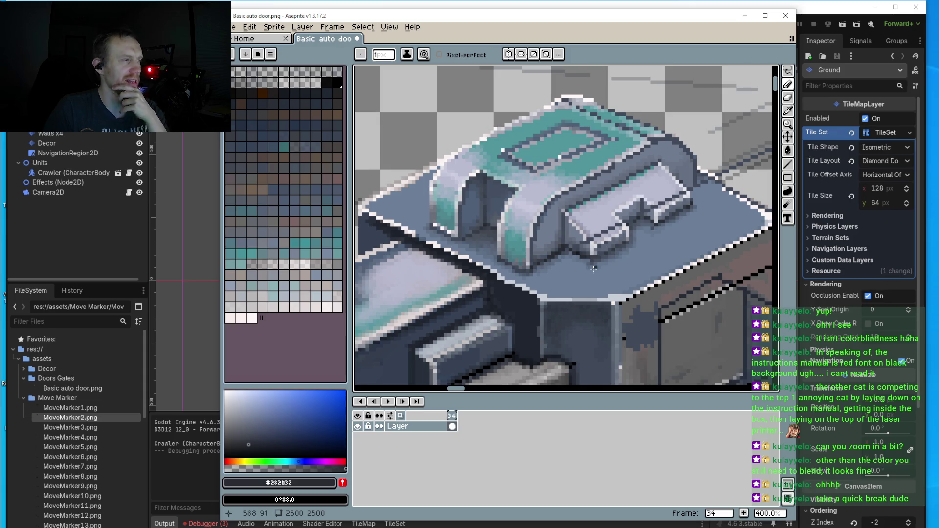
scroll(593, 268, up, 4)
scroll(583, 249, down, 5)
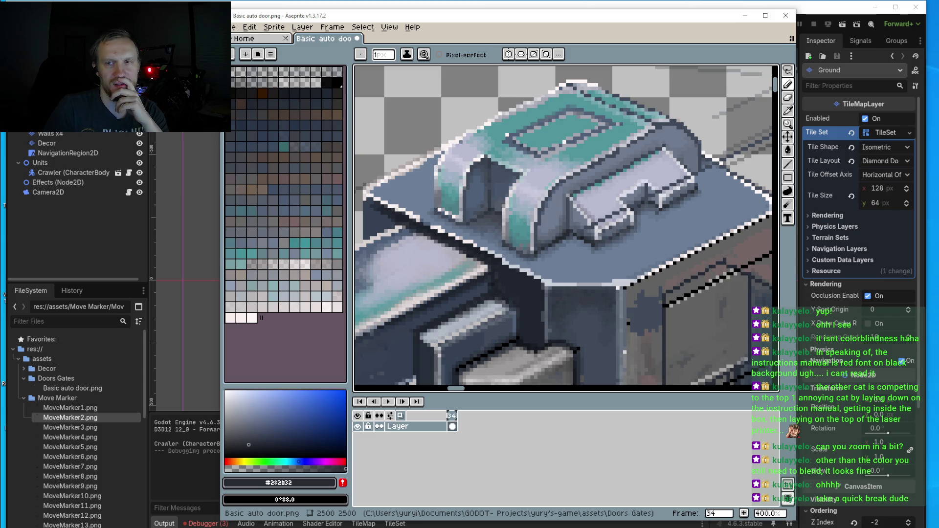
key(alt+Tab)
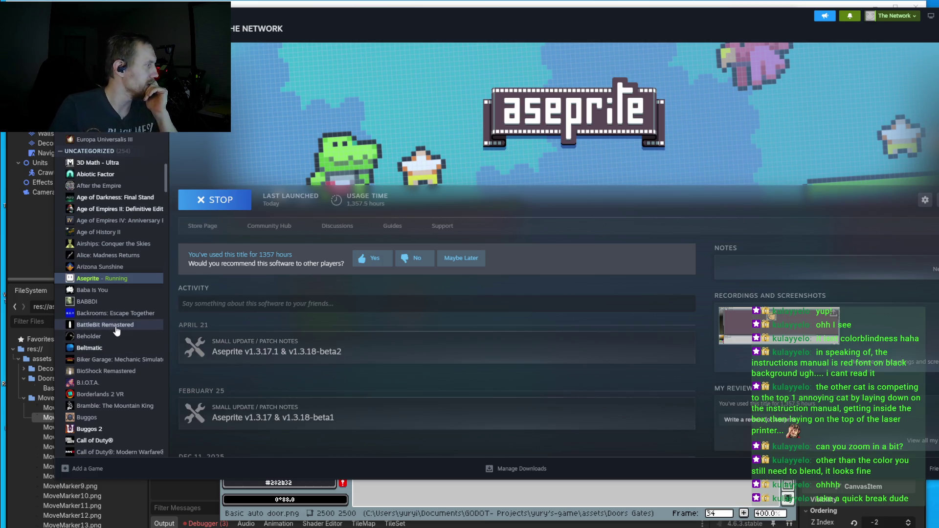
- Scroll down the Steam library to LIMBO, open its page and press PLAY
scroll(105, 375, down, 10)
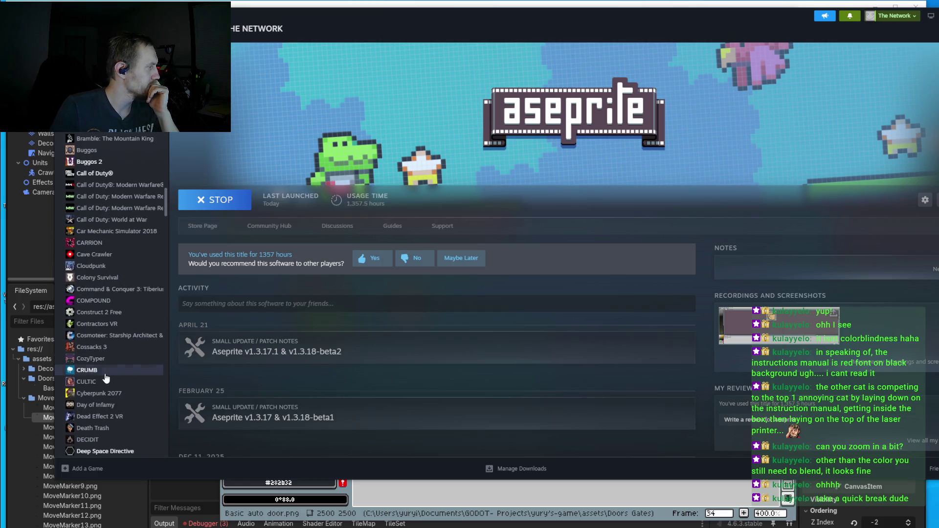
scroll(105, 373, down, 5)
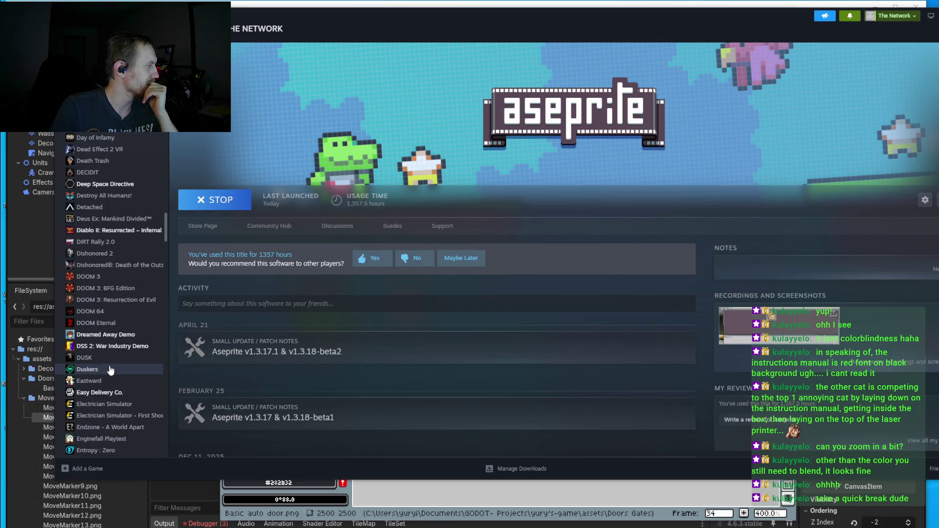
scroll(110, 369, down, 5)
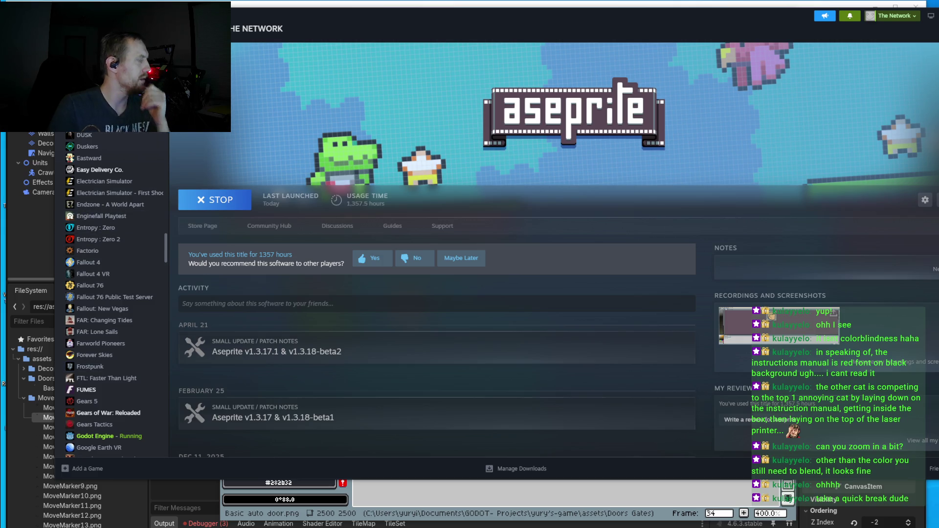
scroll(111, 294, down, 10)
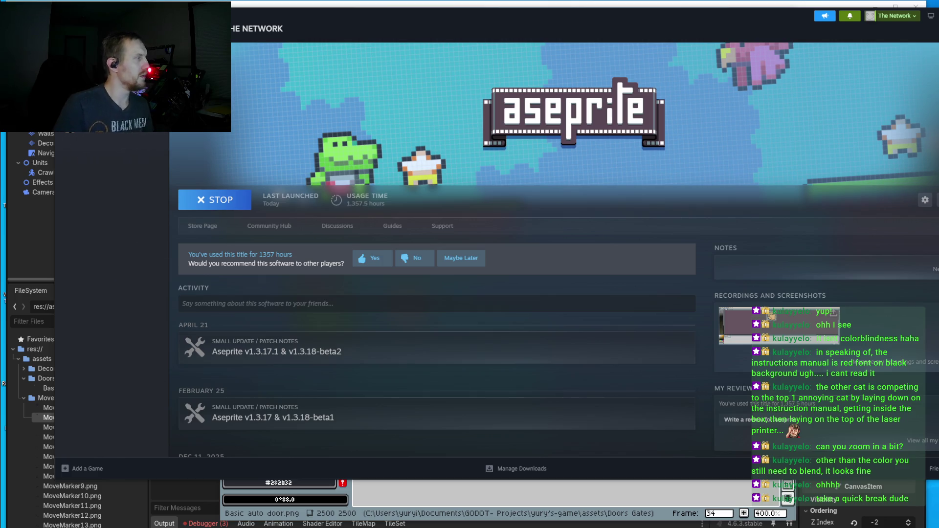
click(120, 142)
click(220, 199)
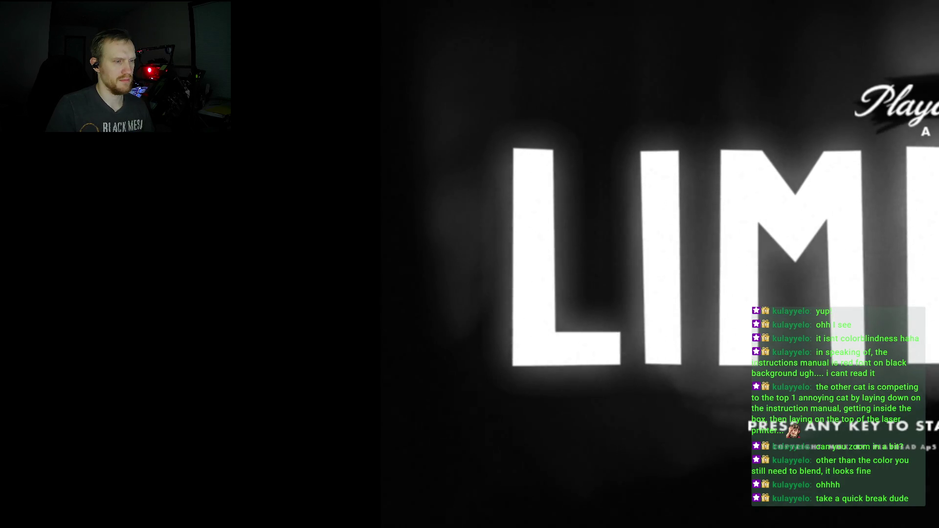
- Get past LIMBO's title screen, briefly switch windows, then walk the boy right to the ledge edge
key(Return)
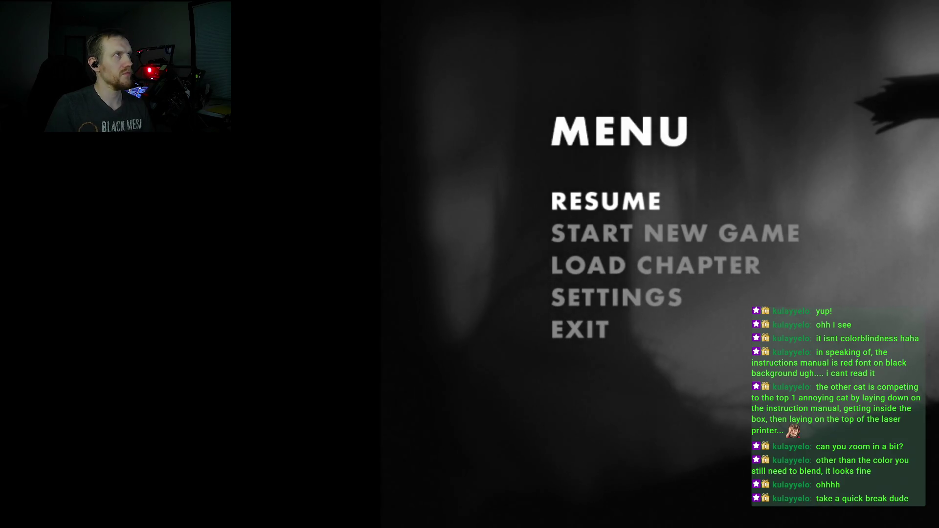
key(alt+Tab)
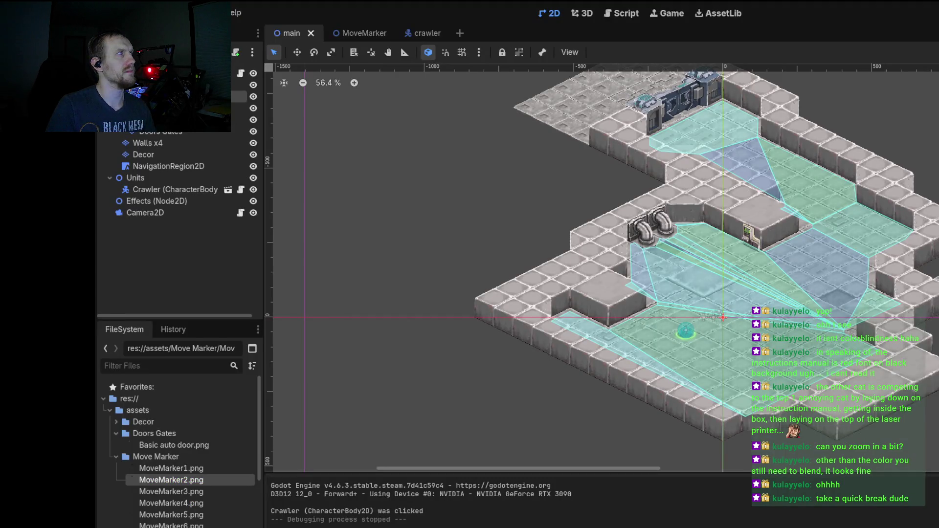
key(alt+Tab)
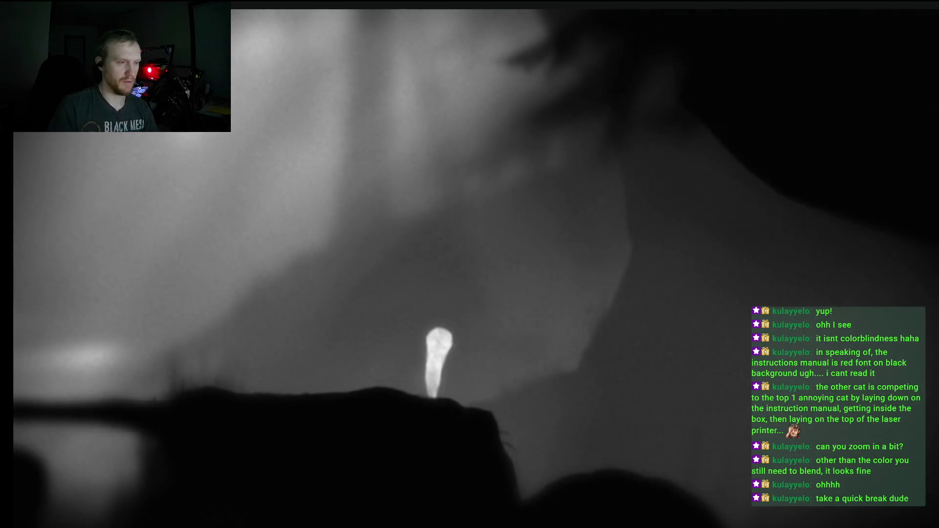
key(Right)
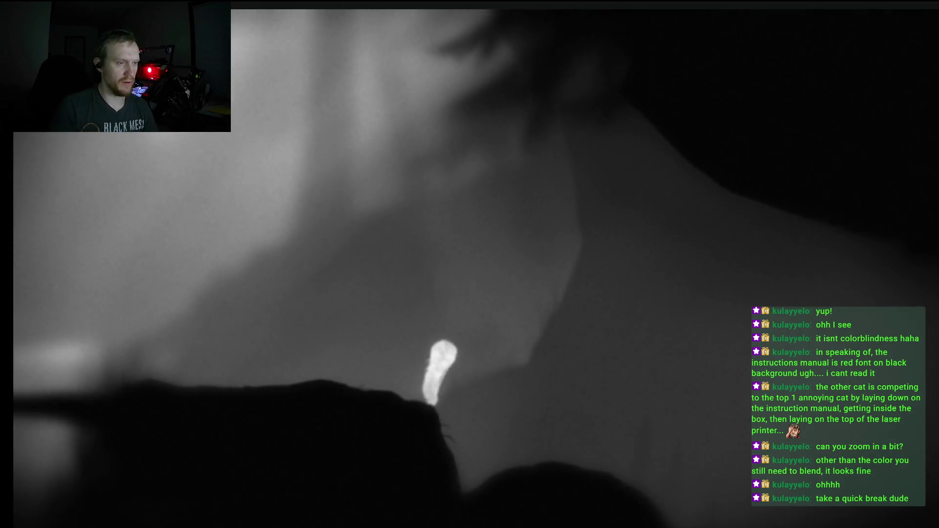
- Jump the boy off the ledge onto the lower mound
key(space)
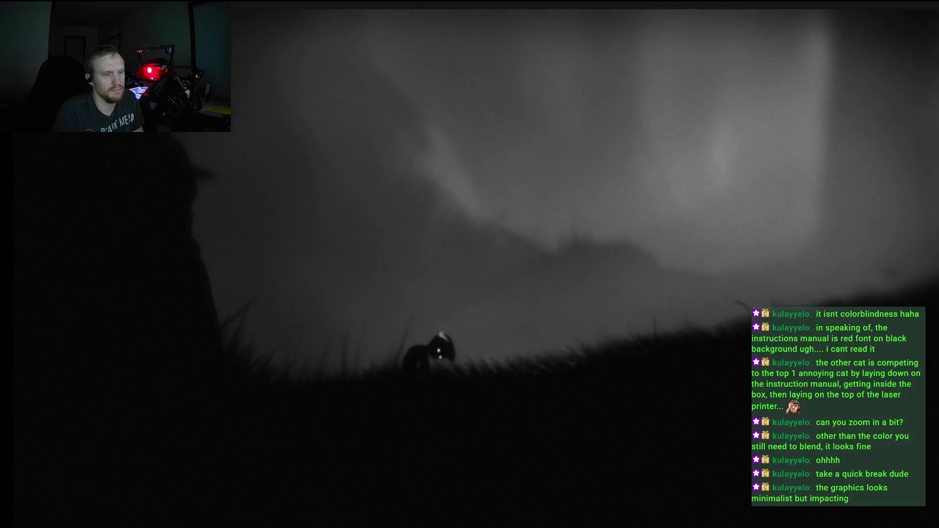
- Walk the boy over the grassy hilltop and through the pit toward the hanging spike trap
key(Right)
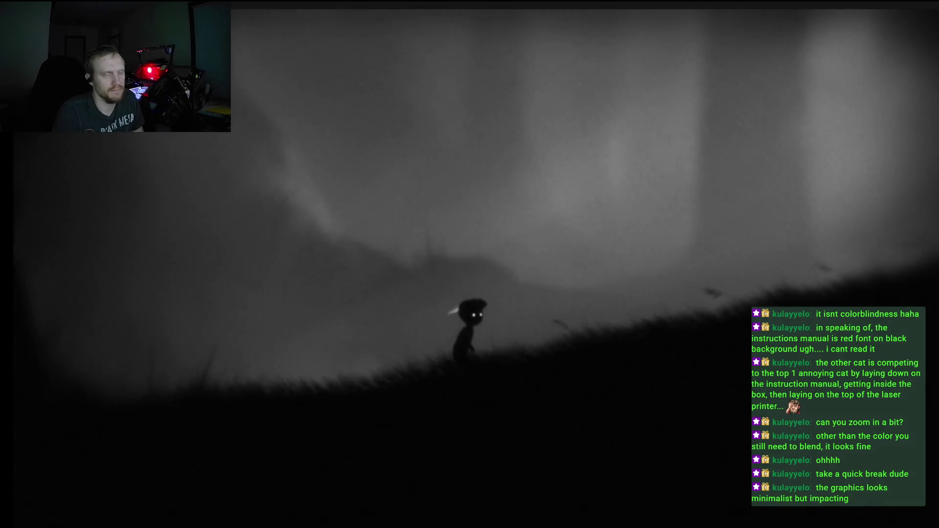
key(Right)
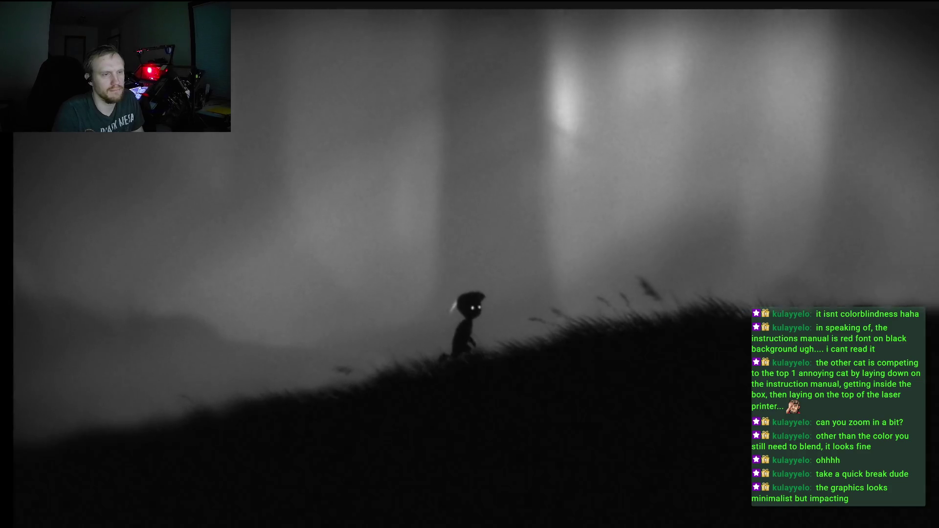
key(Right)
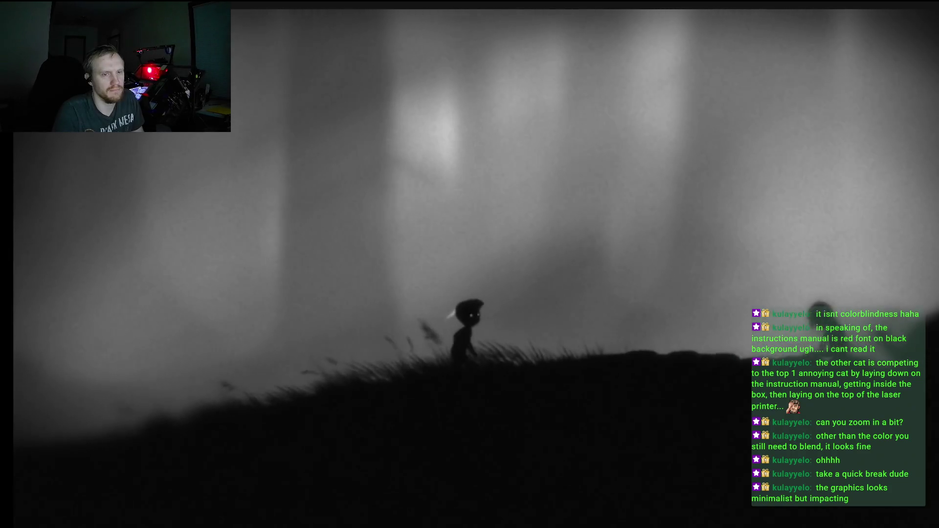
key(Right)
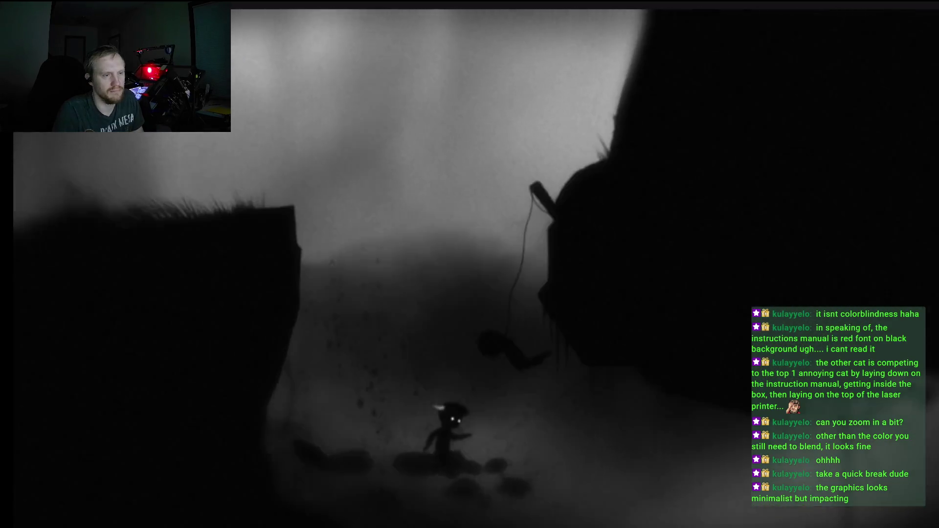
key(Right)
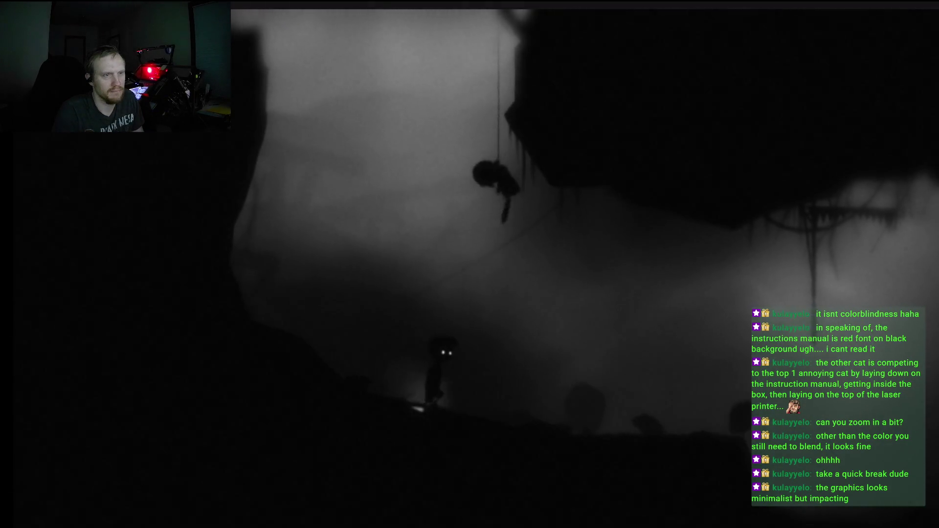
key(Right)
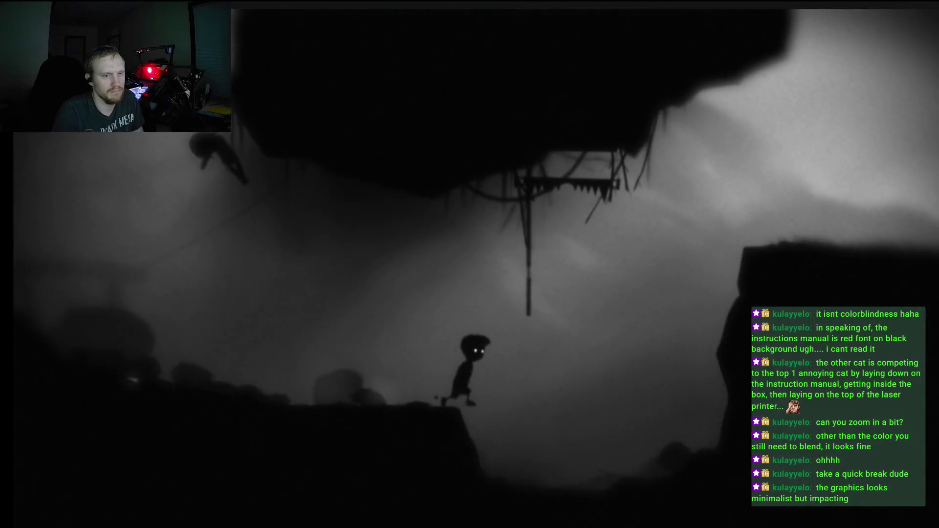
key(Left)
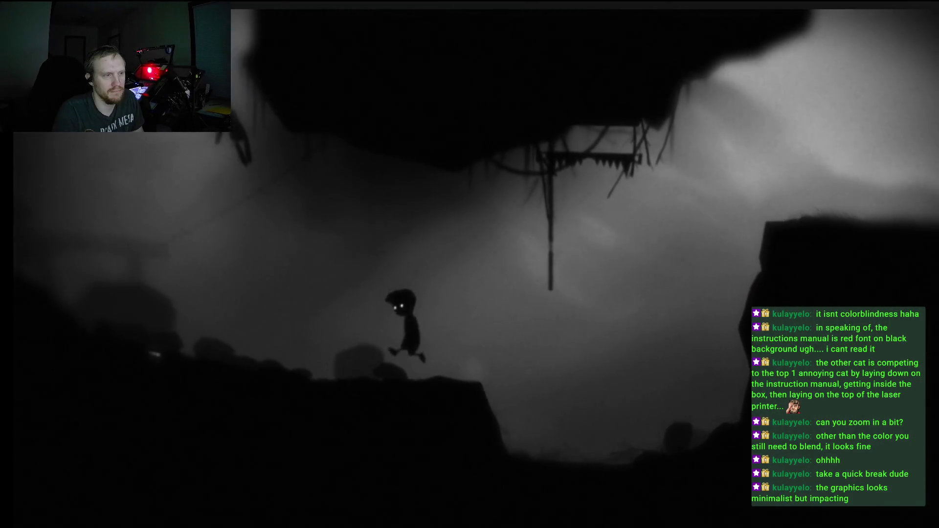
- Jump onto the rope under the spike trap, then climb out onto the ledge
key(Right)
key(Up)
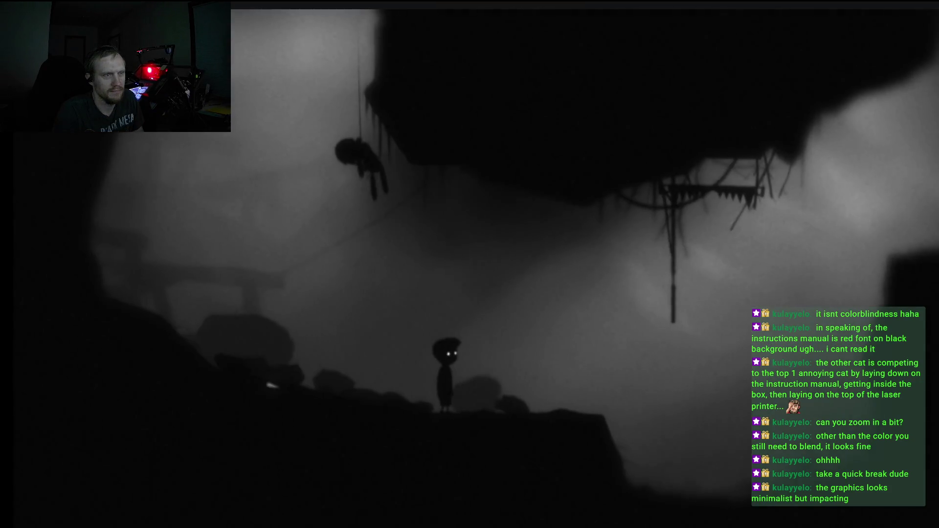
key(Right)
key(Up)
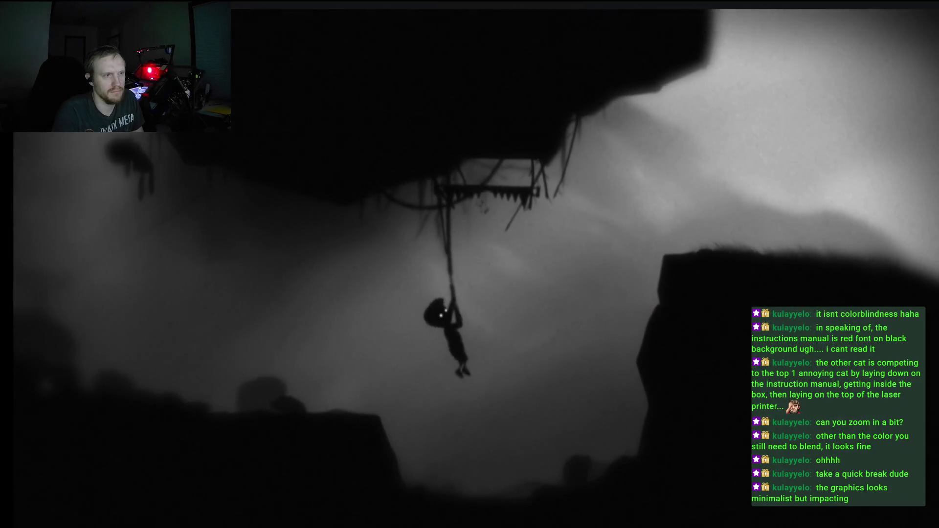
key(Left)
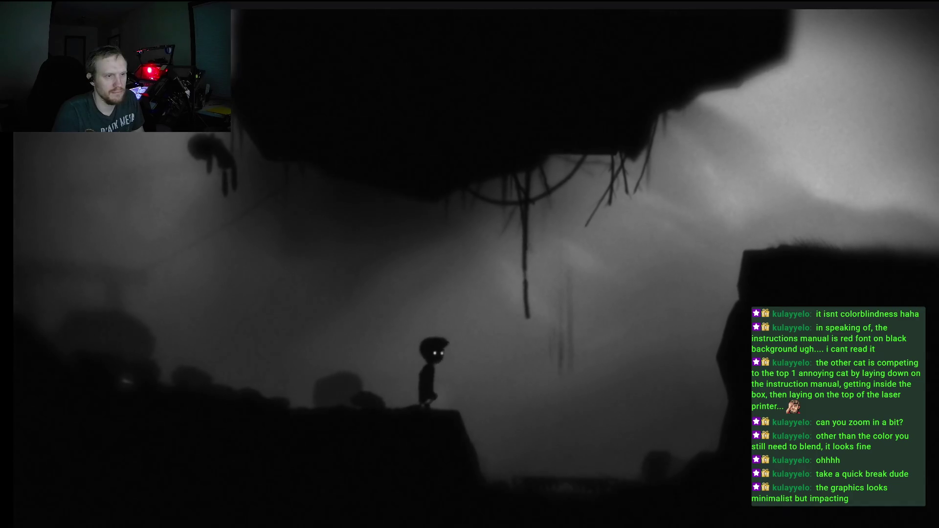
key(Up)
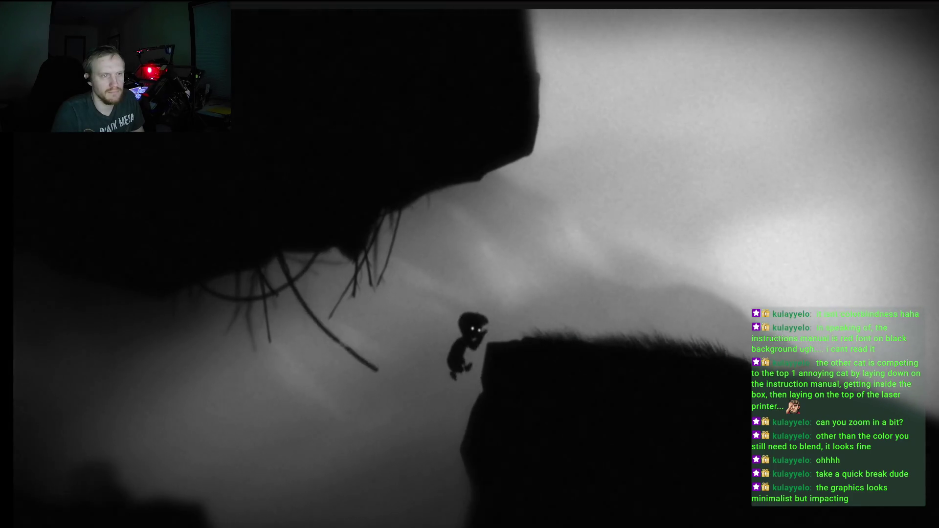
key(Right)
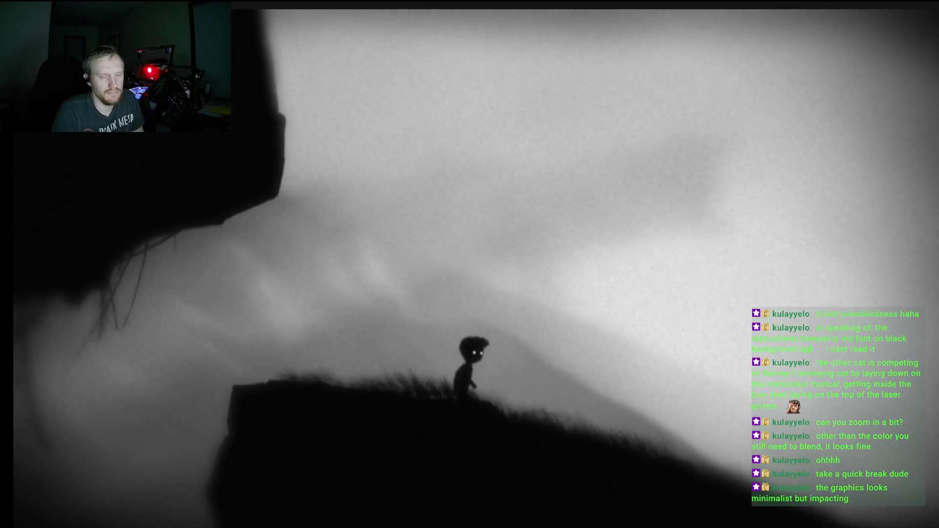
- Walk down the slope, leap across the tree stumps onto the next block, and pause the game
key(Right)
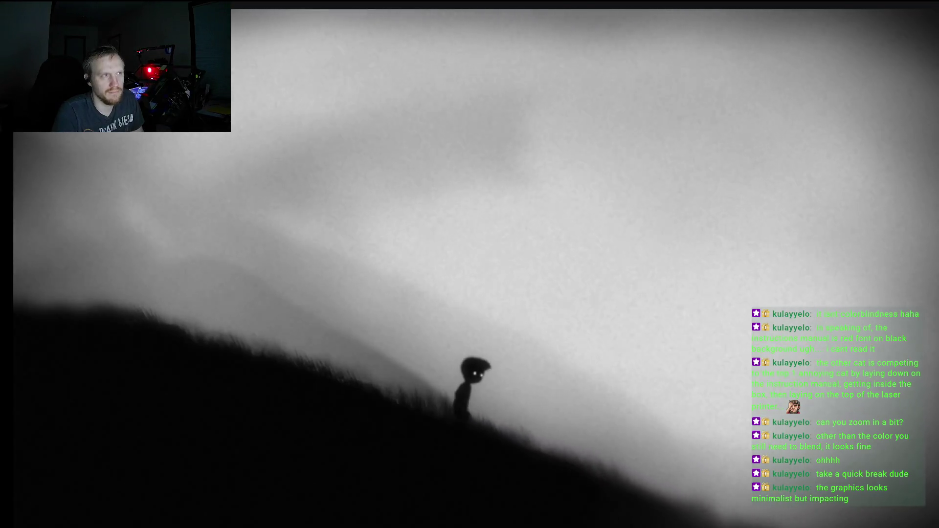
key(Right)
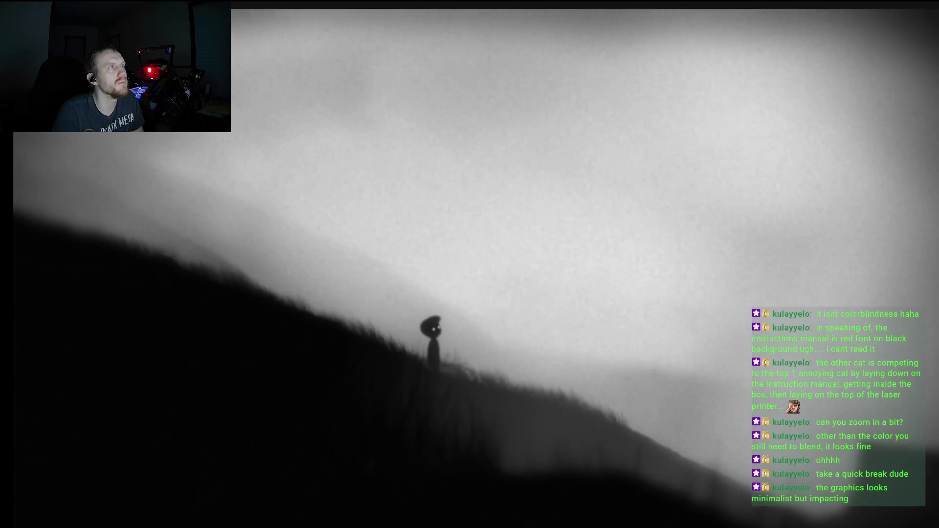
key(Right)
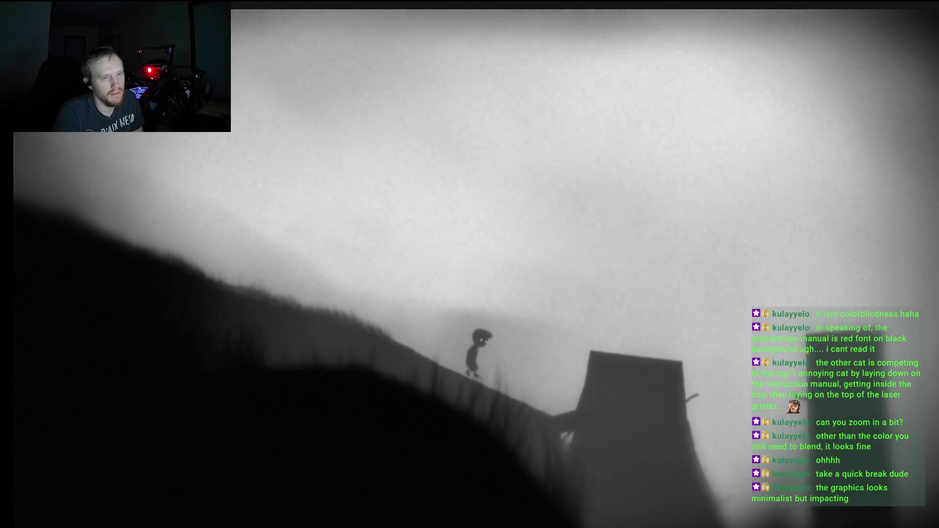
key(Right)
key(Up)
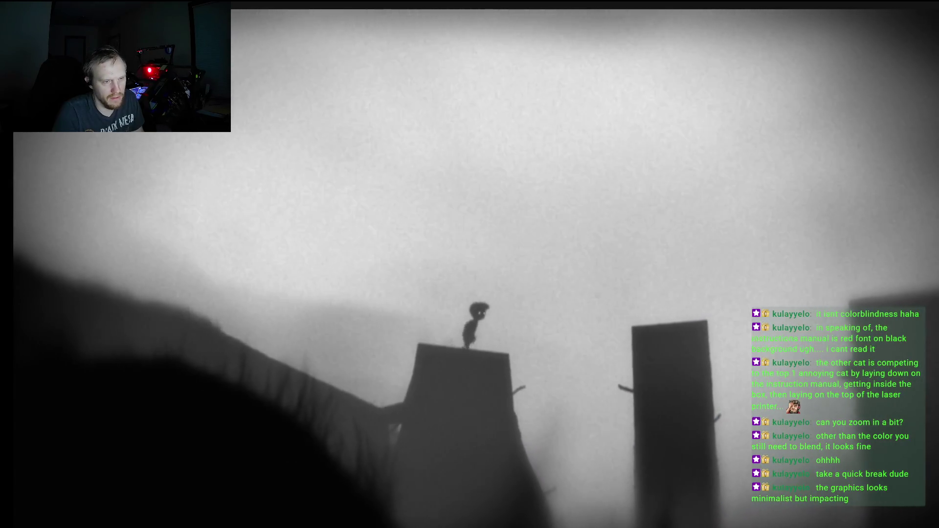
key(Right)
key(Up)
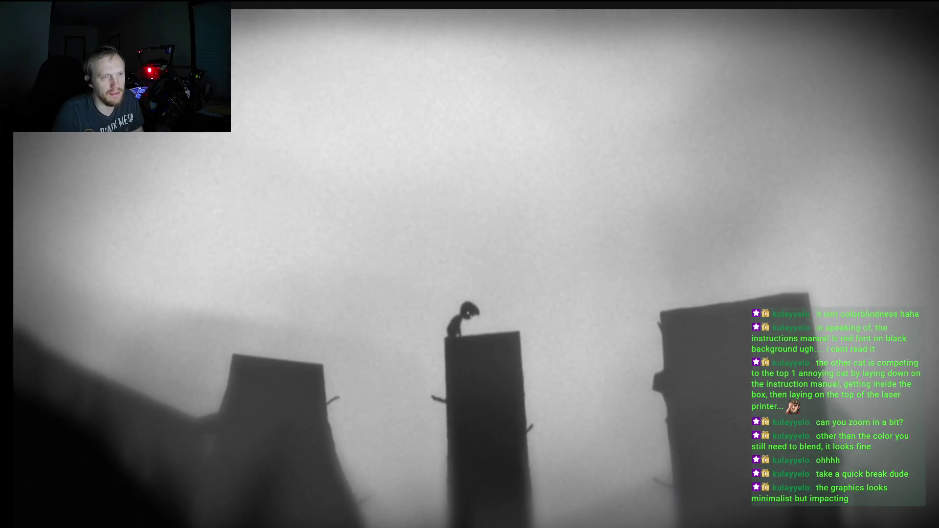
key(Right)
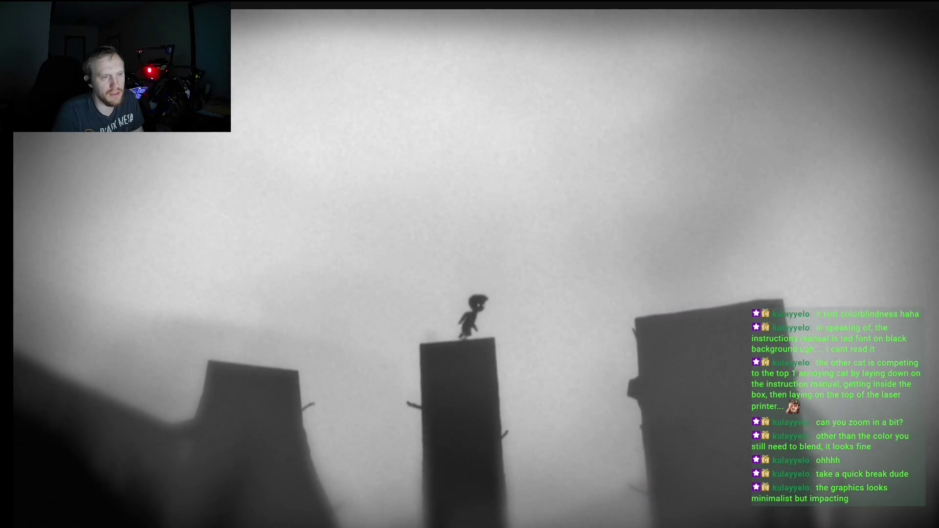
key(Up)
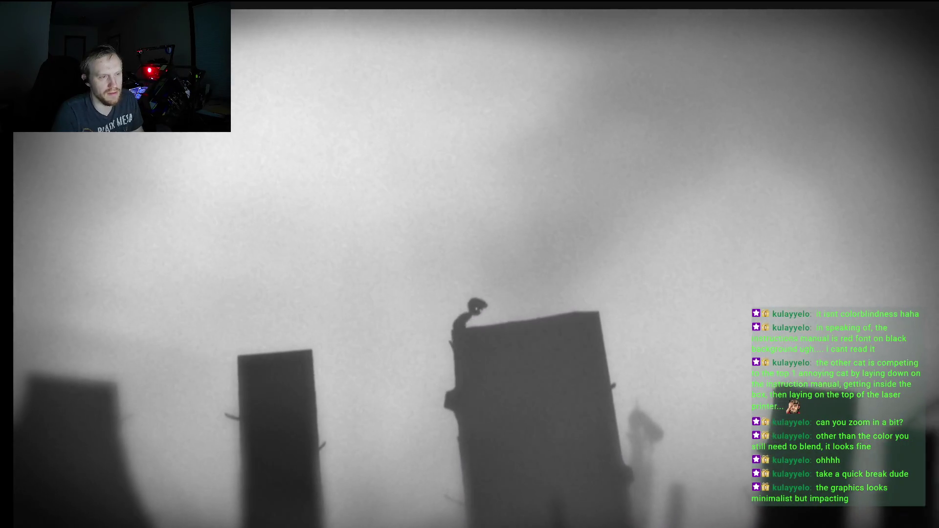
key(Escape)
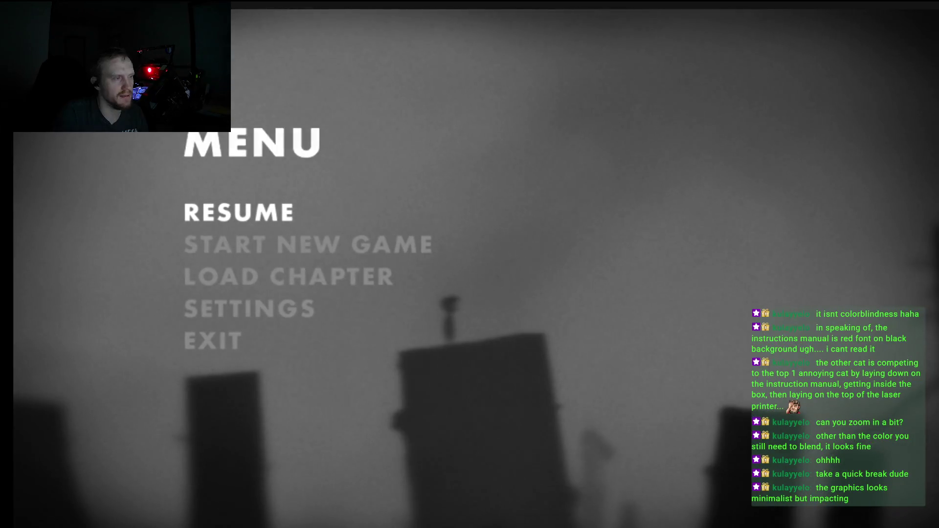
- Exit Limbo from its pause menu and select INSIDE in the Steam library
key(Return)
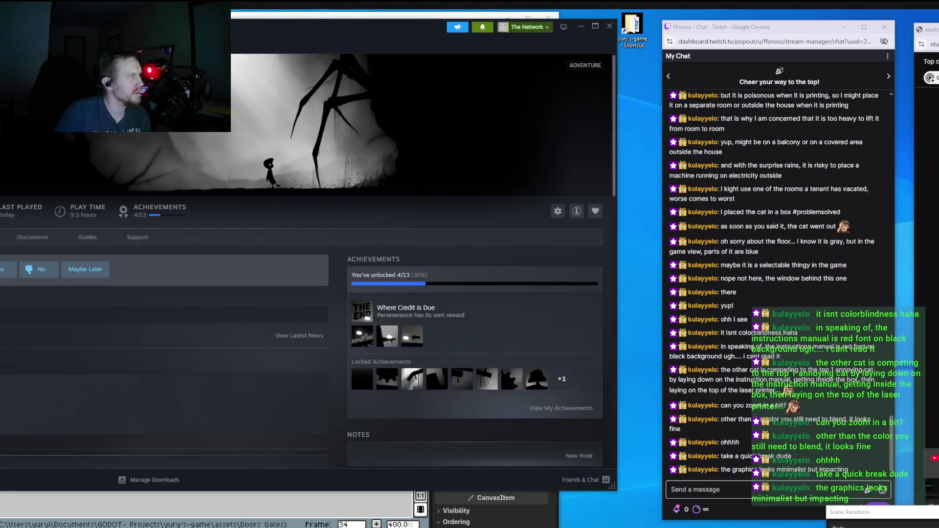
key(Up)
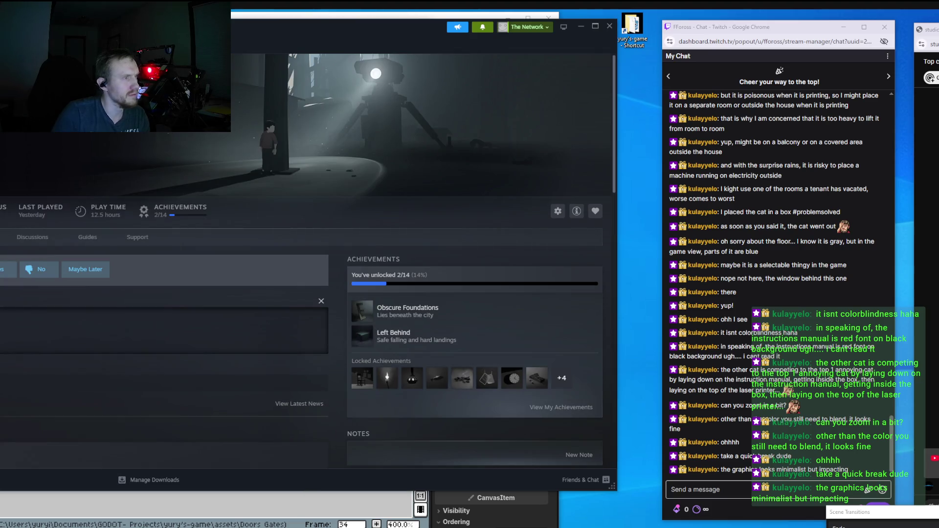